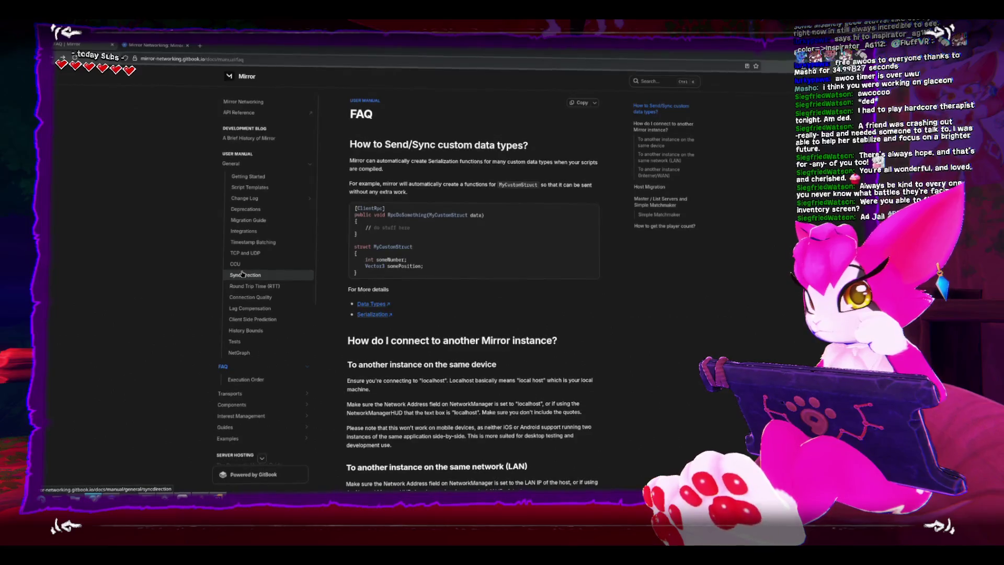
# Open Guides > GameObjects > Player Game Objects and read down to its server and two-client diagram
pyautogui.scroll(-3)
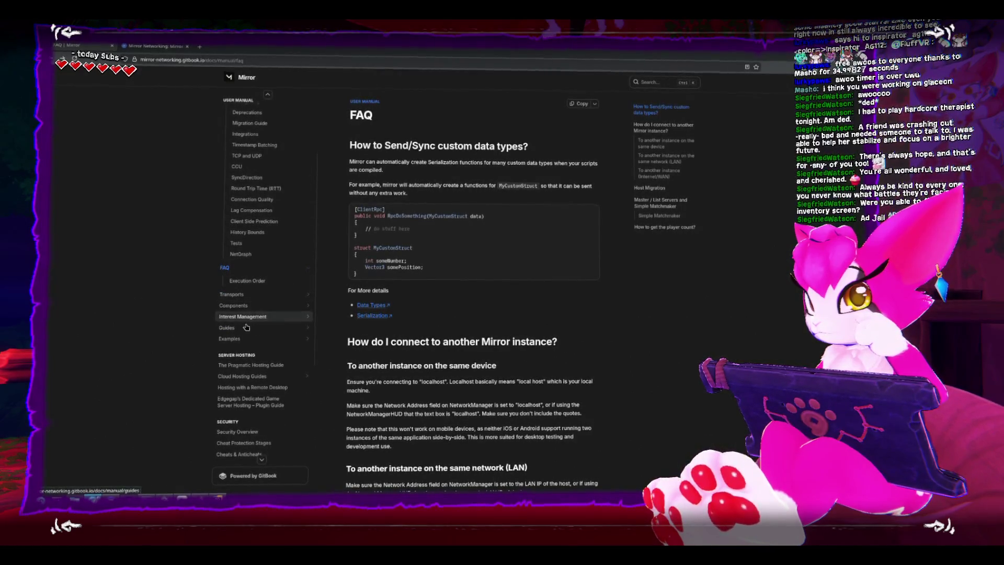
pyautogui.click(246, 327)
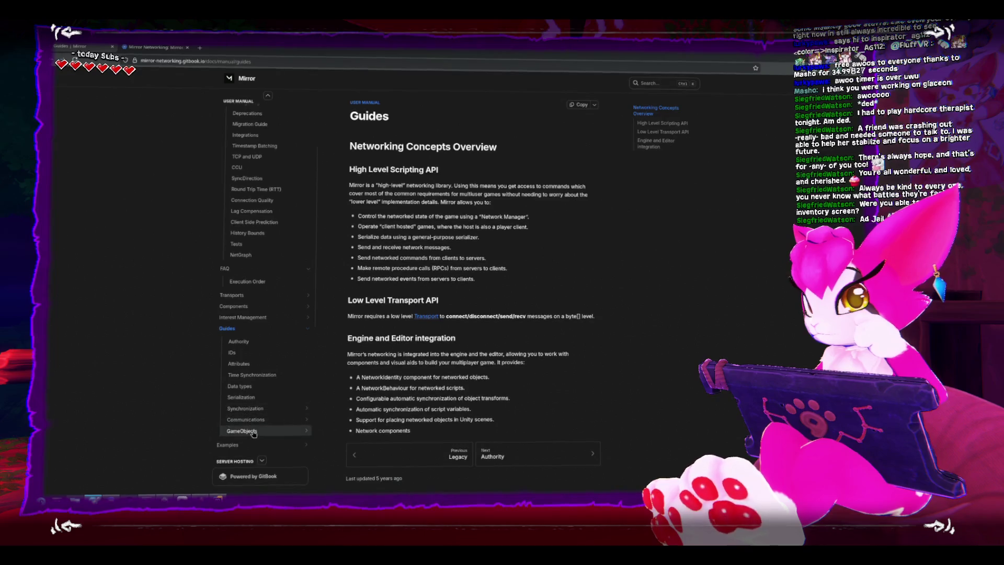
pyautogui.click(246, 431)
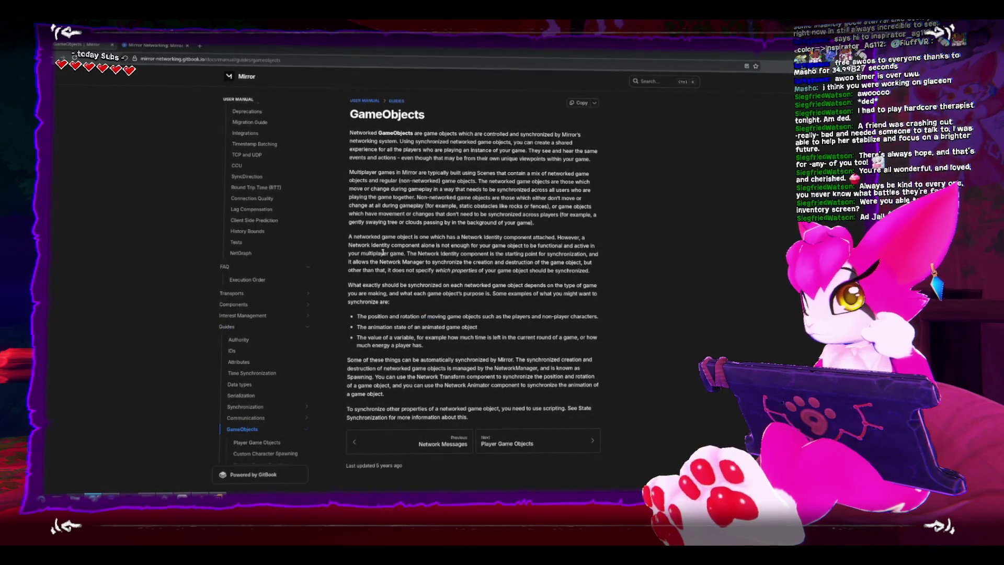
pyautogui.click(256, 442)
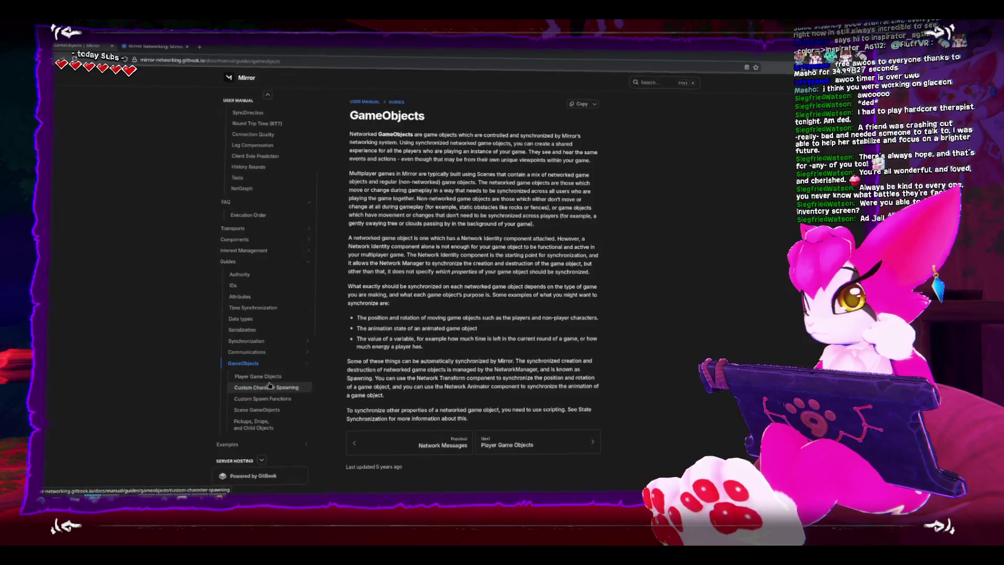
pyautogui.scroll(-3)
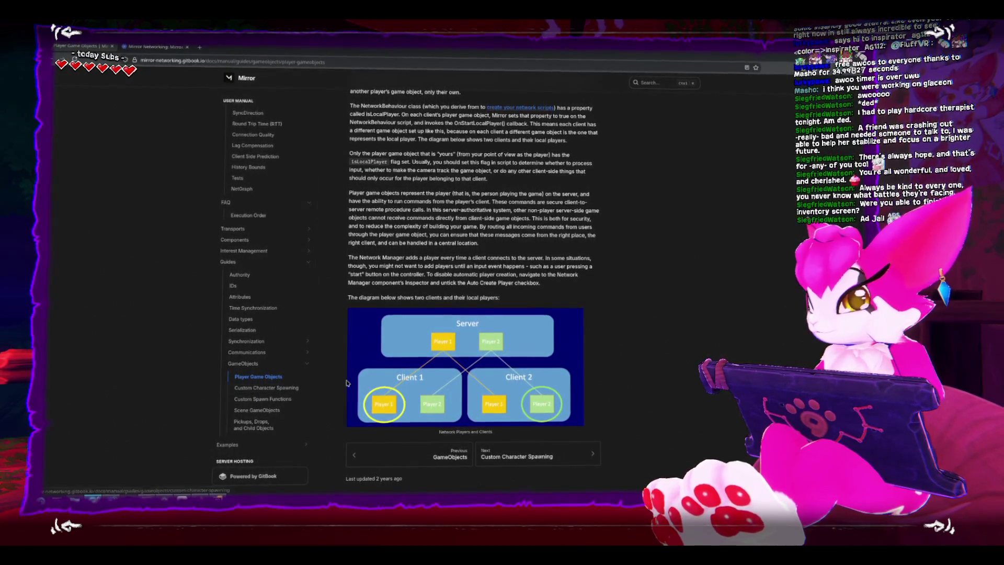
# Read the Custom Character Spawning OnCreateCharacter example down to the Switching Players section
pyautogui.click(287, 390)
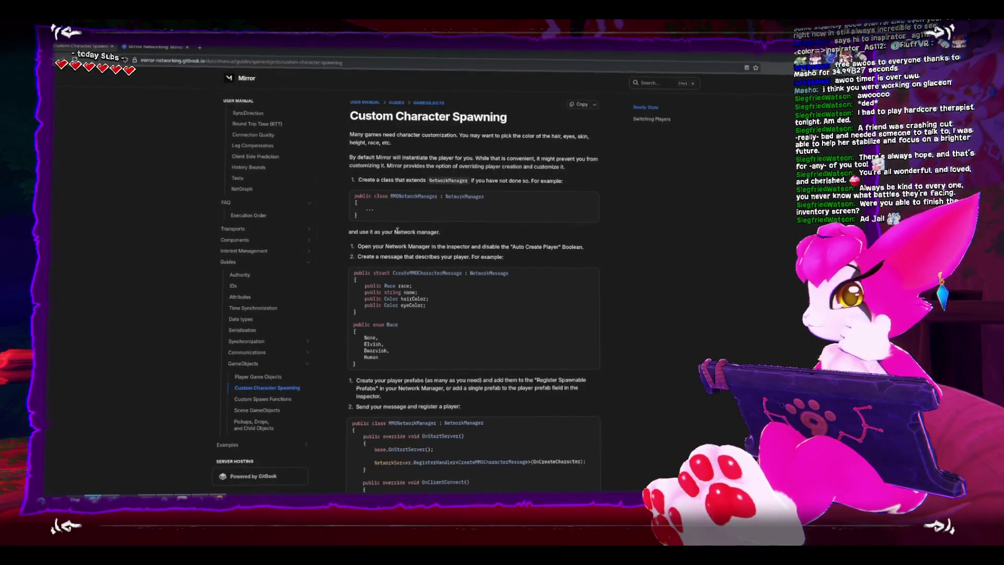
pyautogui.scroll(-3)
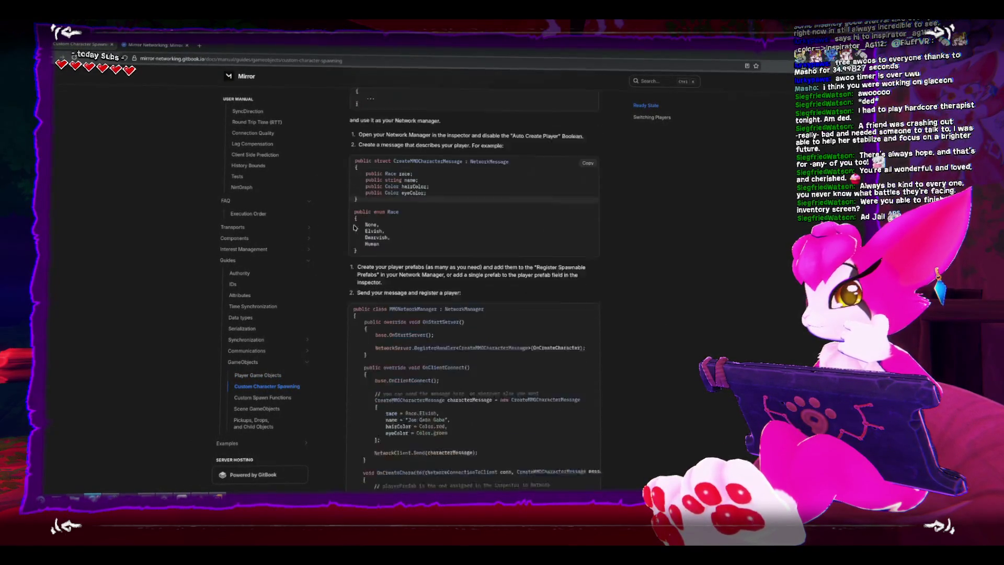
pyautogui.scroll(-3)
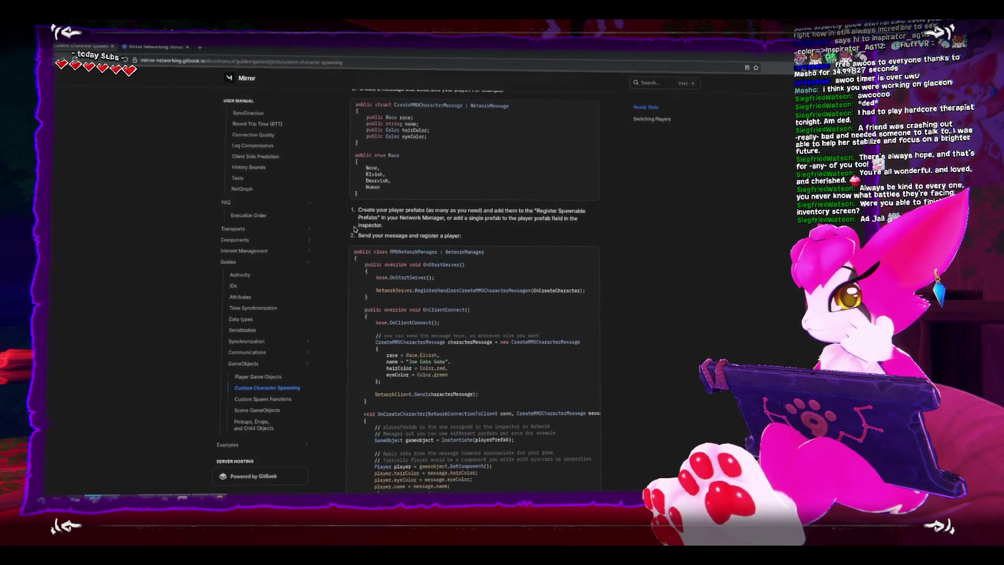
pyautogui.scroll(-3)
pyautogui.scroll(-3)
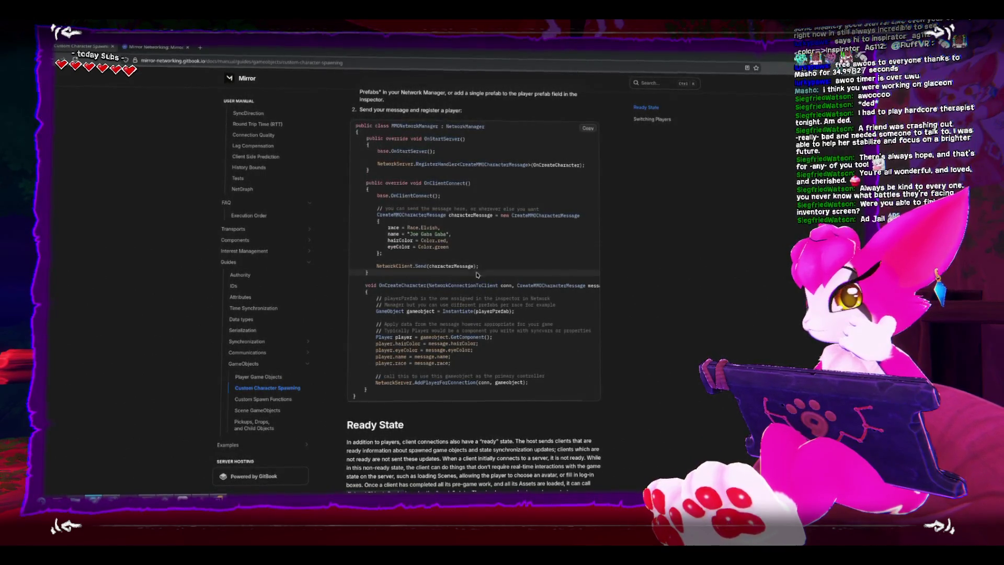
pyautogui.doubleClick(412, 283)
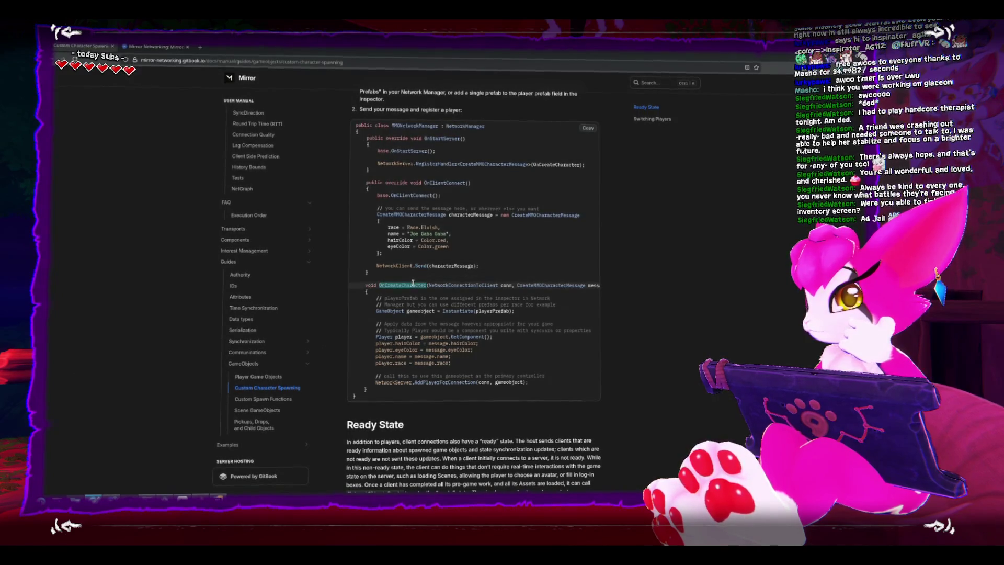
pyautogui.scroll(-3)
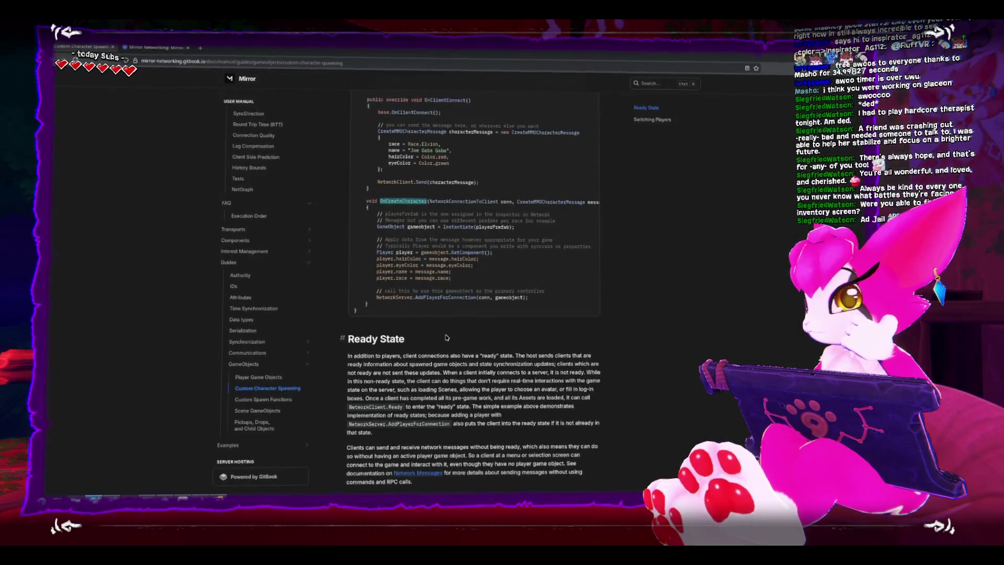
pyautogui.scroll(-3)
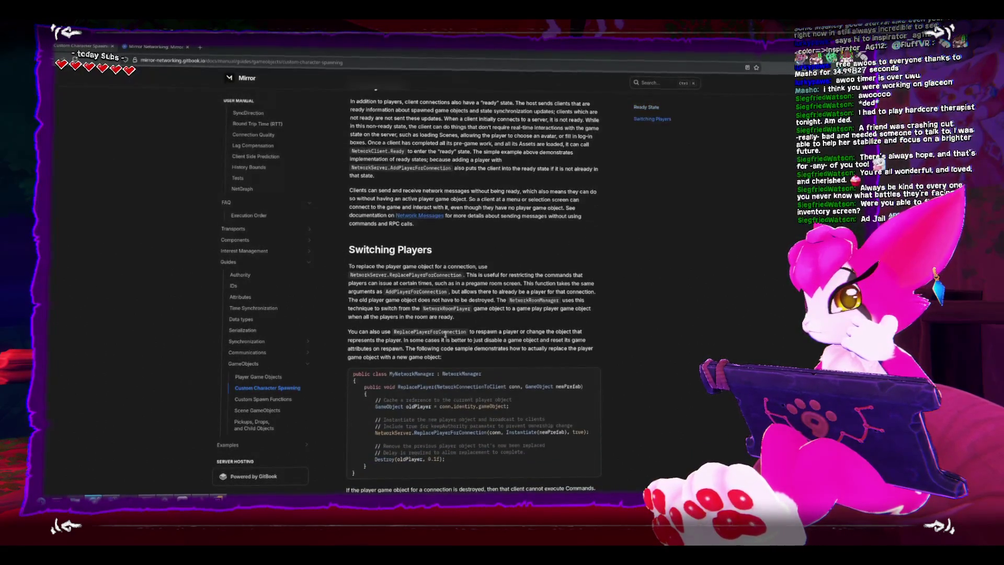
pyautogui.scroll(-3)
pyautogui.scroll(-3)
pyautogui.scroll(3)
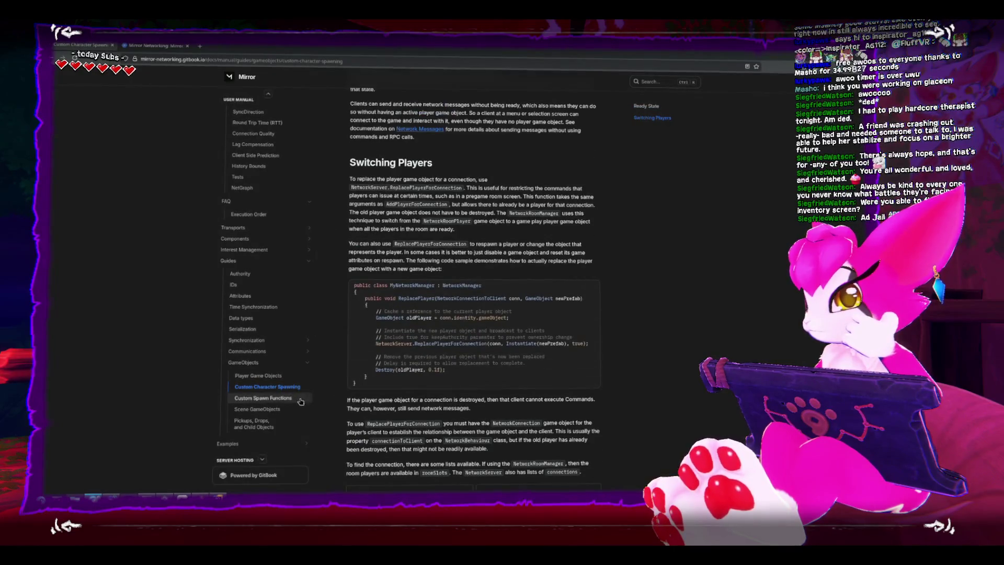
# Read the Custom Spawn Functions pooling example, then return to PickupsManager.cs in Rider
pyautogui.click(291, 403)
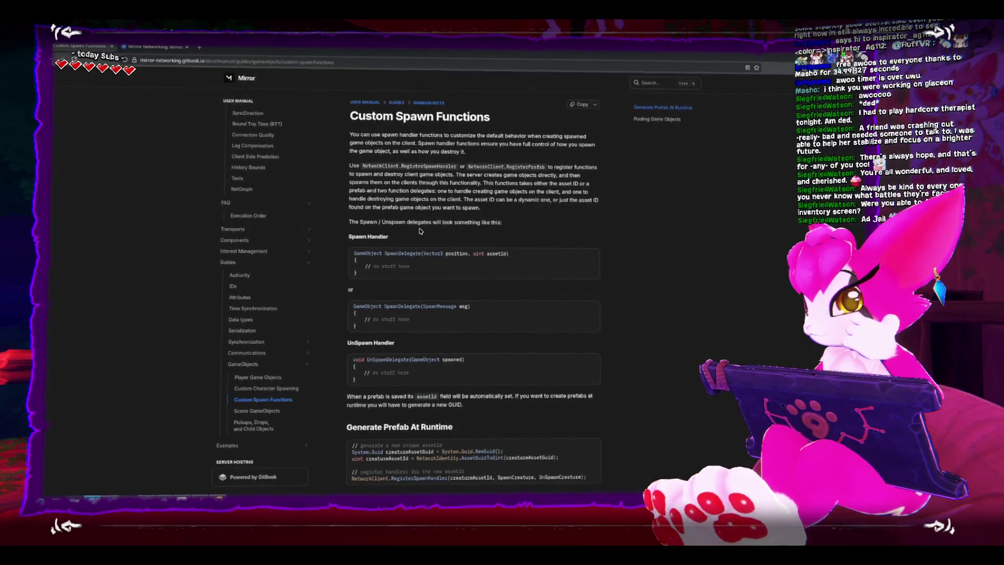
pyautogui.scroll(-3)
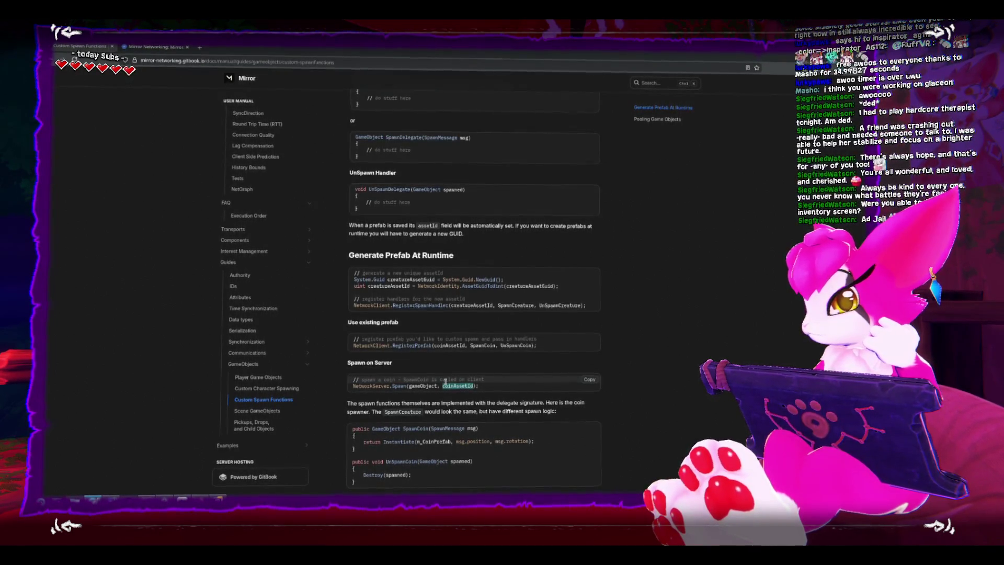
pyautogui.scroll(-3)
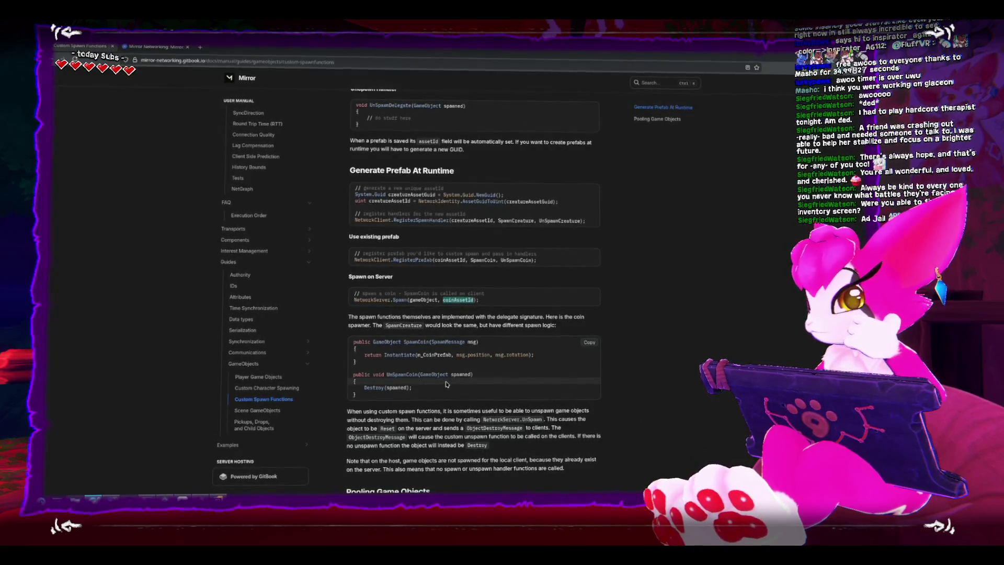
pyautogui.scroll(-3)
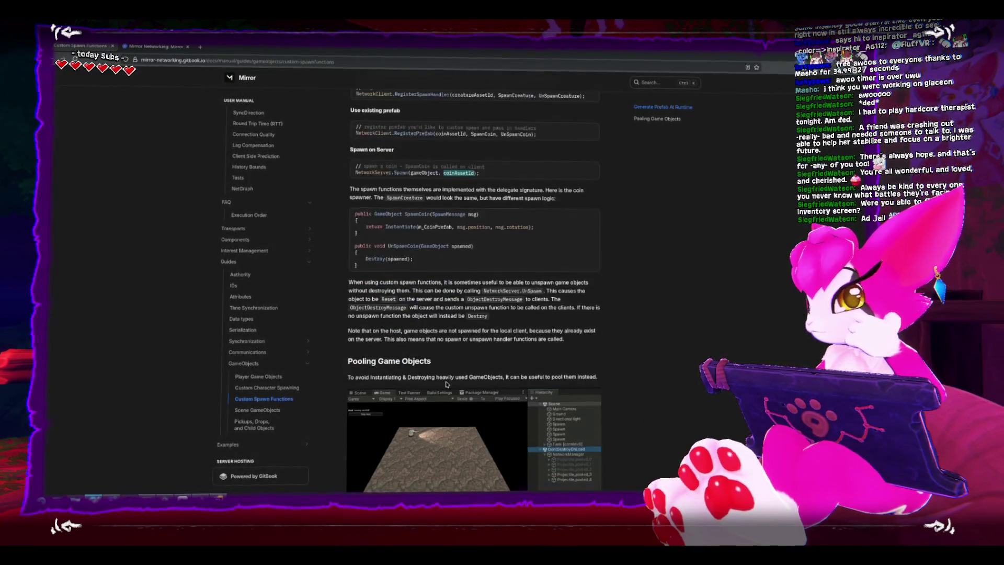
pyautogui.scroll(-3)
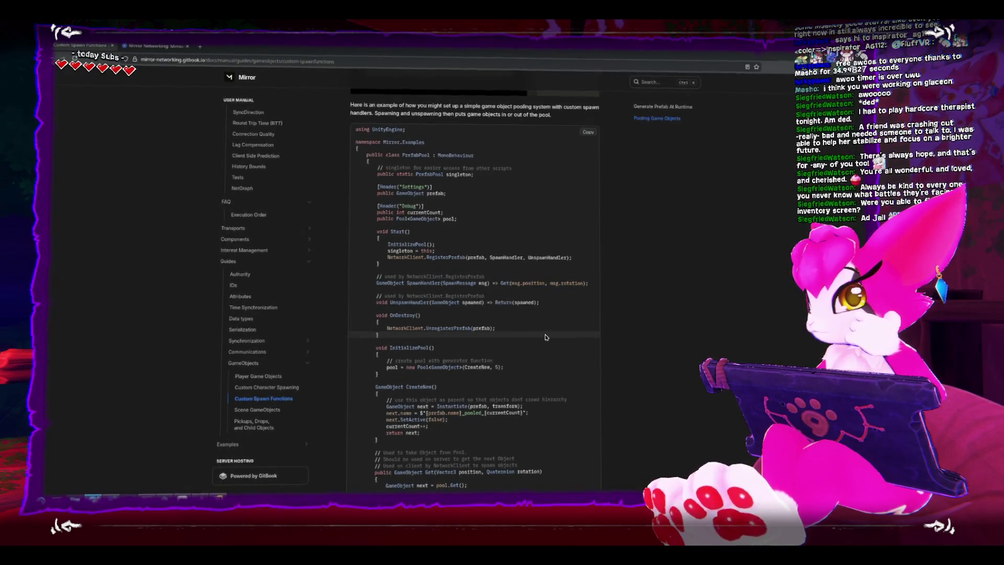
pyautogui.scroll(-3)
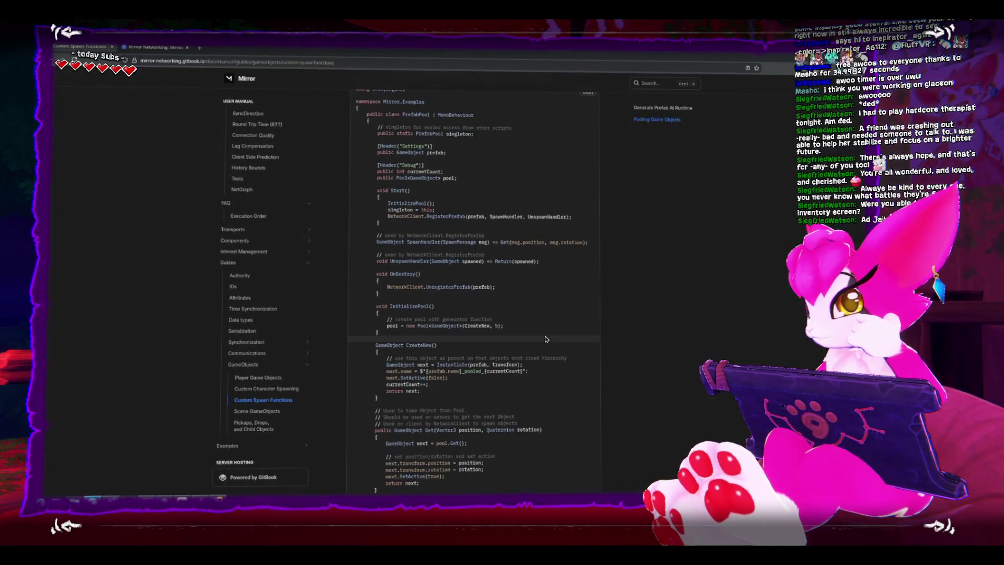
pyautogui.scroll(-3)
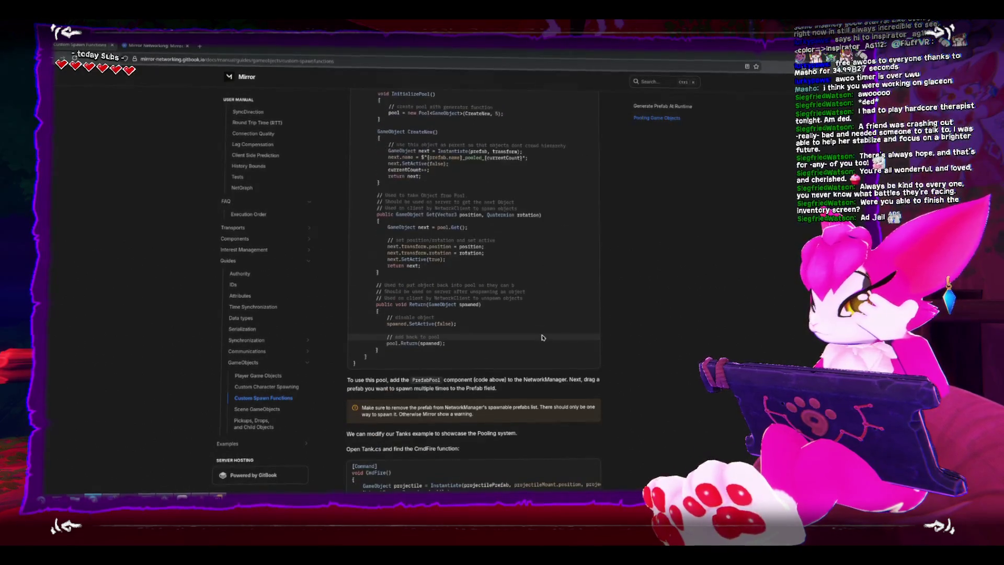
pyautogui.scroll(-3)
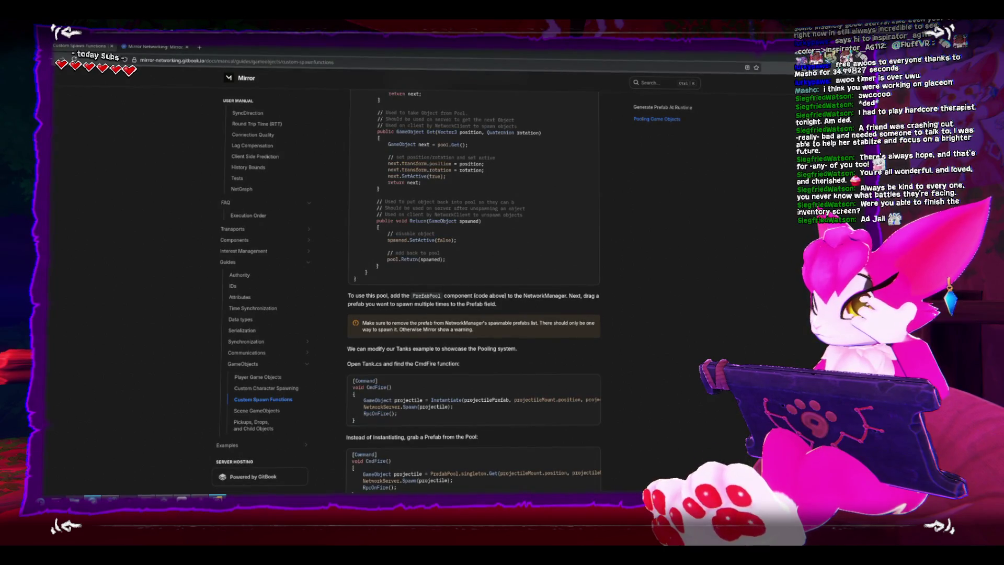
pyautogui.hotkey('alt', 'Tab')
# Undo the rename back to a plain isServer-guarded DropPickupAt, deleting the leftover [] attribute
pyautogui.click(277, 340)
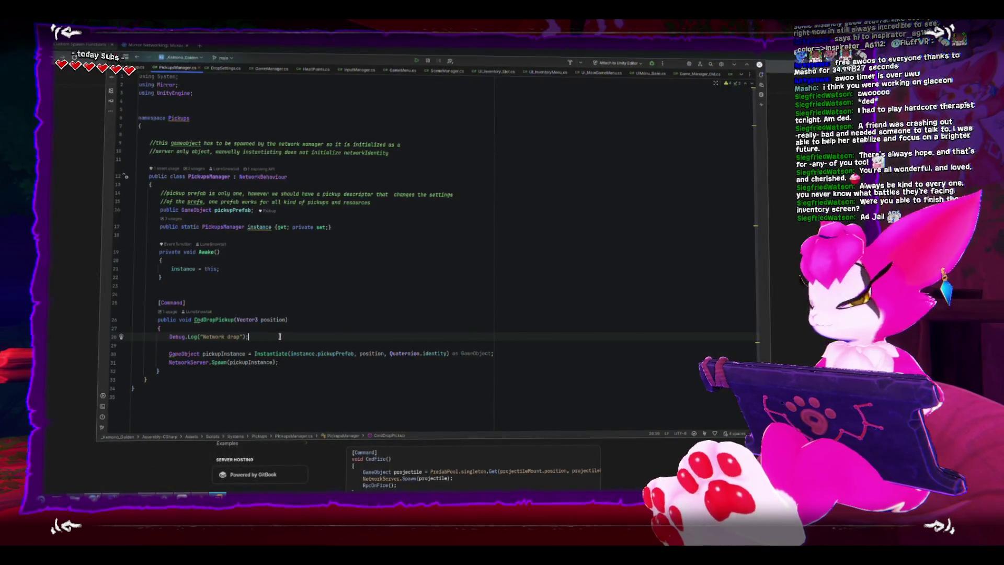
pyautogui.press('Return')
pyautogui.press('Return')
pyautogui.write('if (!netIdentity.isServer)     return;')
pyautogui.hotkey('ctrl', 'z')
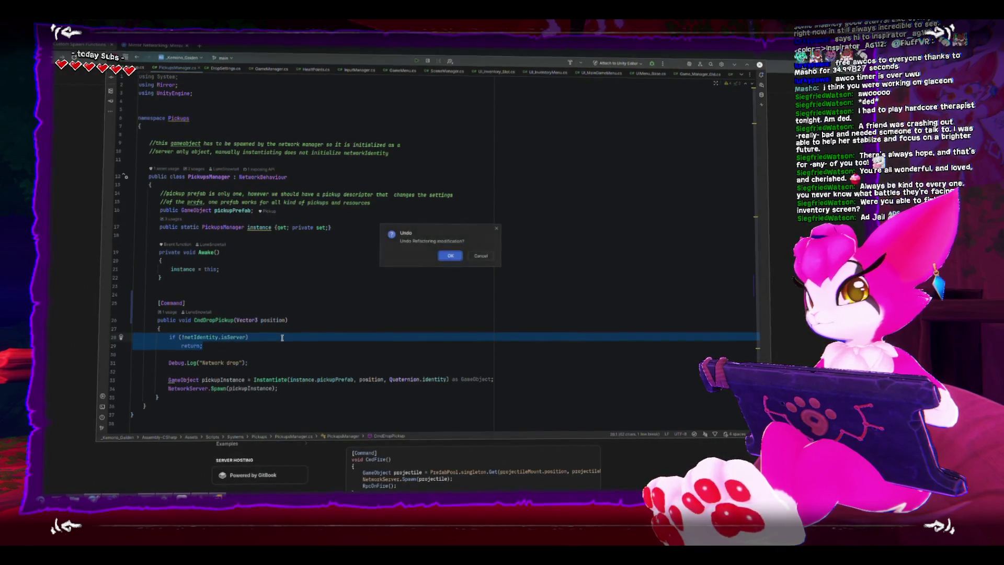
pyautogui.click(456, 258)
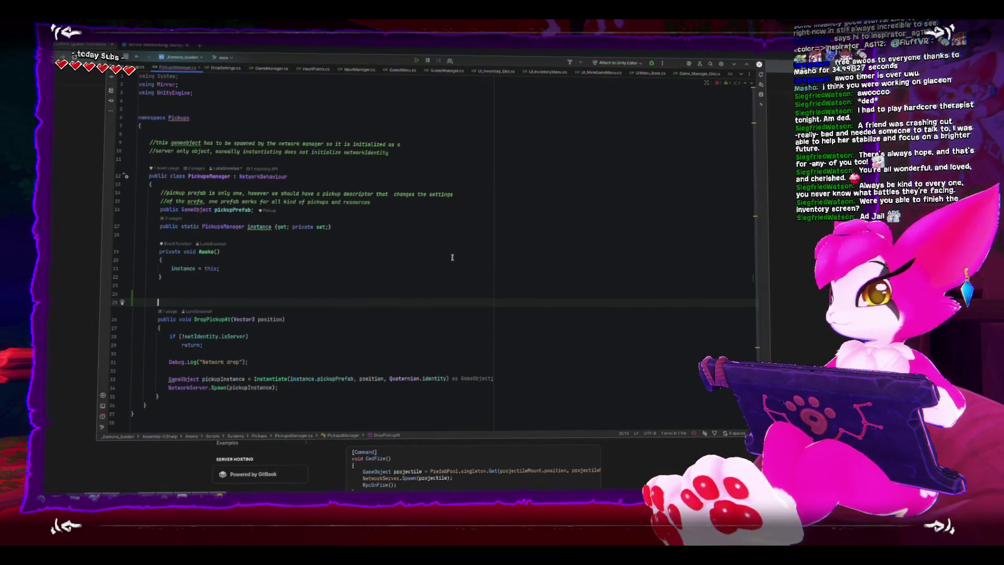
pyautogui.press('BackSpace')
pyautogui.press('BackSpace')
pyautogui.press('BackSpace')
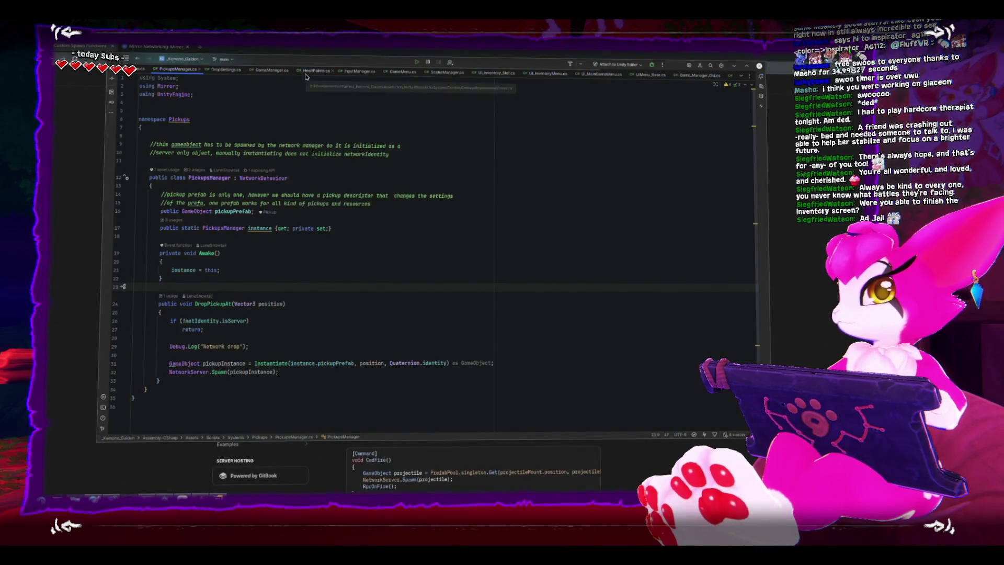
# Open HealtPoints.cs and review the OnDeath_Server event and its RPCOnDeath call
pyautogui.click(317, 70)
pyautogui.scroll(-3)
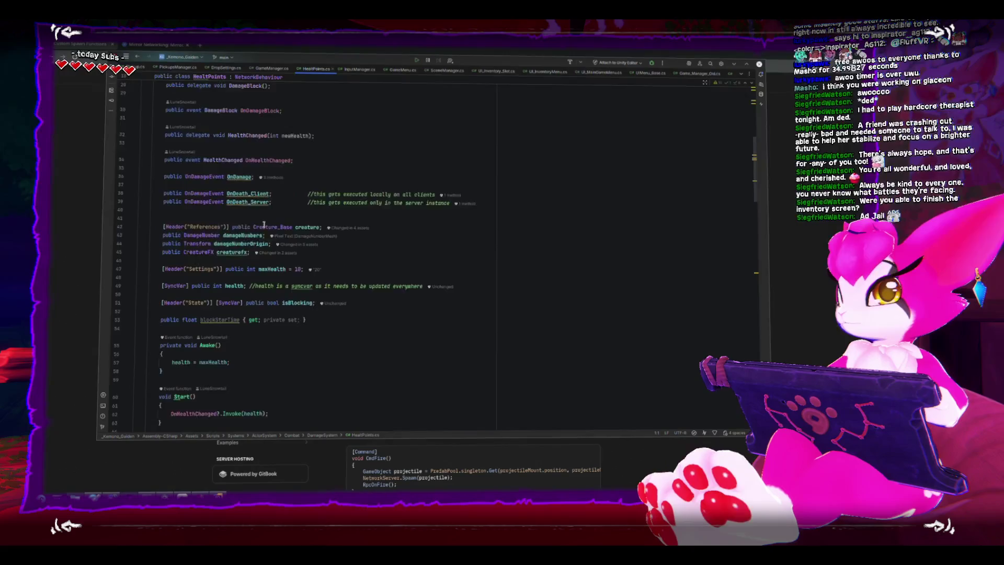
pyautogui.scroll(-3)
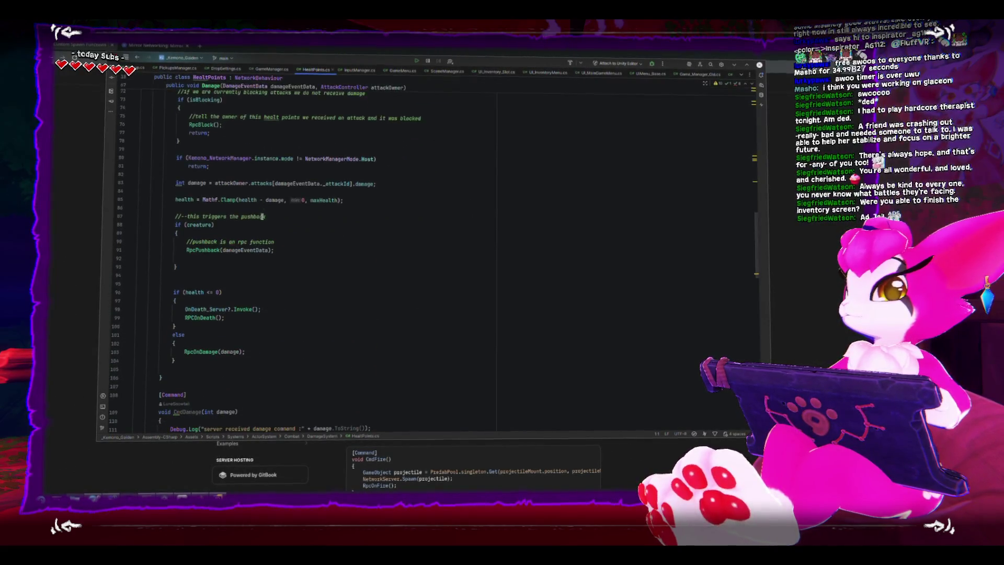
pyautogui.scroll(3)
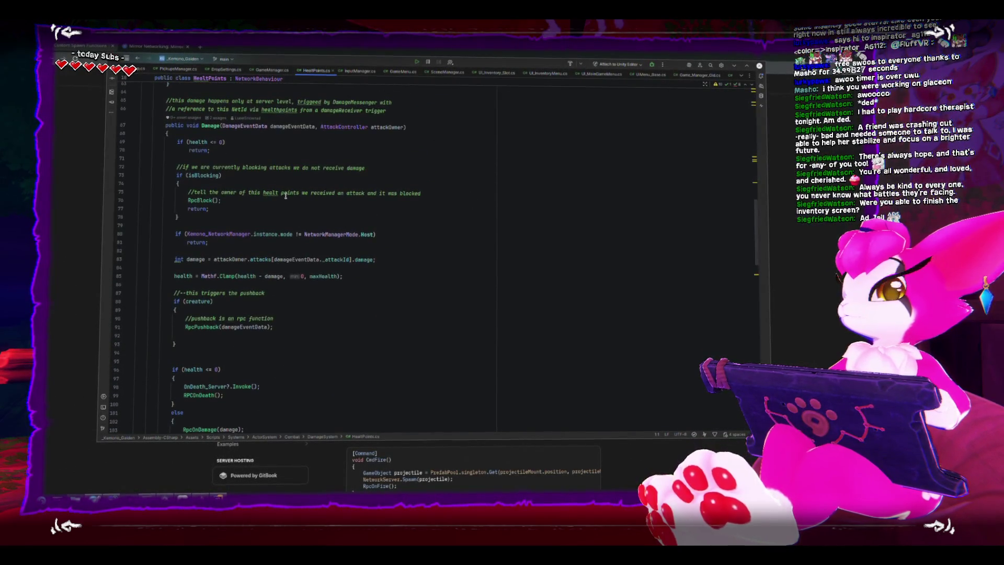
pyautogui.scroll(-3)
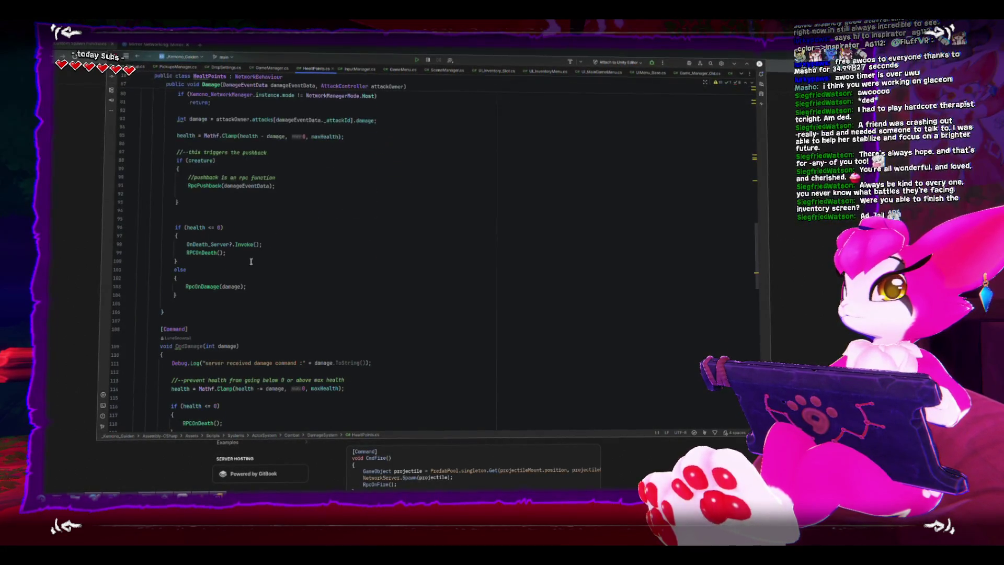
pyautogui.doubleClick(228, 246)
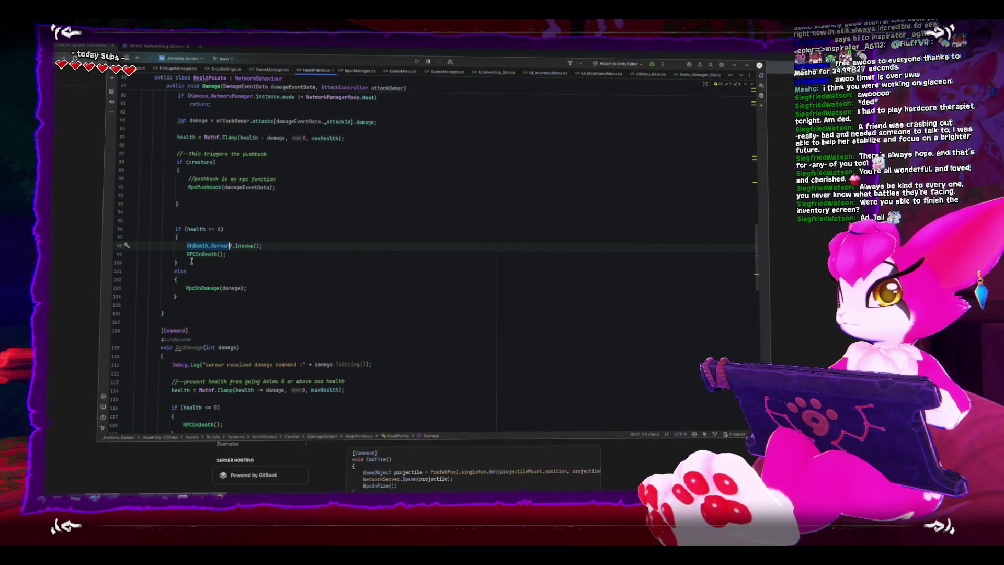
pyautogui.doubleClick(203, 253)
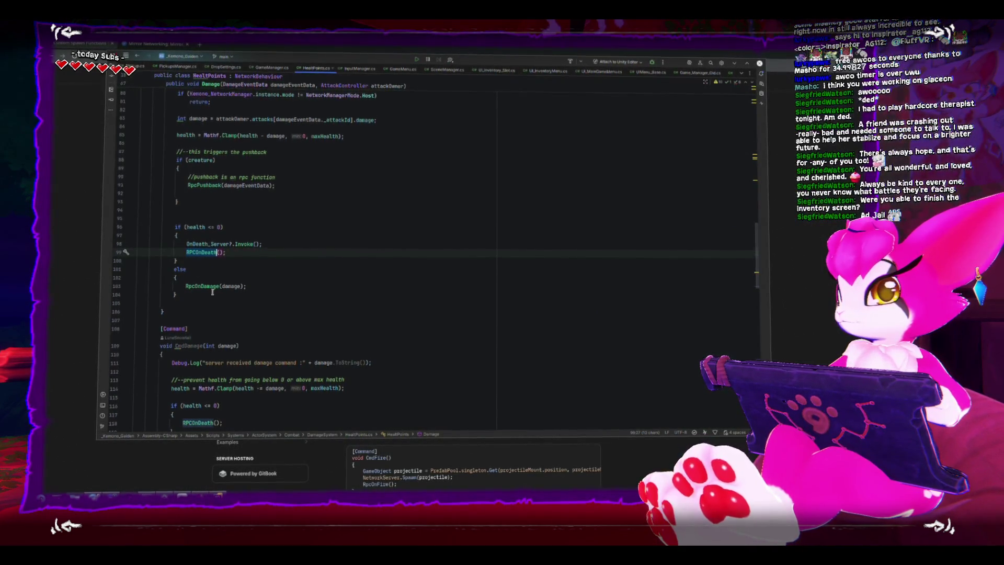
# Inspect the CmdDamage method and the Command attribute above CmdSetBlocking
pyautogui.scroll(-3)
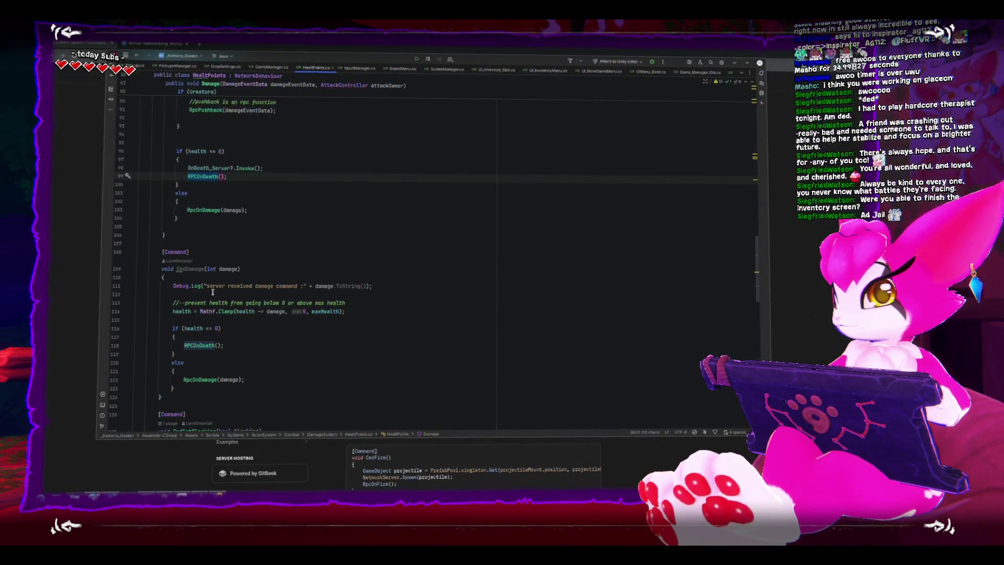
pyautogui.doubleClick(191, 269)
pyautogui.scroll(-3)
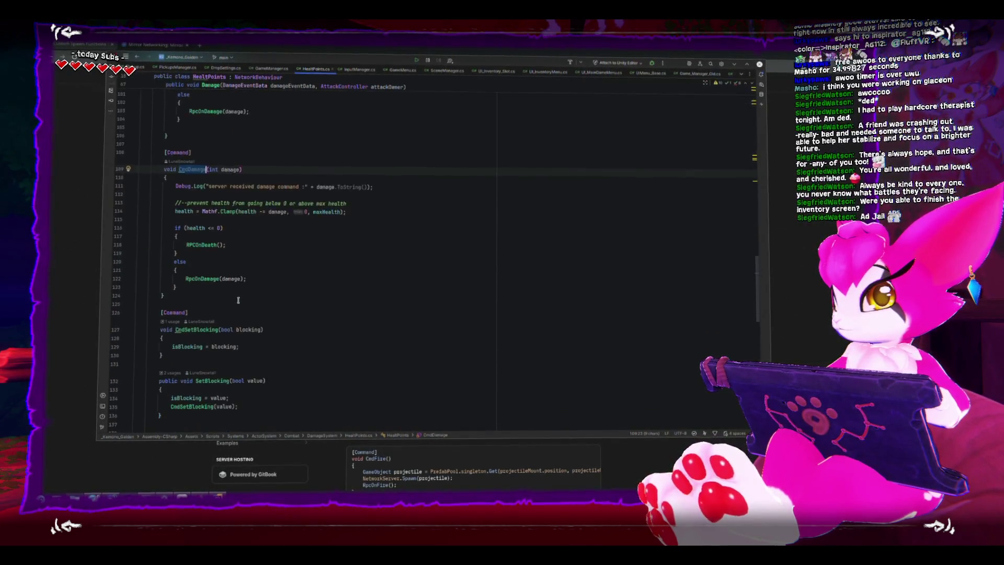
pyautogui.scroll(-3)
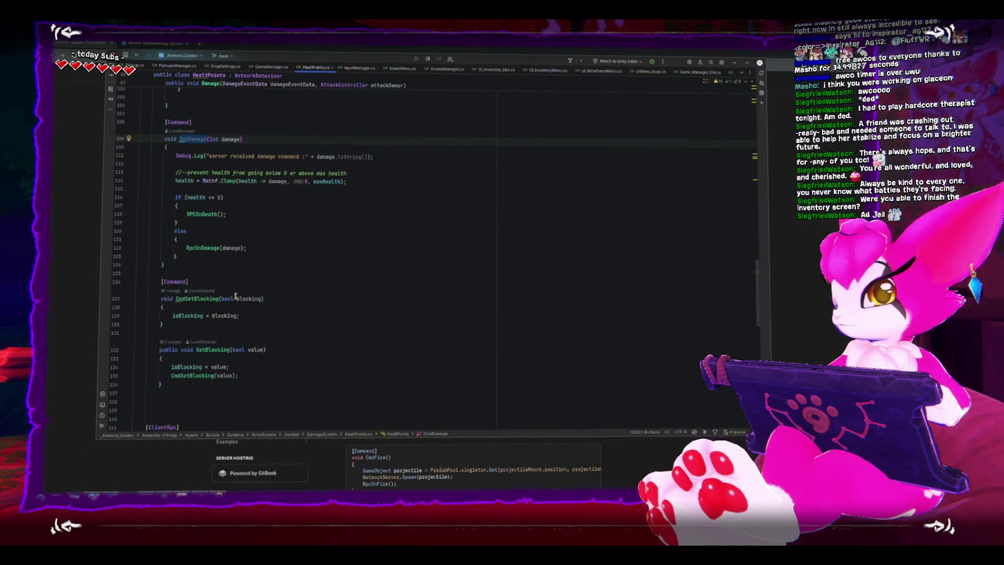
pyautogui.doubleClick(182, 283)
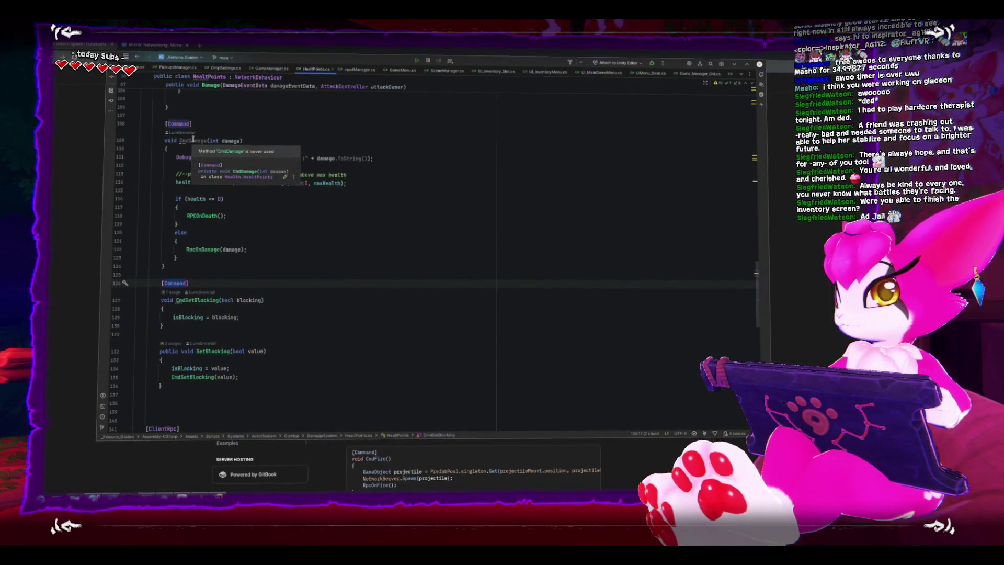
# Return to CmdDamage and trace the OnDeath_Server event call inside Damage
pyautogui.click(207, 140)
pyautogui.scroll(3)
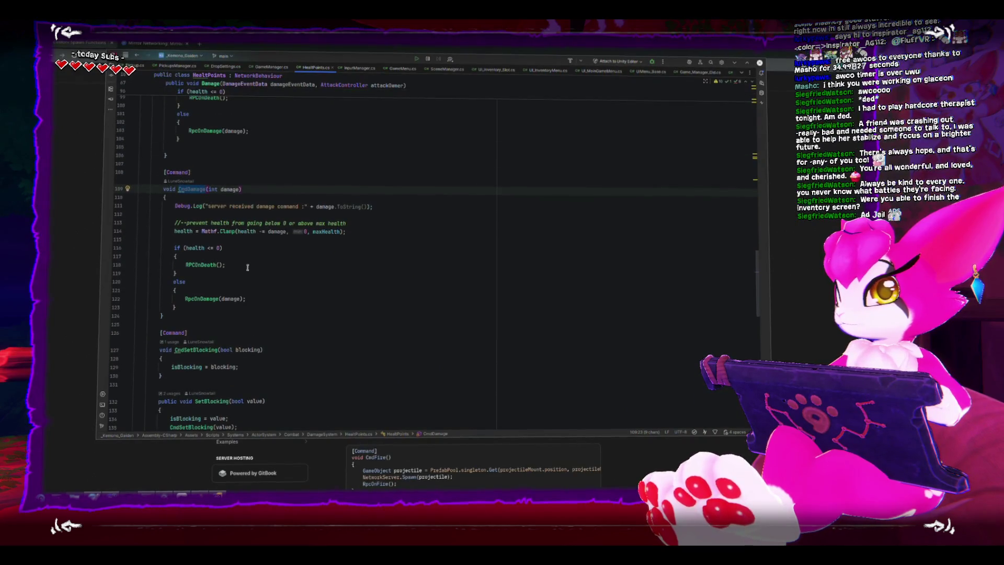
pyautogui.scroll(3)
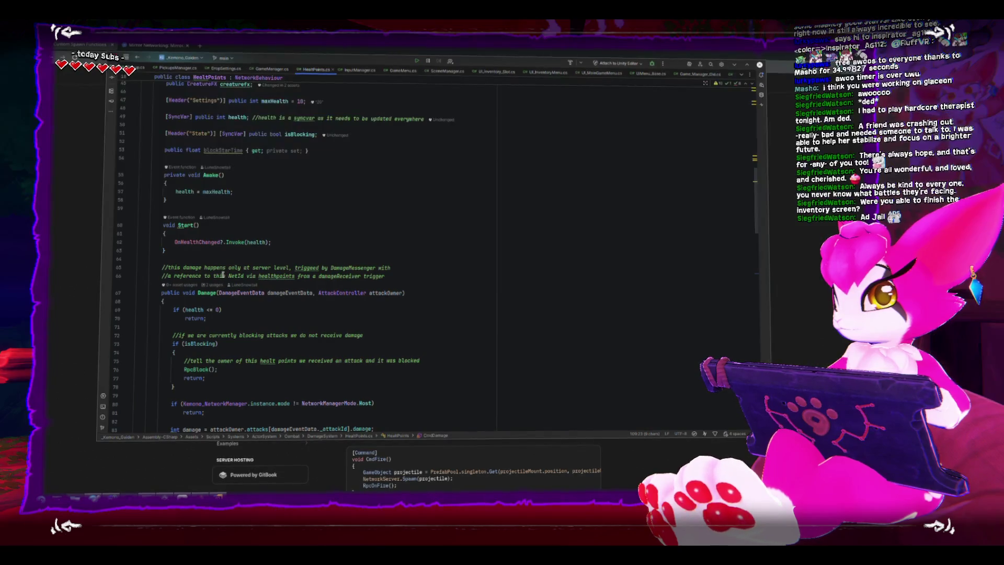
pyautogui.scroll(-3)
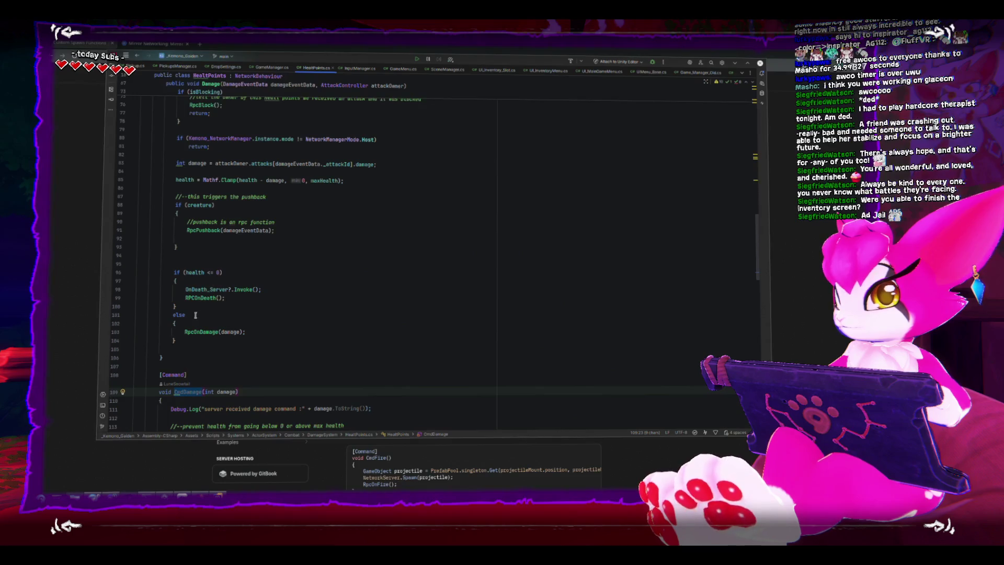
pyautogui.doubleClick(201, 291)
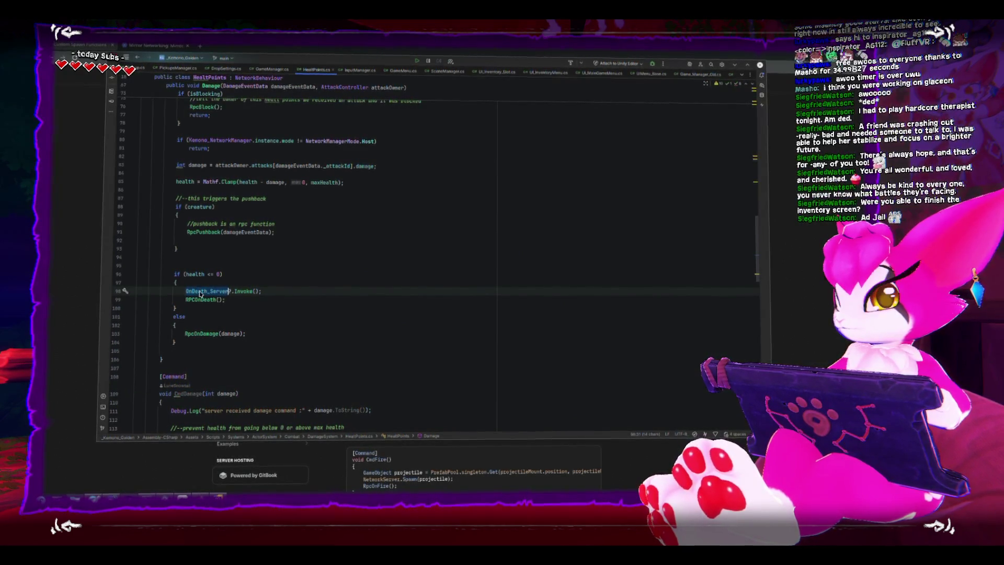
pyautogui.scroll(3)
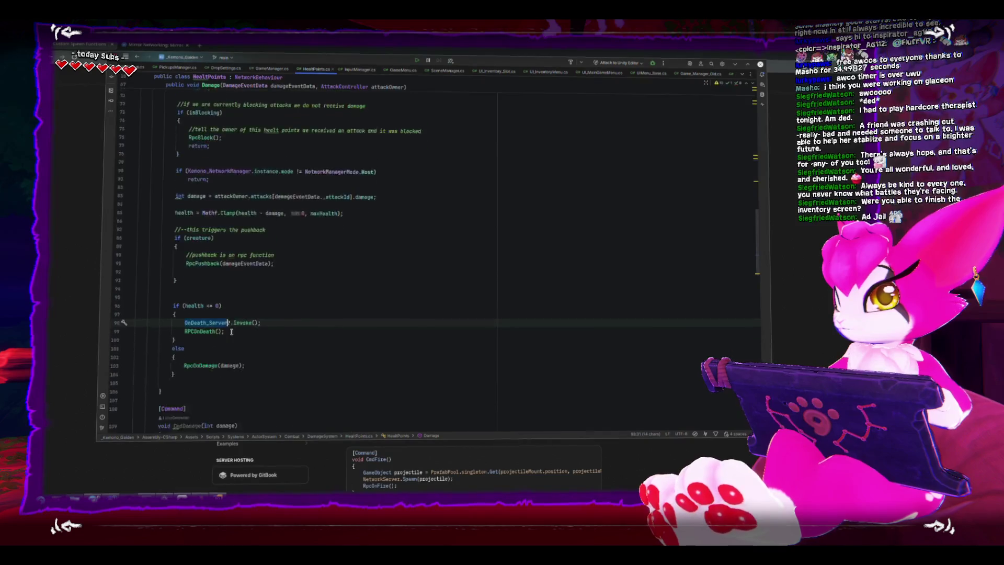
pyautogui.scroll(3)
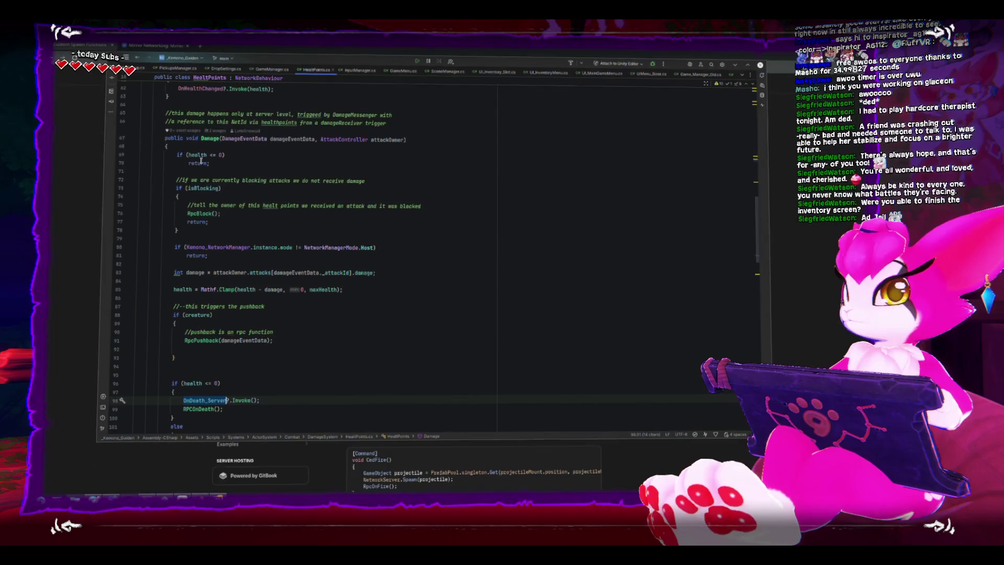
pyautogui.scroll(-3)
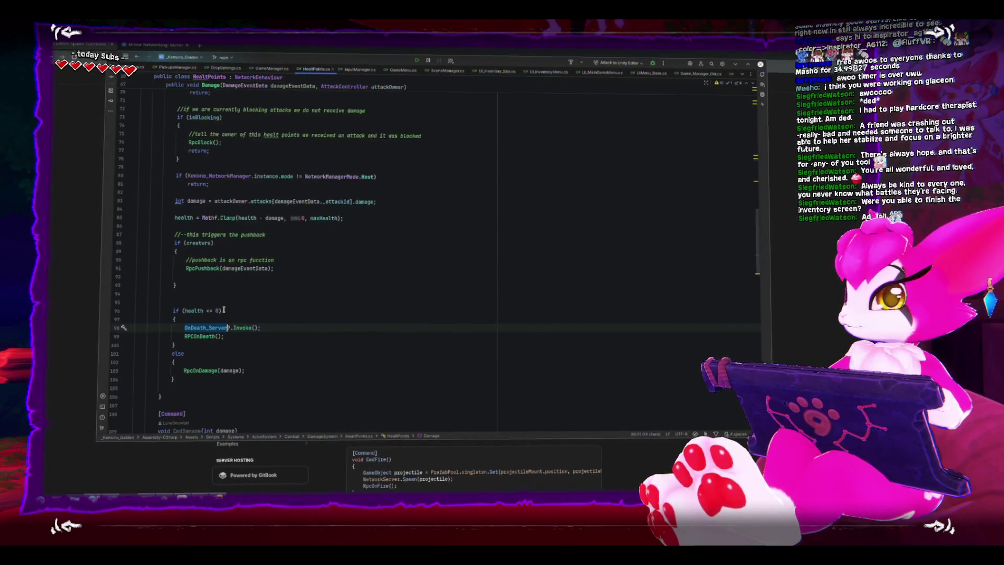
pyautogui.scroll(-3)
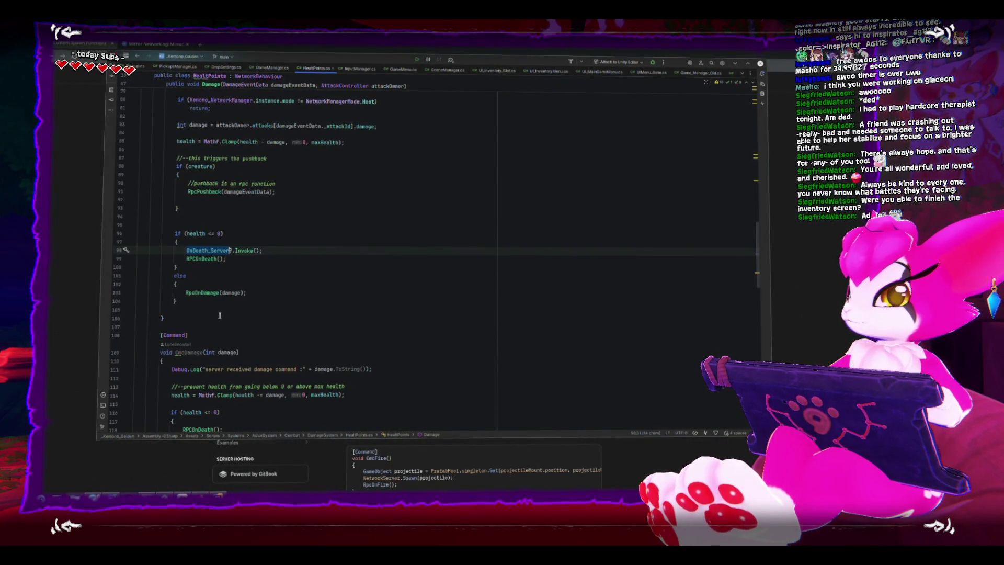
pyautogui.scroll(3)
pyautogui.scroll(3)
# Delete blank lines 95 and 92 so the health check follows the pushback code
pyautogui.click(223, 248)
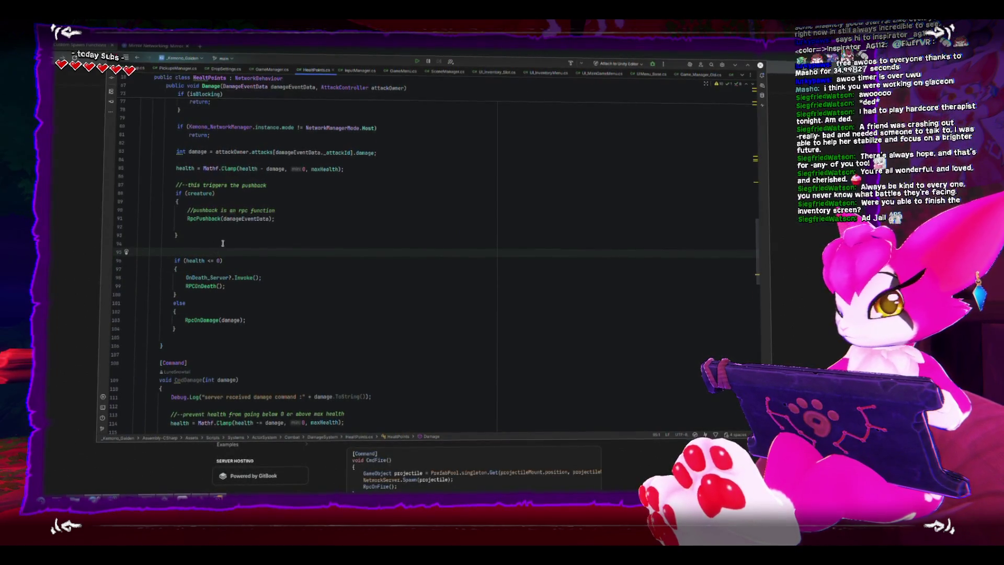
pyautogui.press('BackSpace')
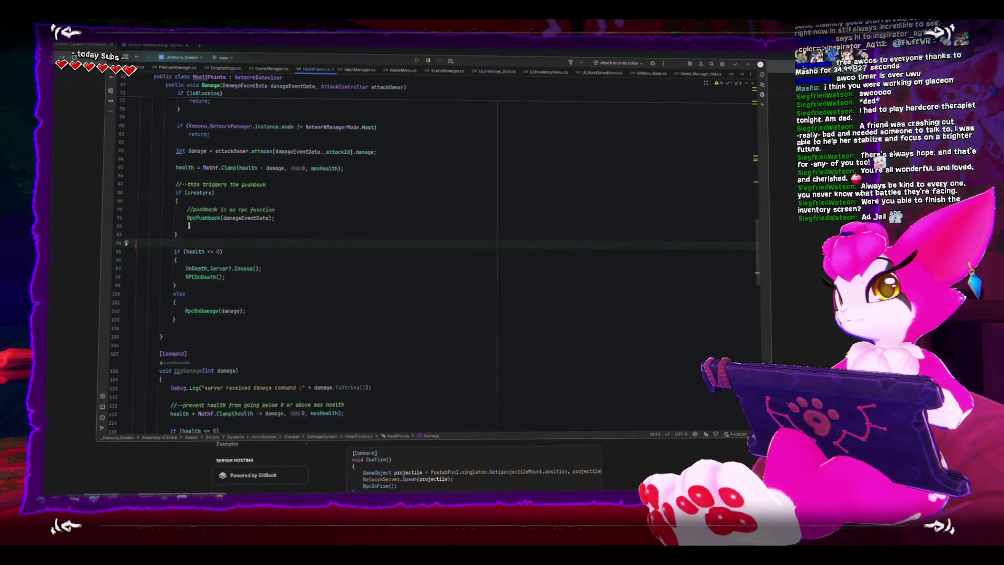
pyautogui.click(189, 226)
pyautogui.press('BackSpace')
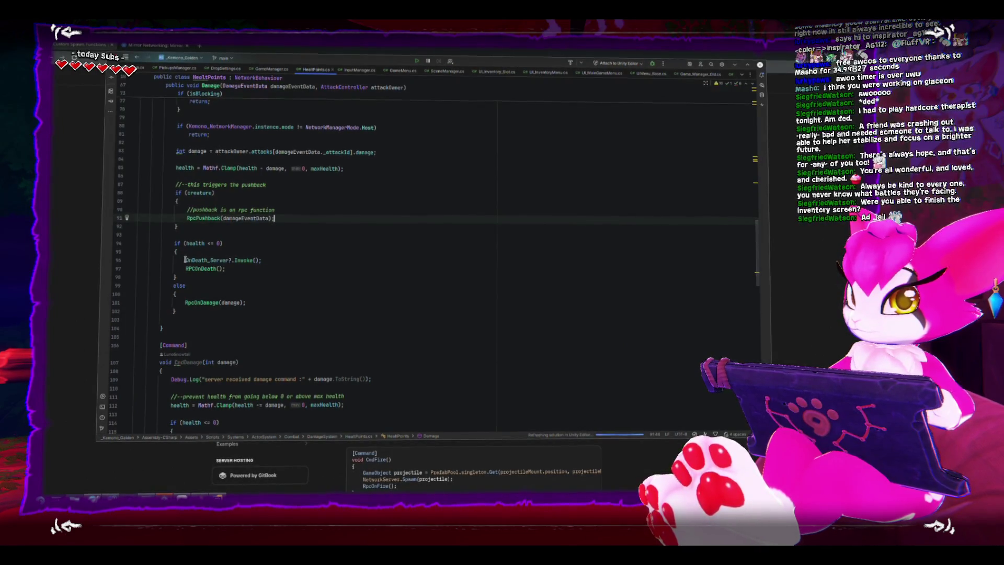
pyautogui.moveTo(184, 260); pyautogui.dragTo(270, 258)
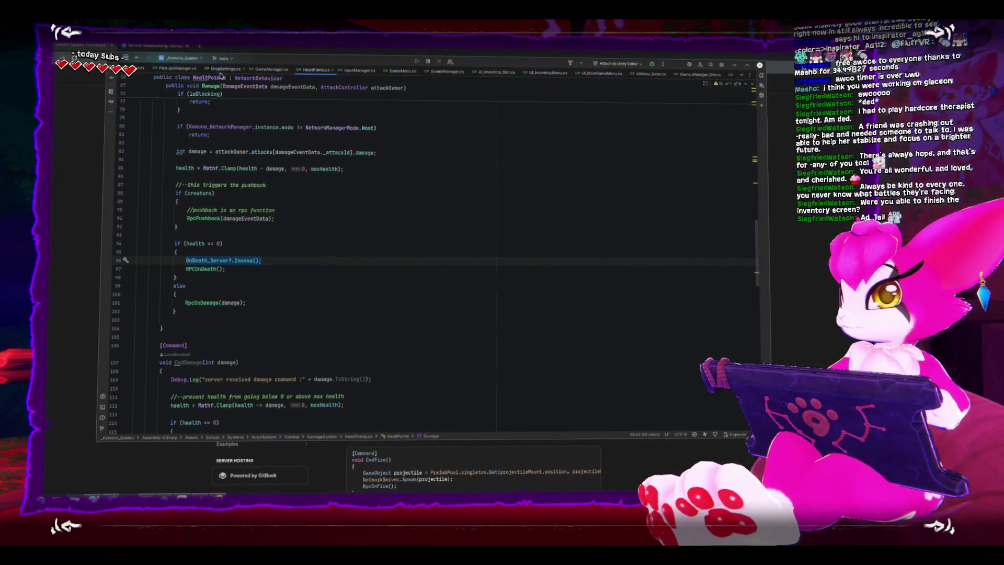
# Inspect DropSettings.cs Drop() and its PickupsManager.instance.DropPickupAt(dropPosition.position) call
pyautogui.click(219, 69)
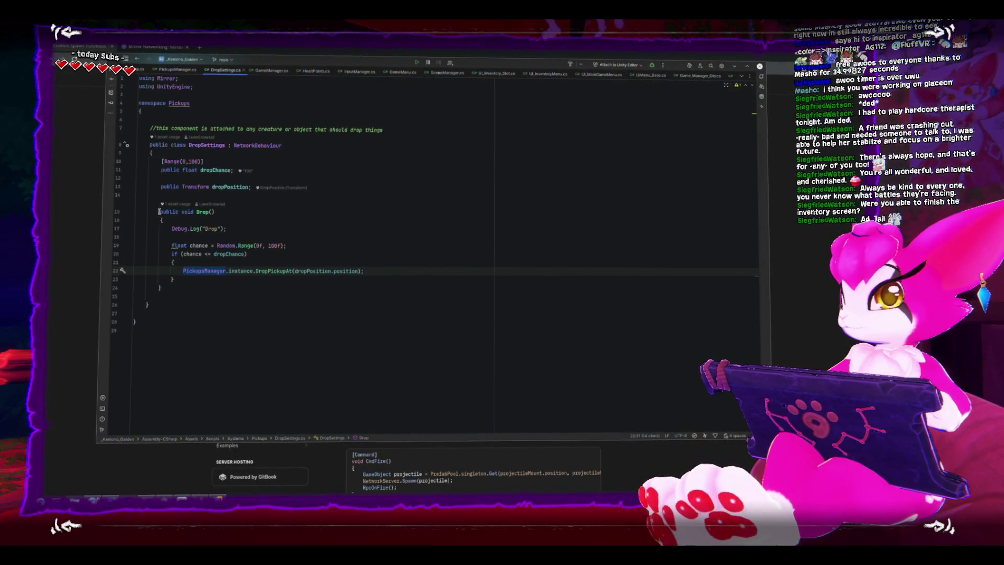
pyautogui.moveTo(160, 211); pyautogui.dragTo(215, 211)
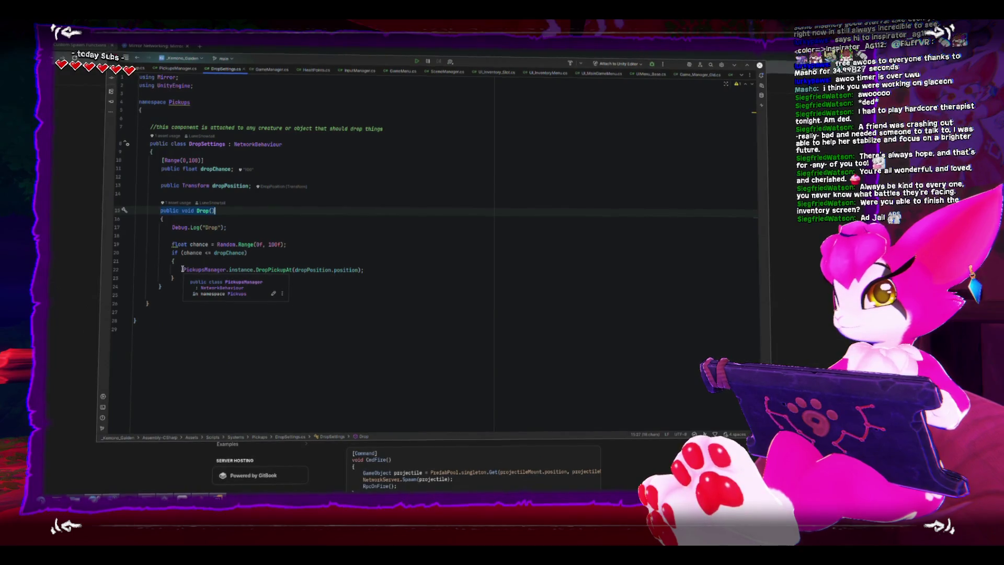
pyautogui.click(196, 270)
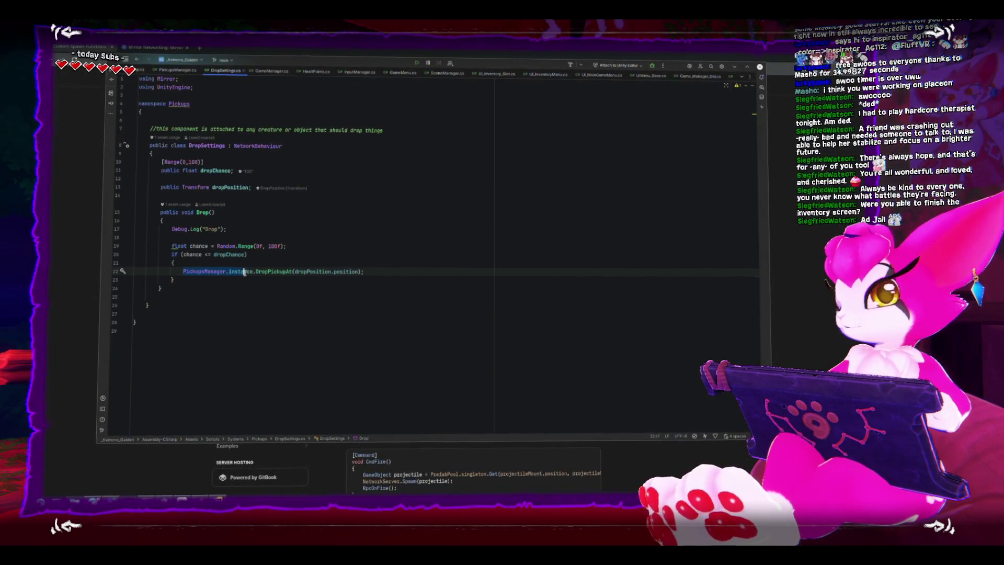
pyautogui.click(345, 271)
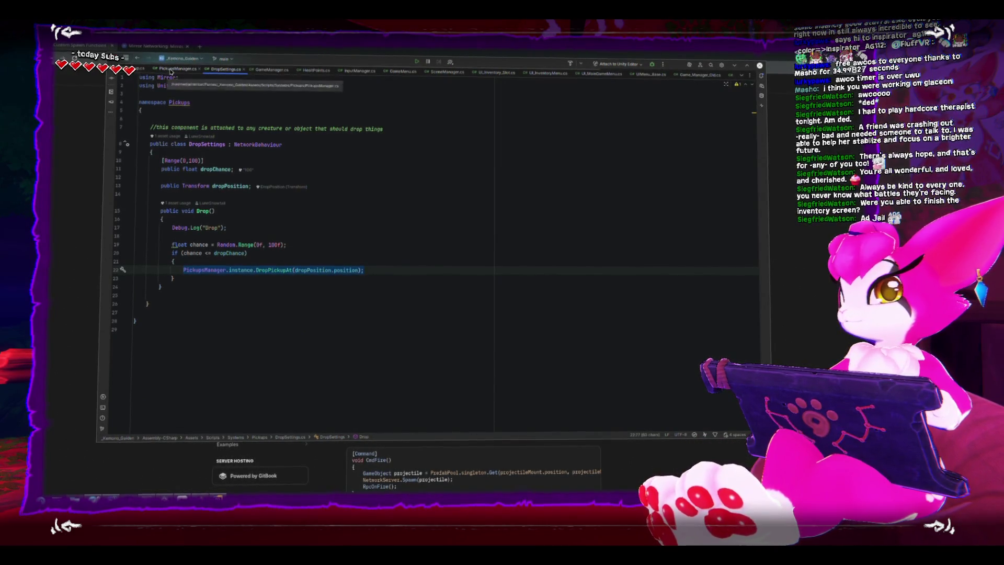
# Switch to PickupsManager.cs and inspect the pickupInstance spawned in DropPickupAt
pyautogui.click(171, 70)
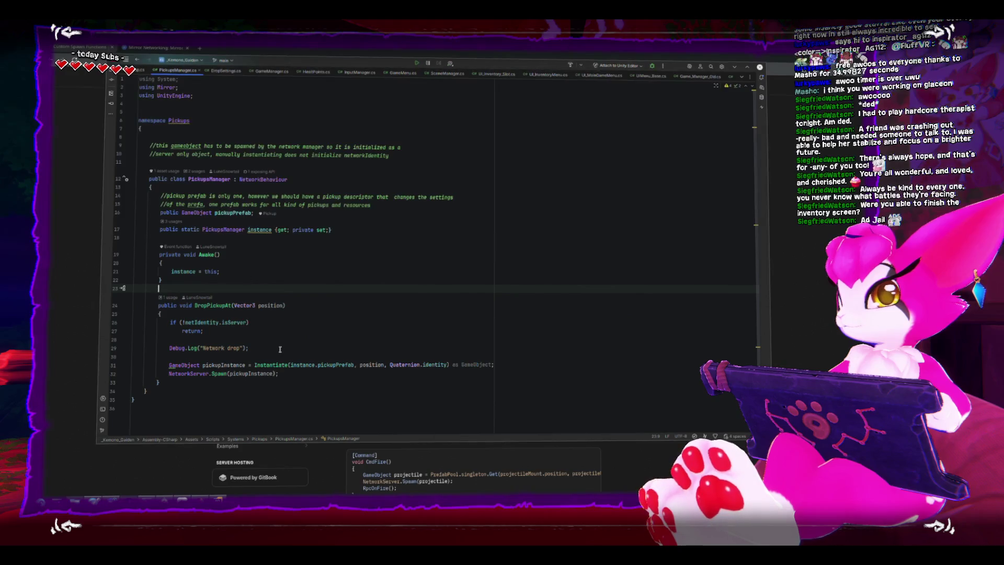
pyautogui.scroll(-3)
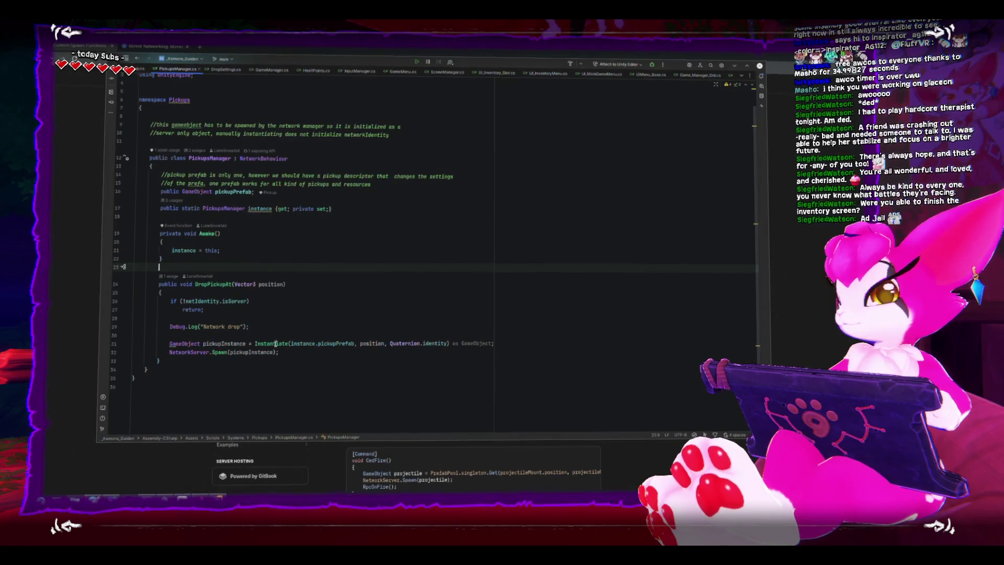
pyautogui.doubleClick(222, 343)
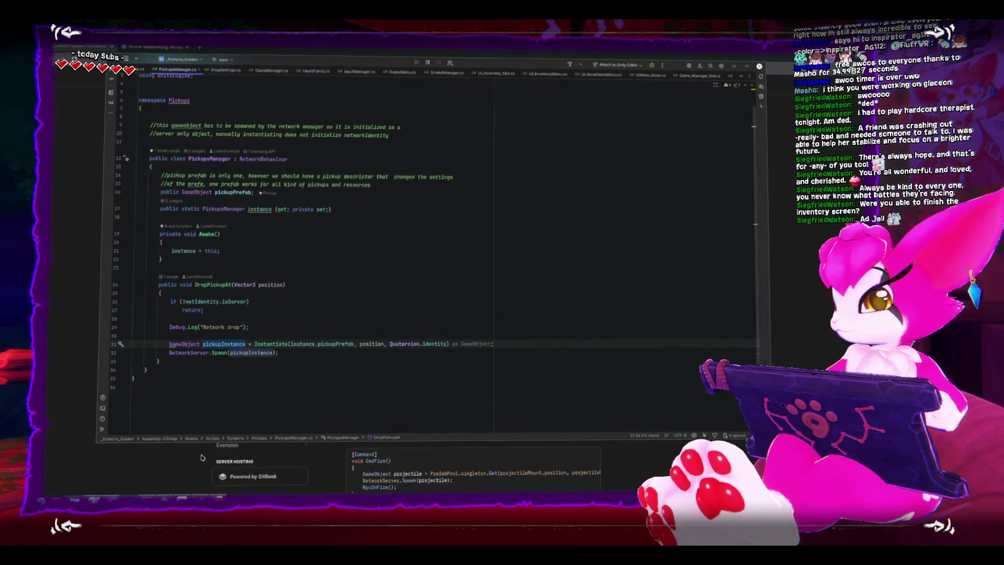
# In Unity, select the Debugger object and Build And Run the game to its title screen
pyautogui.hotkey('alt', 'Tab')
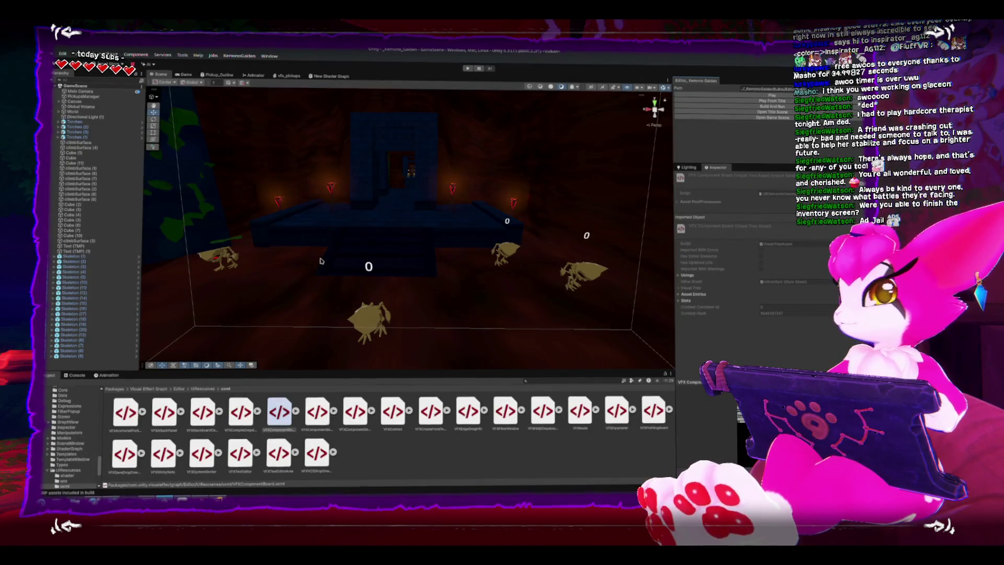
pyautogui.click(368, 317)
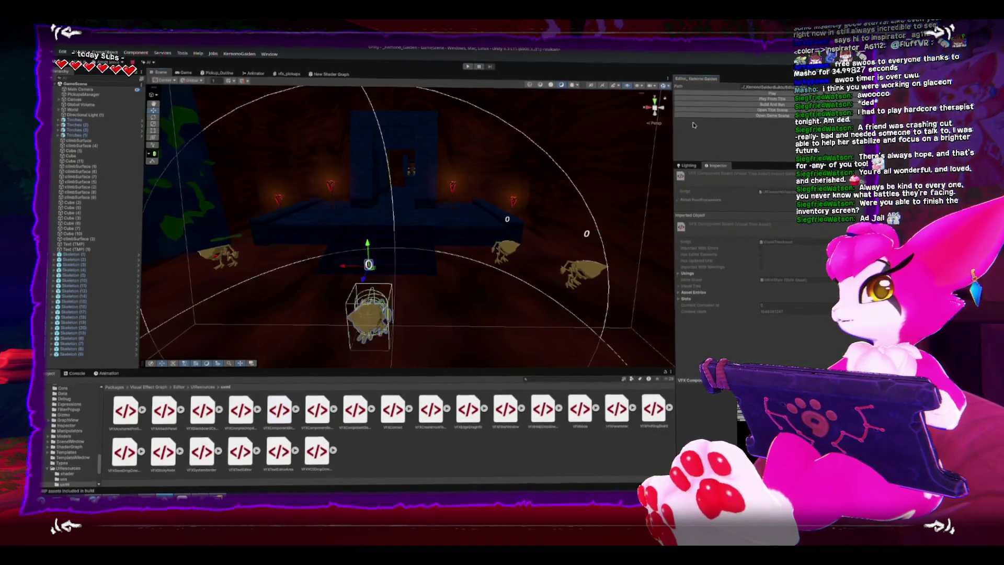
pyautogui.click(601, 139)
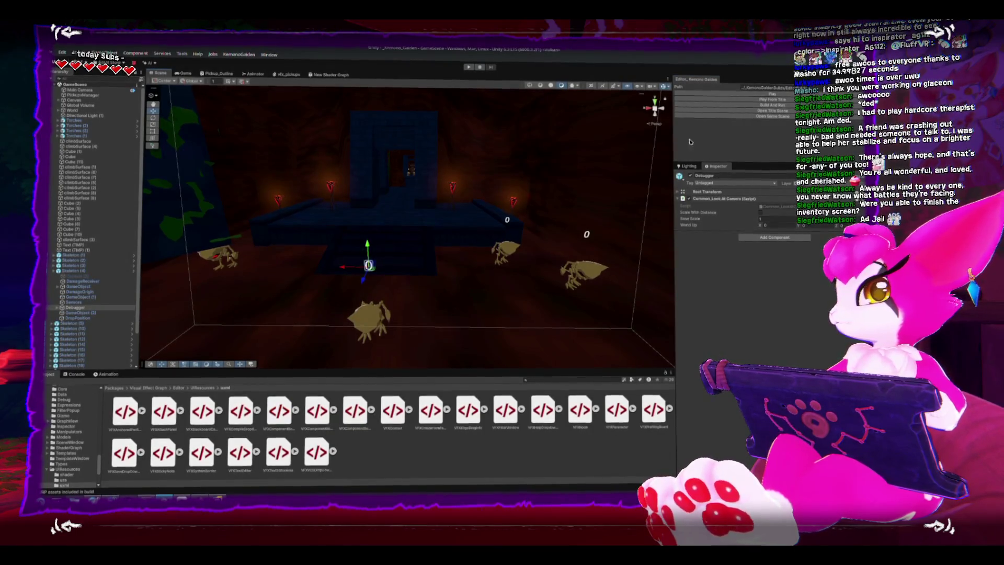
pyautogui.click(745, 107)
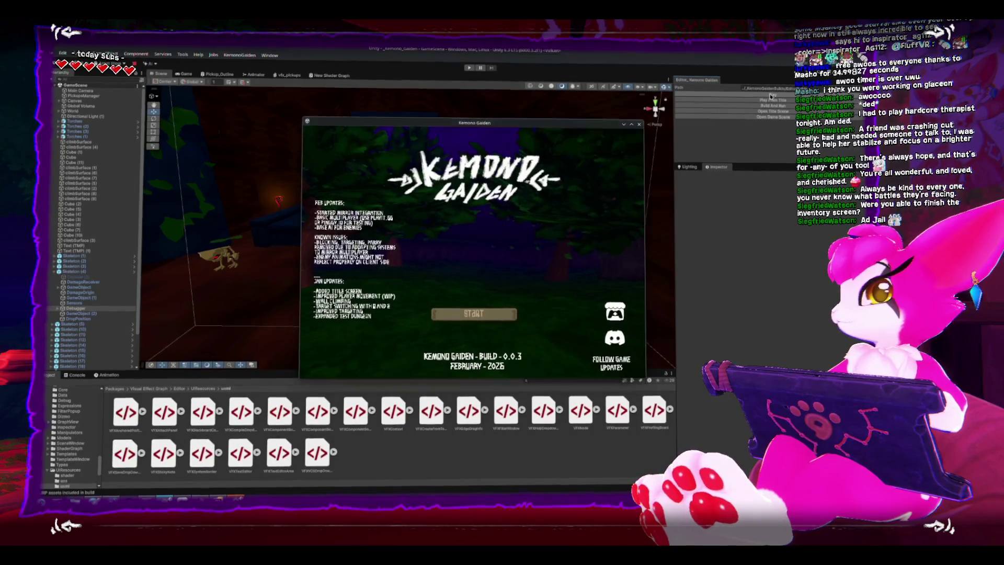
# Stack two game windows in the top-left and bottom-left screen quarters
pyautogui.hotkey('alt', 'F4')
pyautogui.hotkey('alt', 'Tab')
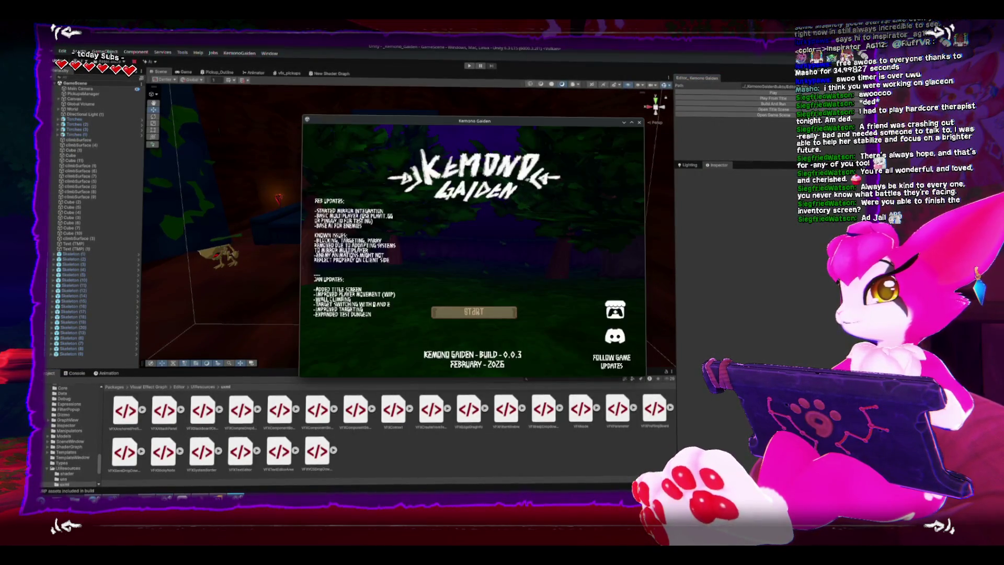
pyautogui.press('super+Left')
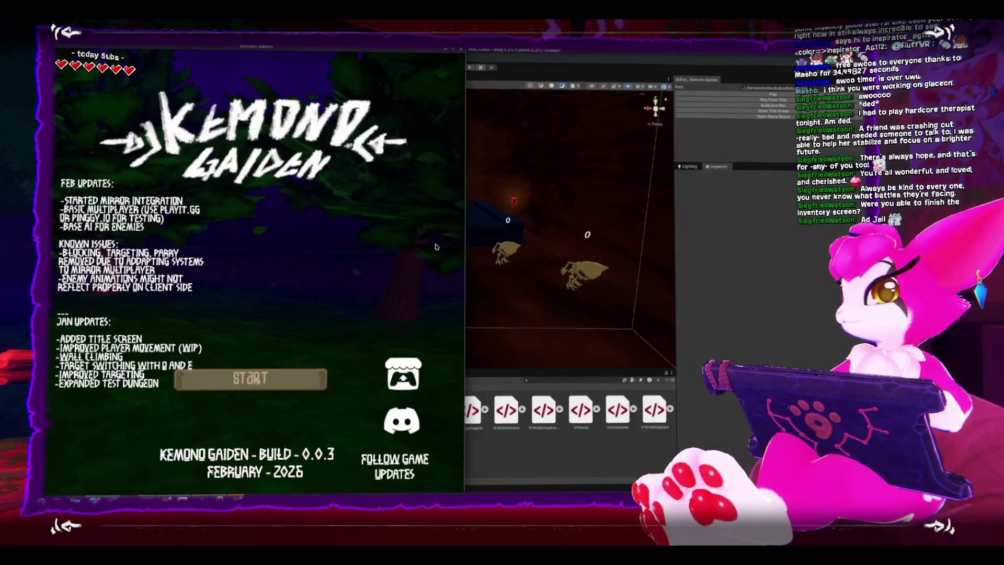
pyautogui.press('super+Up')
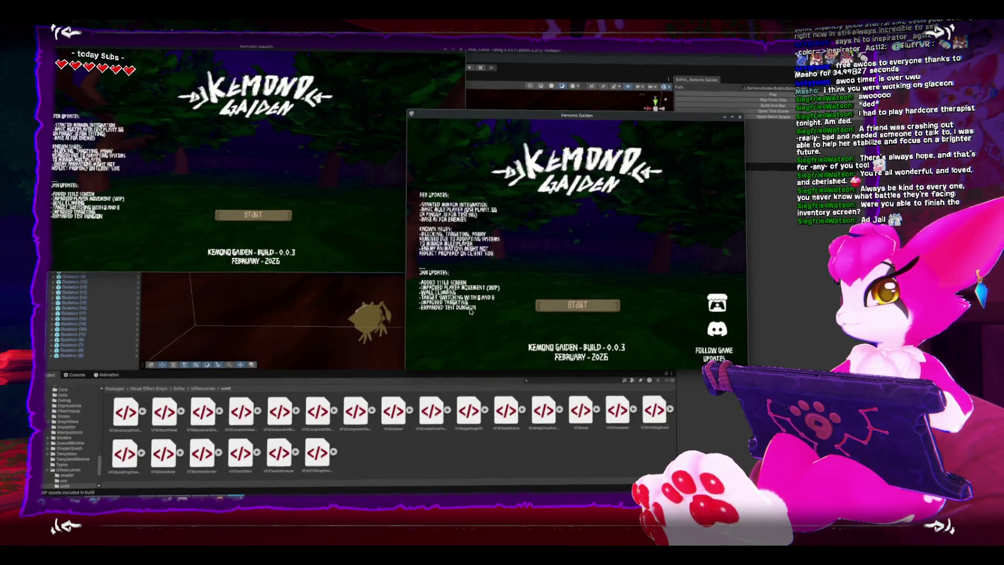
pyautogui.press('super+Left')
pyautogui.press('super+Down')
# Snap the Unity editor to the right half and play the scene in the Game view
pyautogui.click(601, 277)
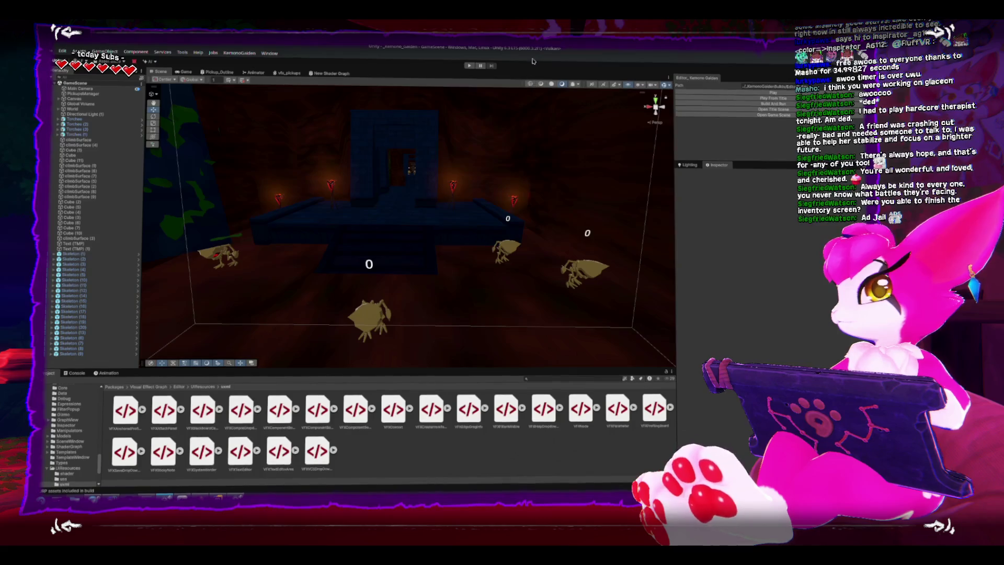
pyautogui.press('super+Right')
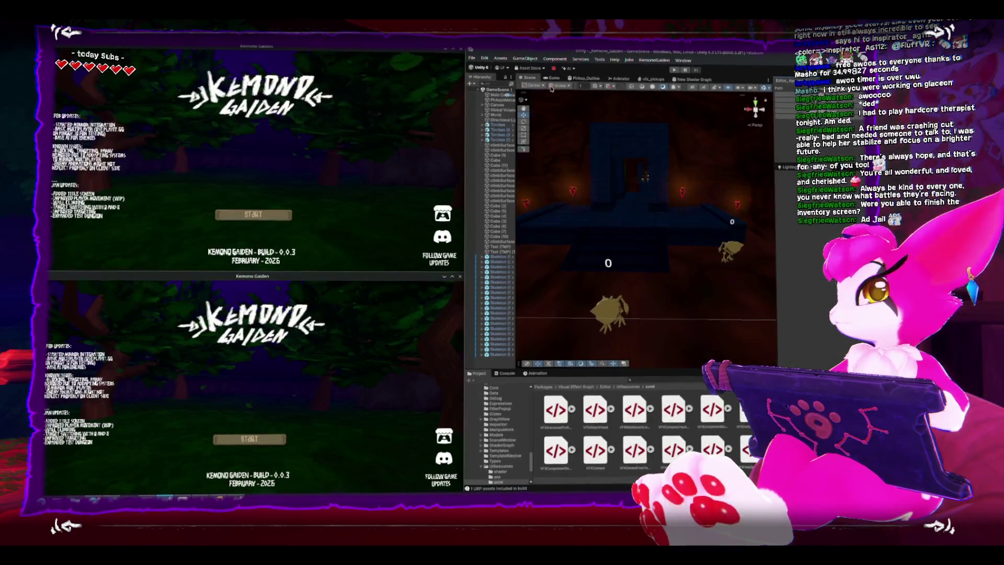
pyautogui.click(550, 79)
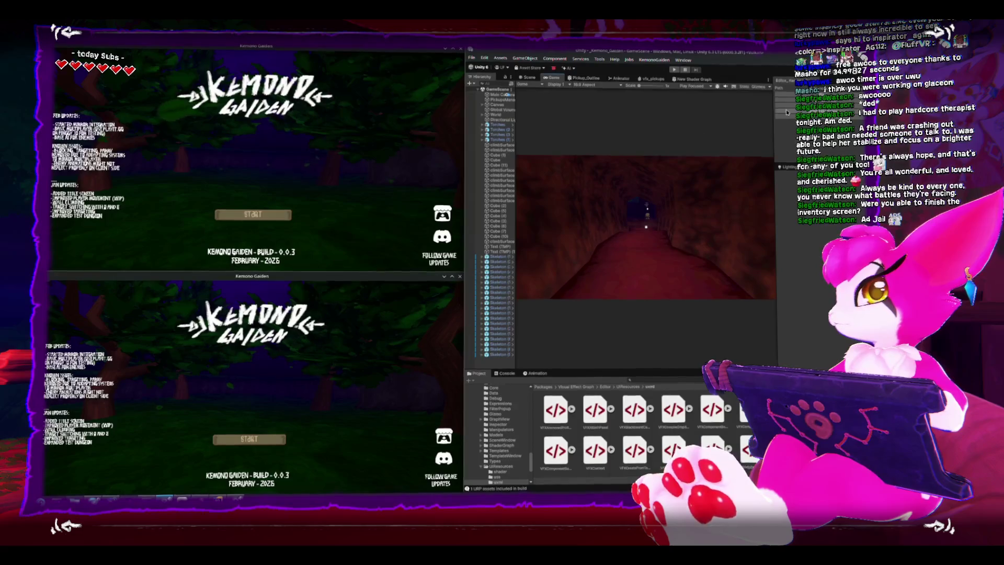
pyautogui.hotkey('ctrl', 'p')
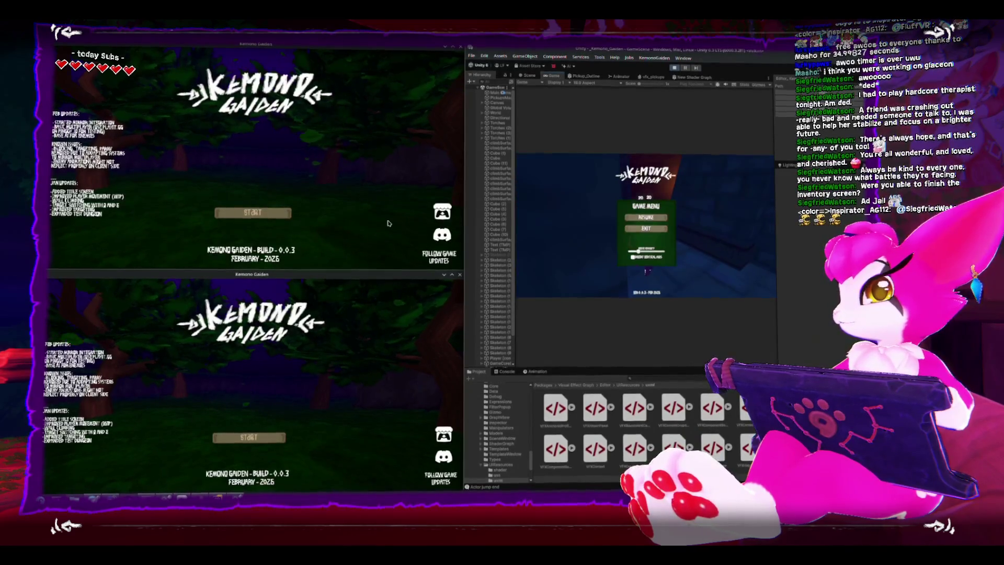
# Try the Join Game screen with the localhost host address, closing the lower game window
pyautogui.click(277, 217)
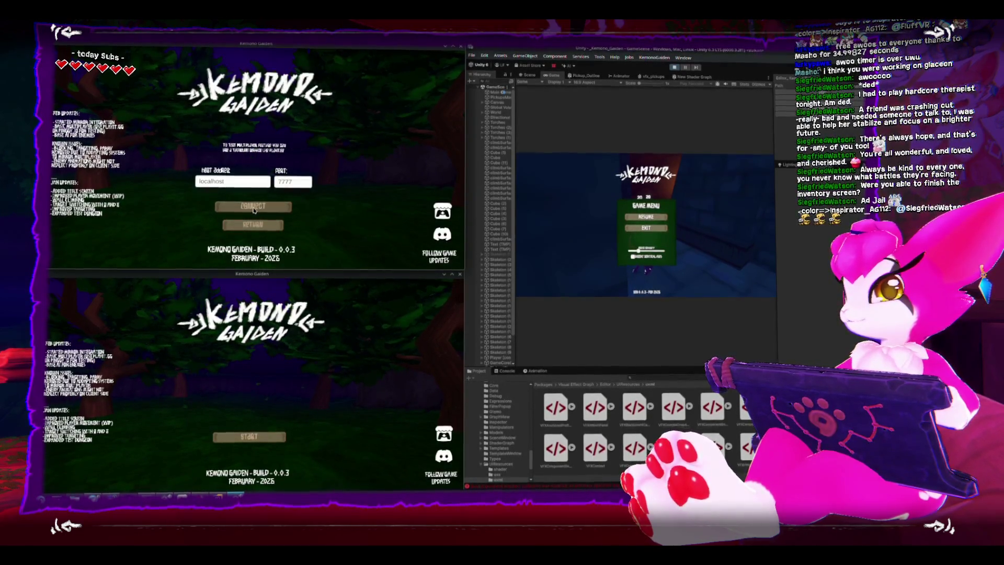
pyautogui.click(233, 181)
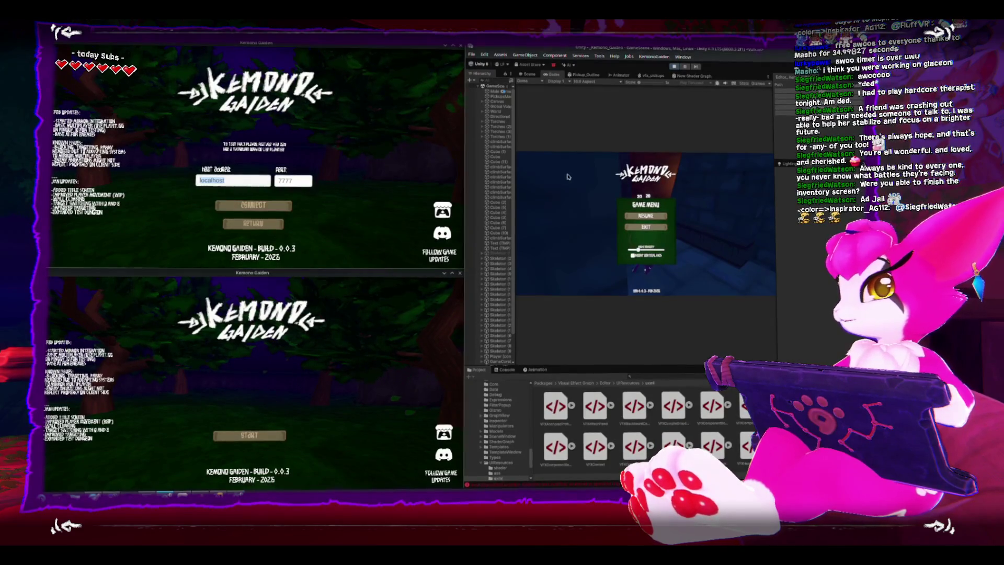
pyautogui.click(569, 162)
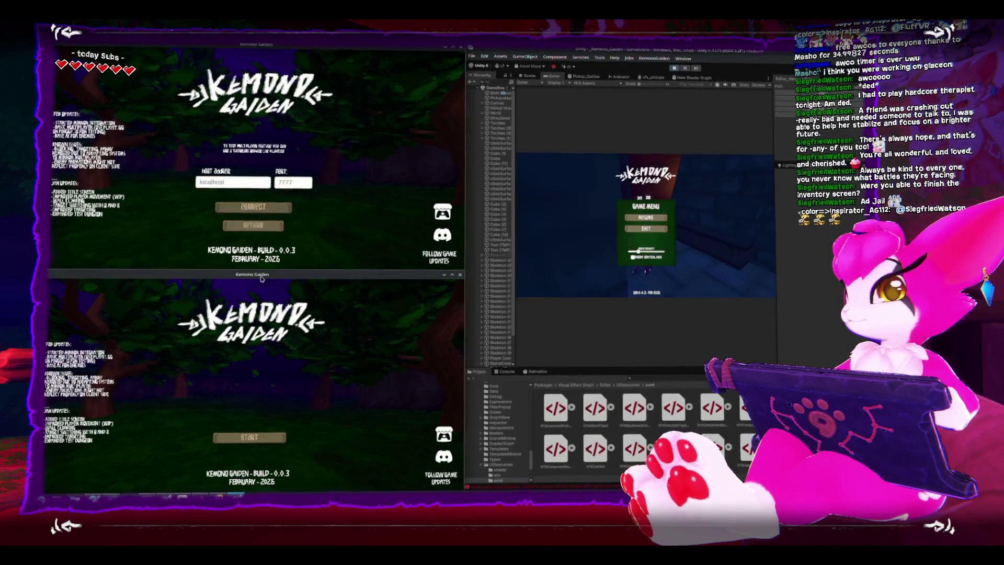
pyautogui.click(461, 274)
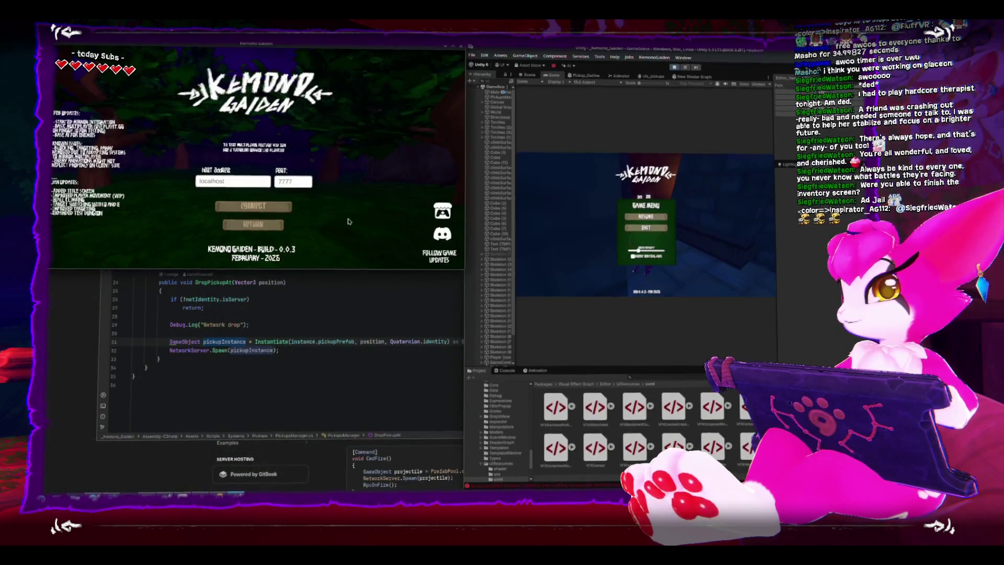
pyautogui.press('super+Up')
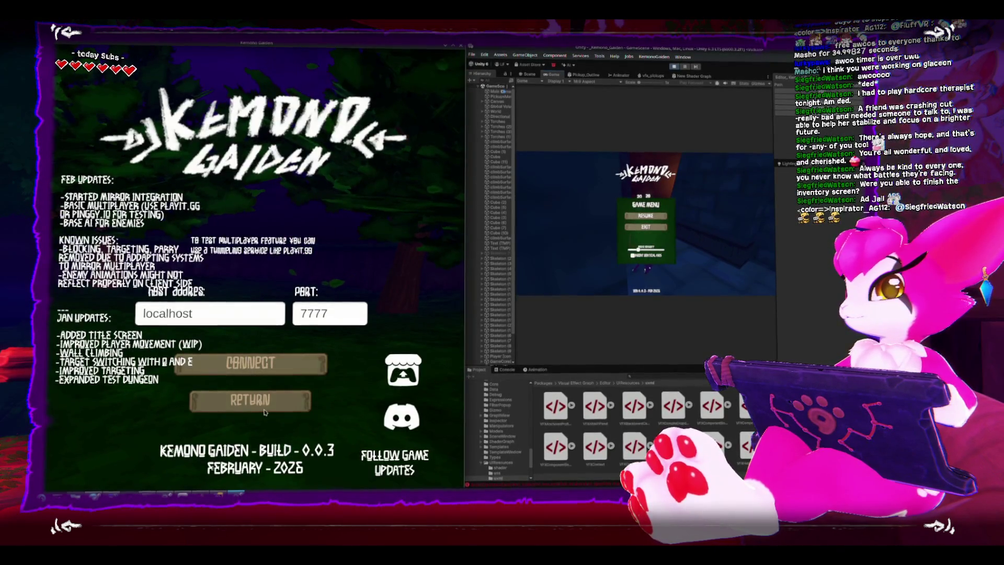
pyautogui.click(250, 400)
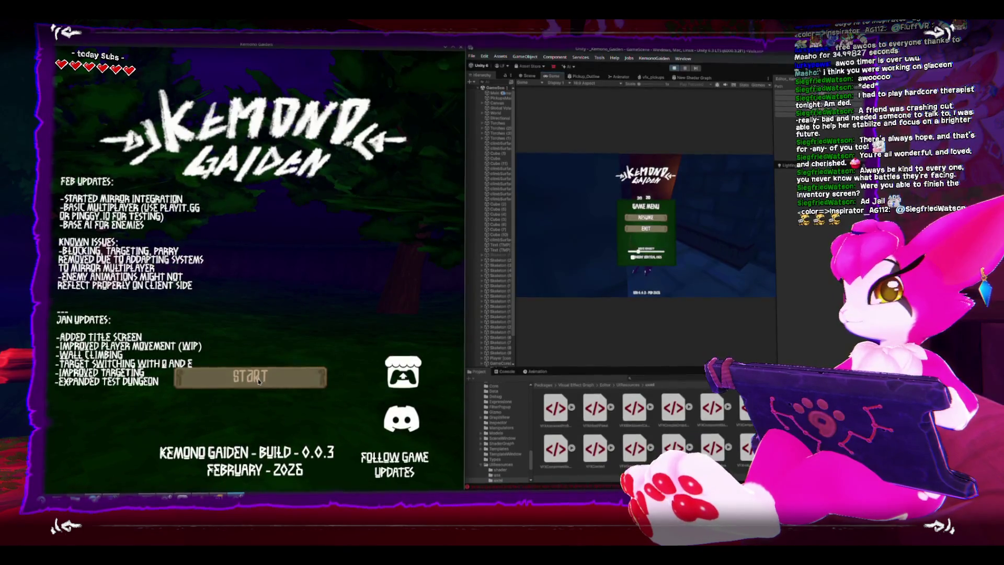
pyautogui.click(242, 366)
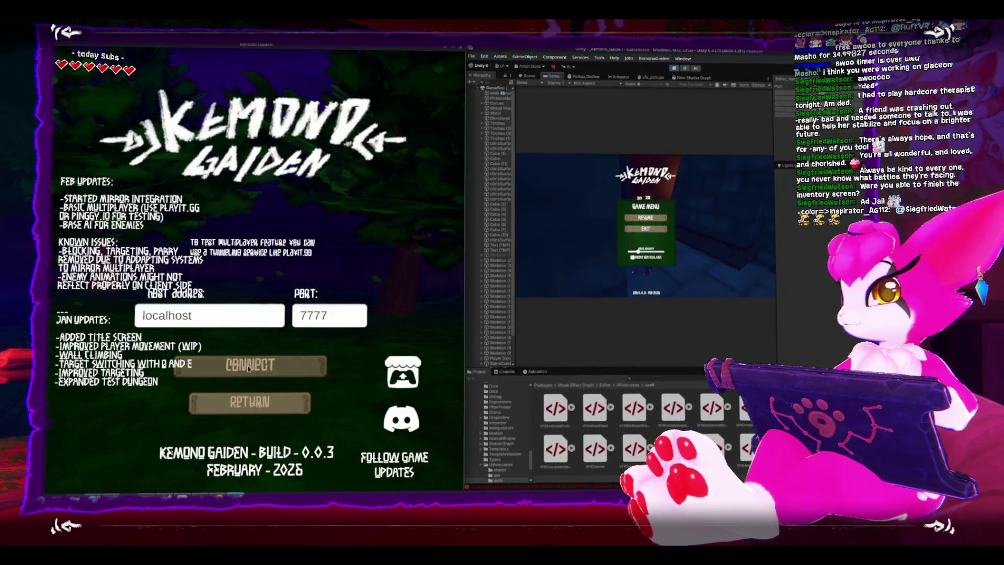
# Close the build, stop Play mode, clear the Console, and Build And Run again
pyautogui.click(451, 49)
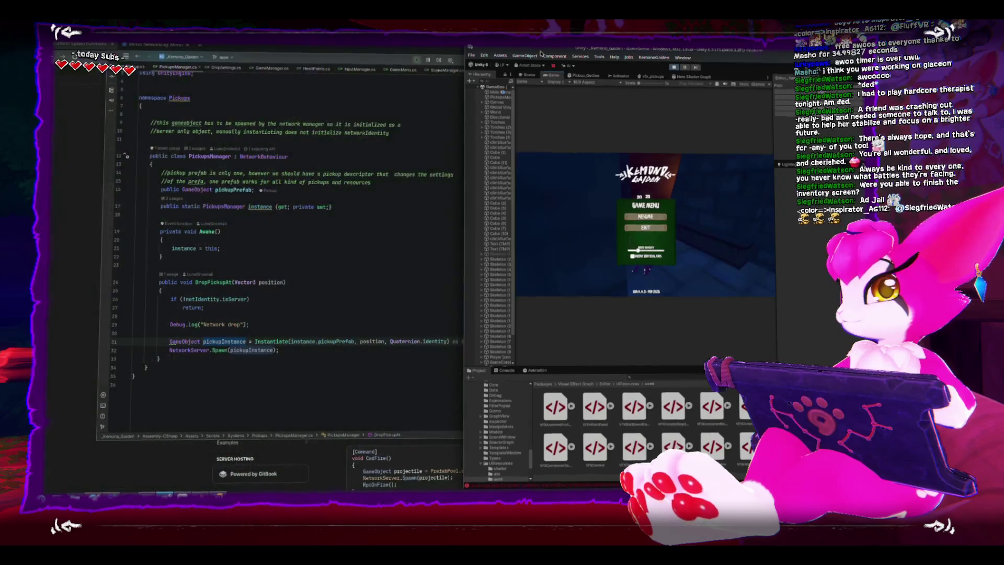
pyautogui.click(471, 65)
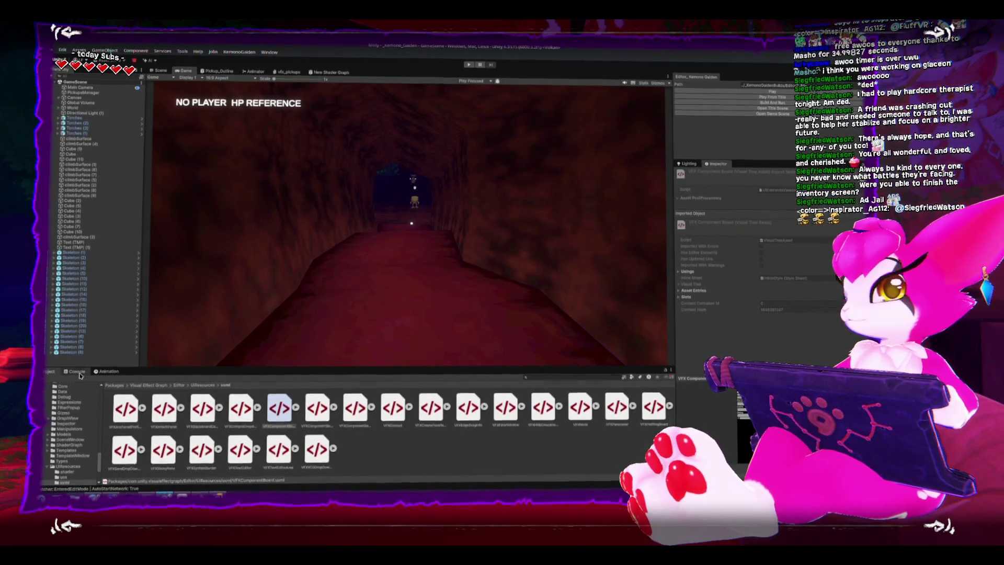
pyautogui.hotkey('ctrl', 'shift', 'c')
pyautogui.click(45, 378)
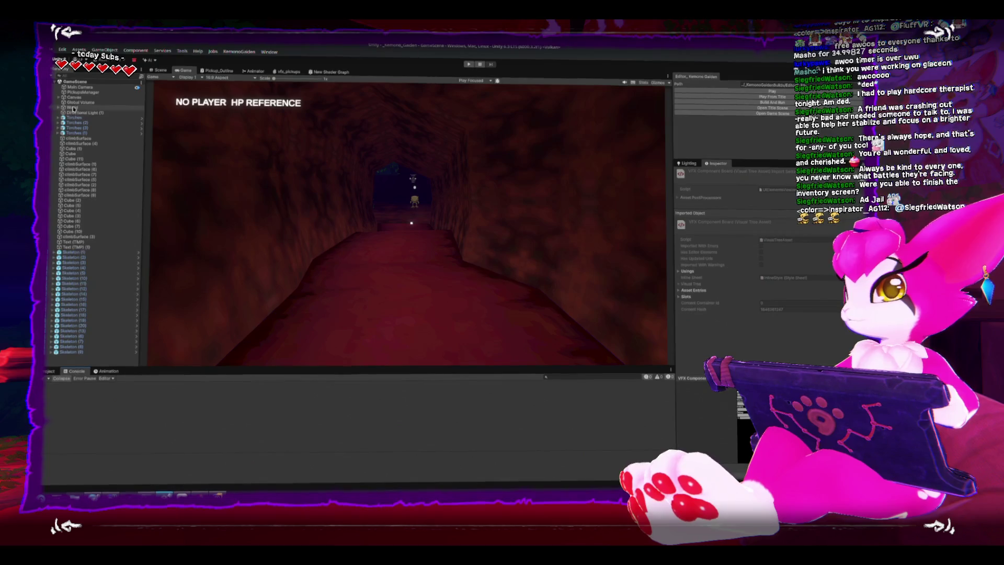
pyautogui.click(737, 103)
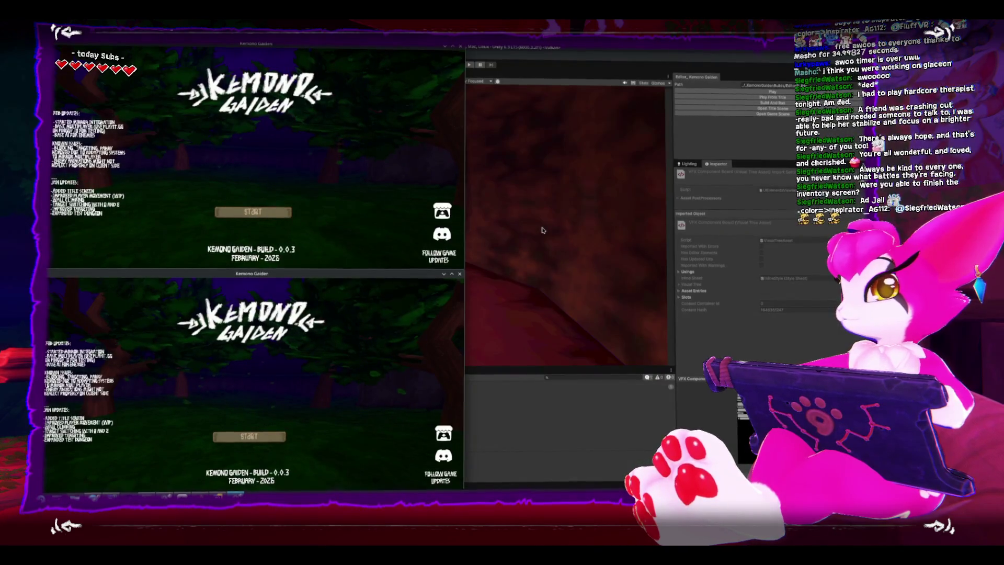
# Host a game from the top window and move its character toward the skeleton corridor
pyautogui.click(272, 209)
pyautogui.click(254, 167)
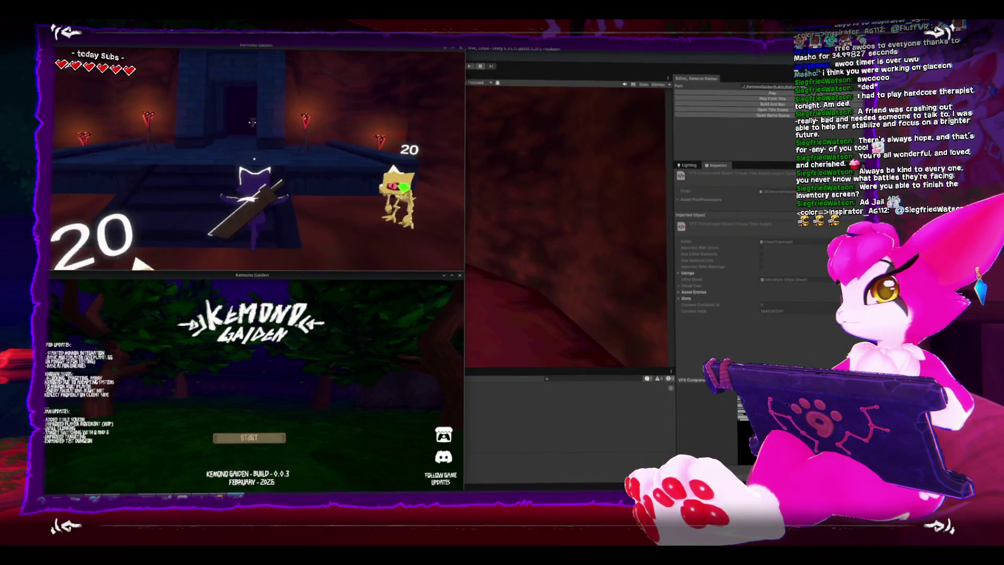
pyautogui.press('w')
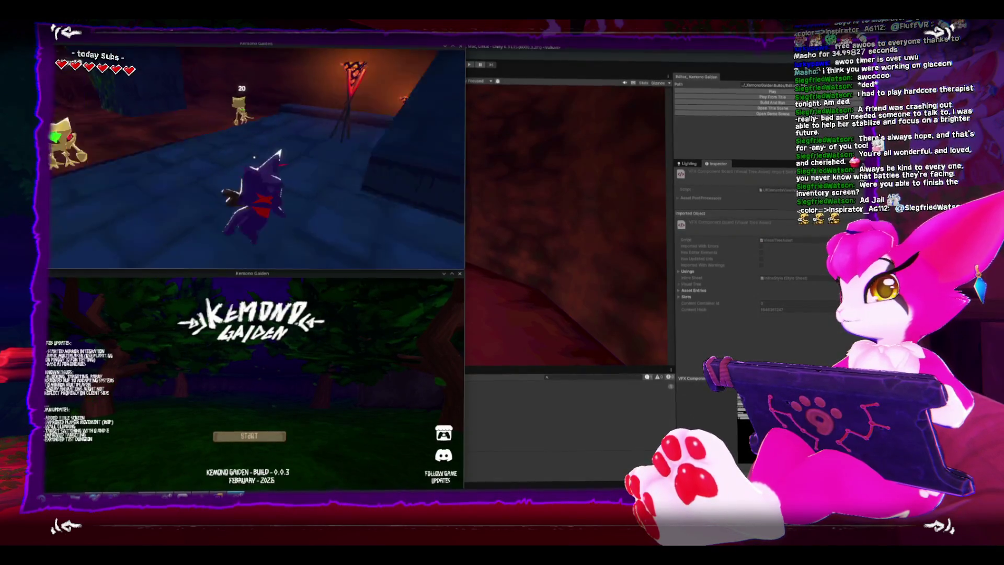
pyautogui.press('Escape')
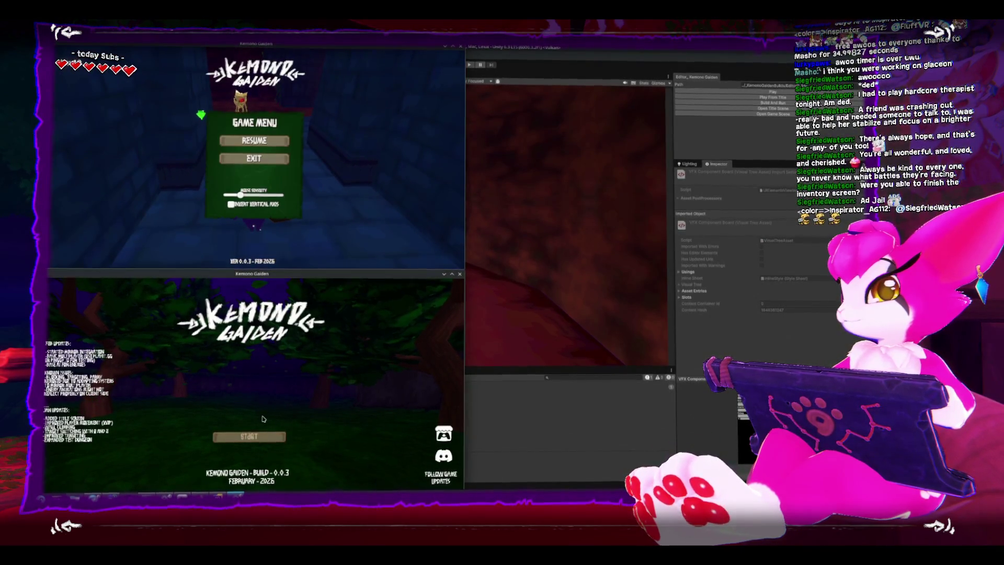
pyautogui.press('Escape')
pyautogui.press('Escape')
pyautogui.press('Escape')
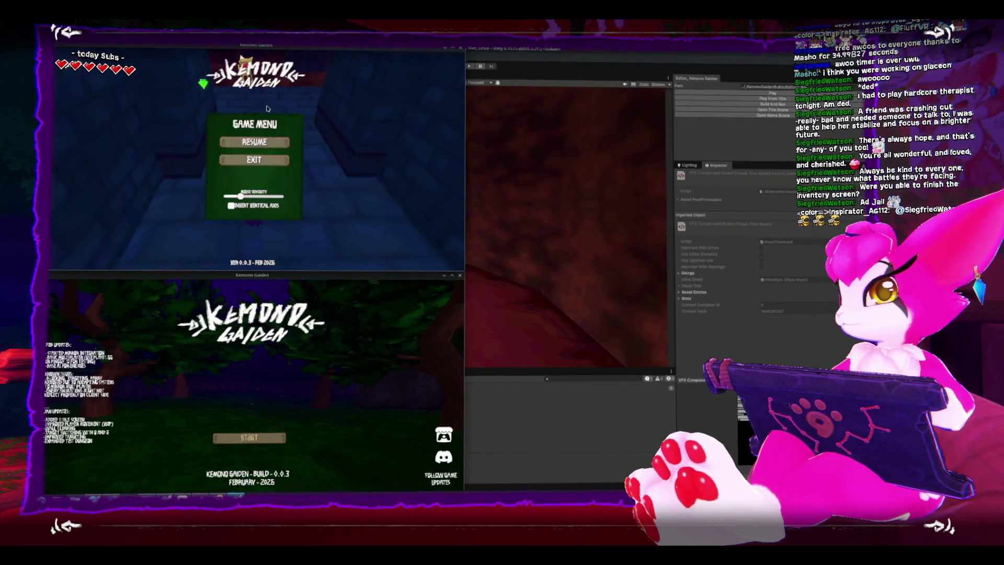
pyautogui.press('Escape')
pyautogui.press('Escape')
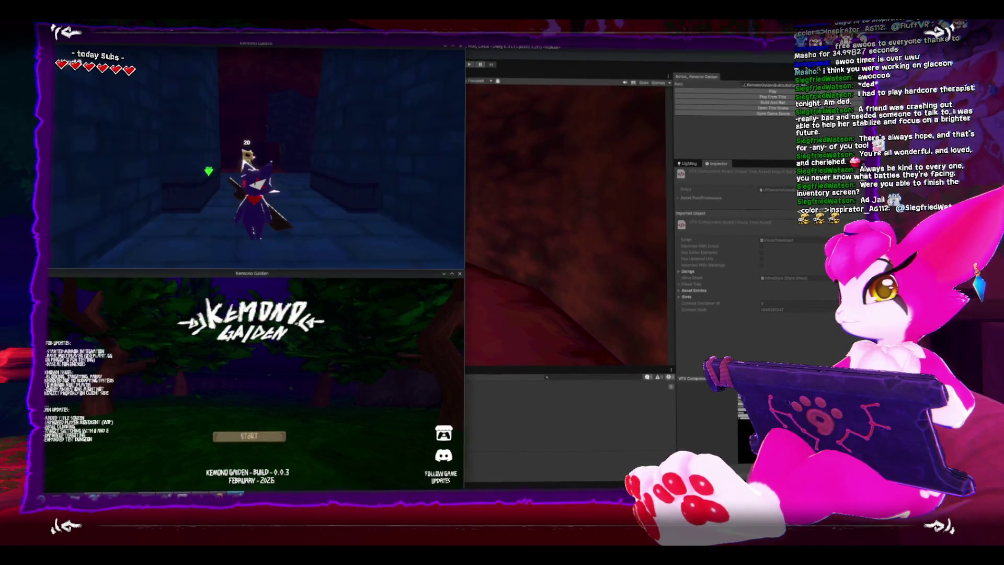
# Join the hosted game from the bottom window and advance that client toward the skeletons
pyautogui.click(262, 434)
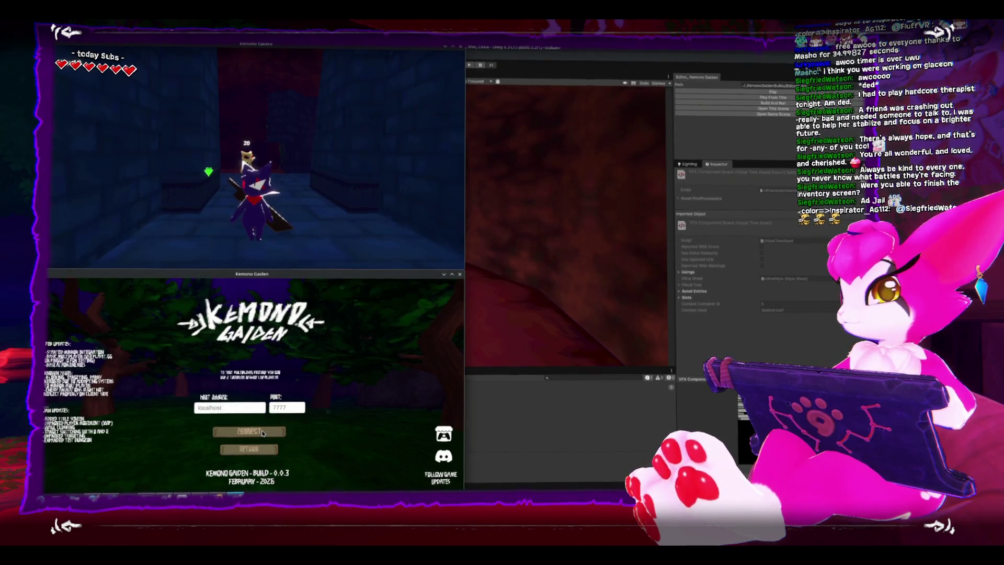
pyautogui.click(262, 433)
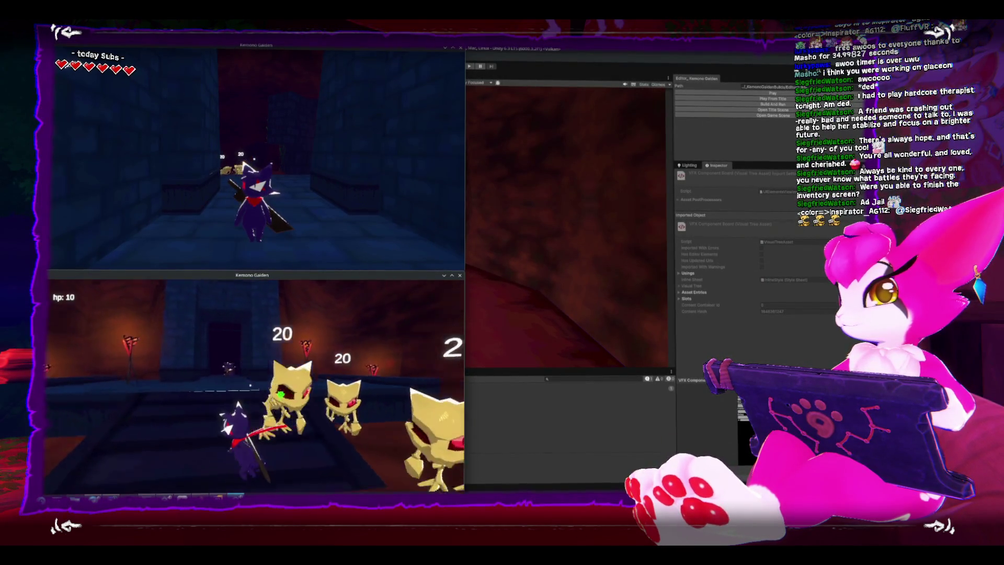
pyautogui.press('w')
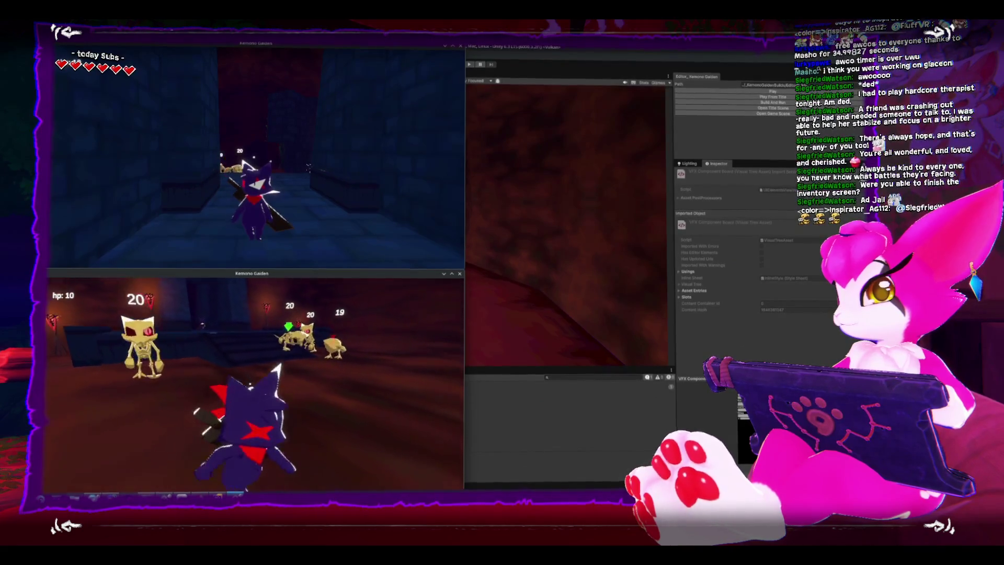
pyautogui.press('s')
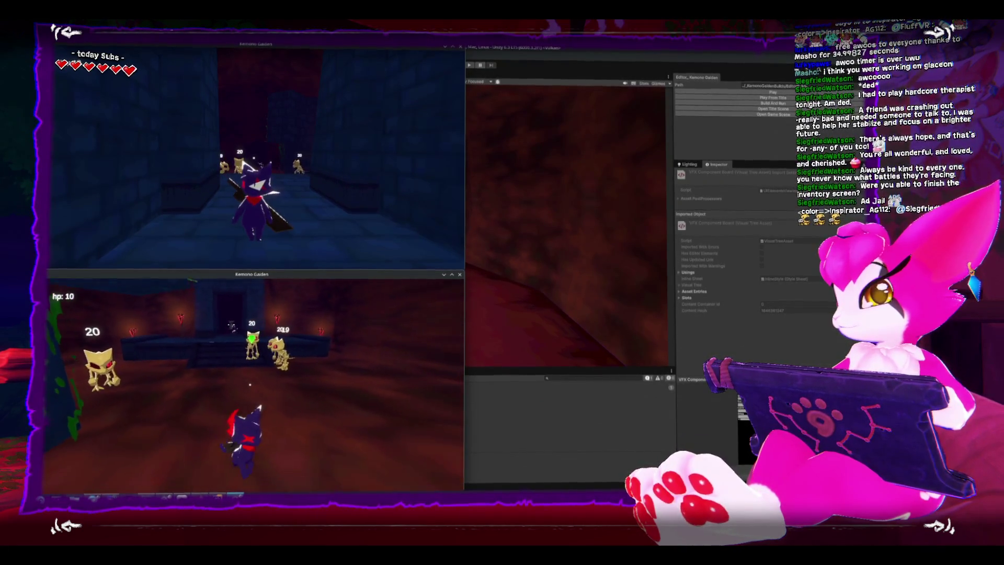
pyautogui.press('w')
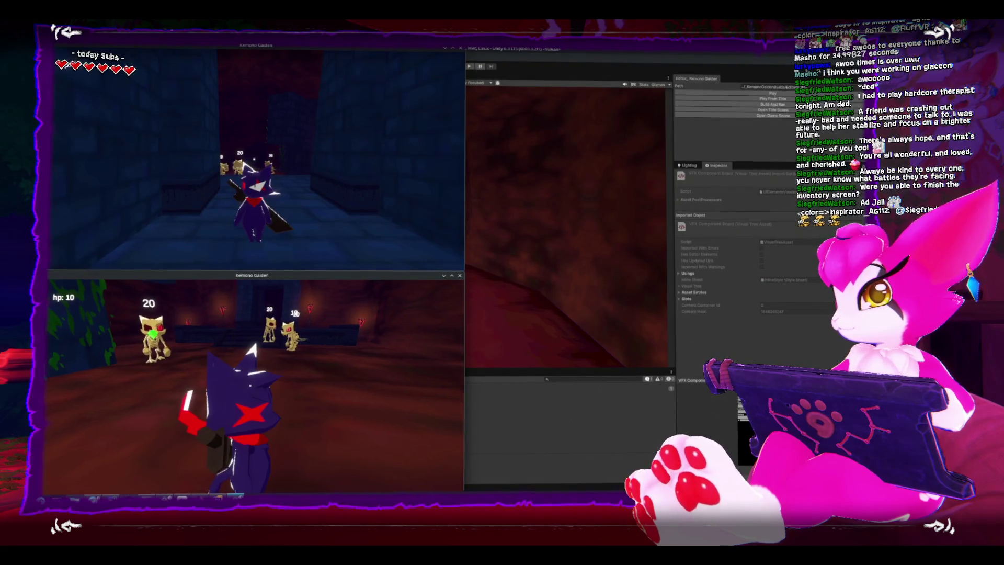
pyautogui.press('Escape')
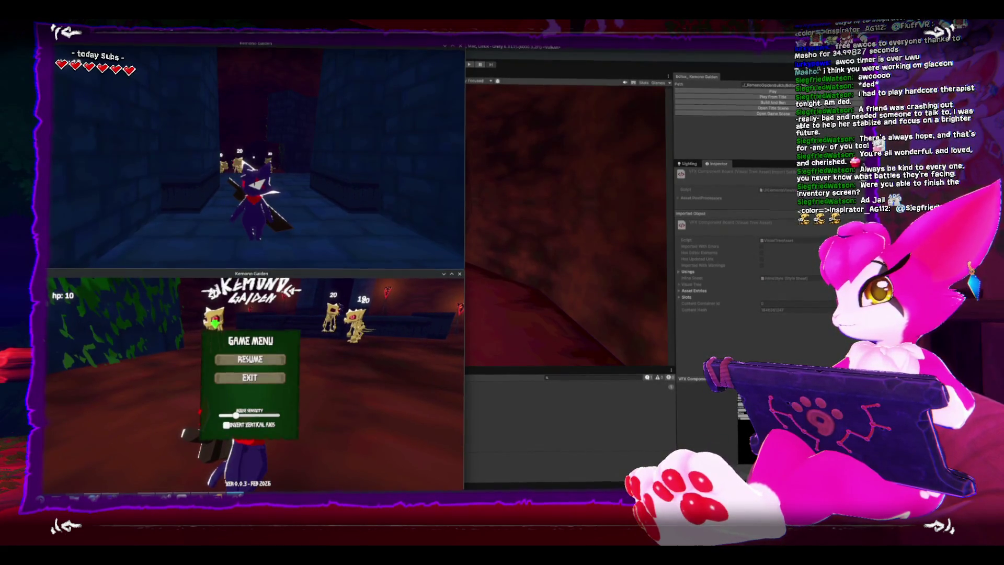
pyautogui.press('Escape')
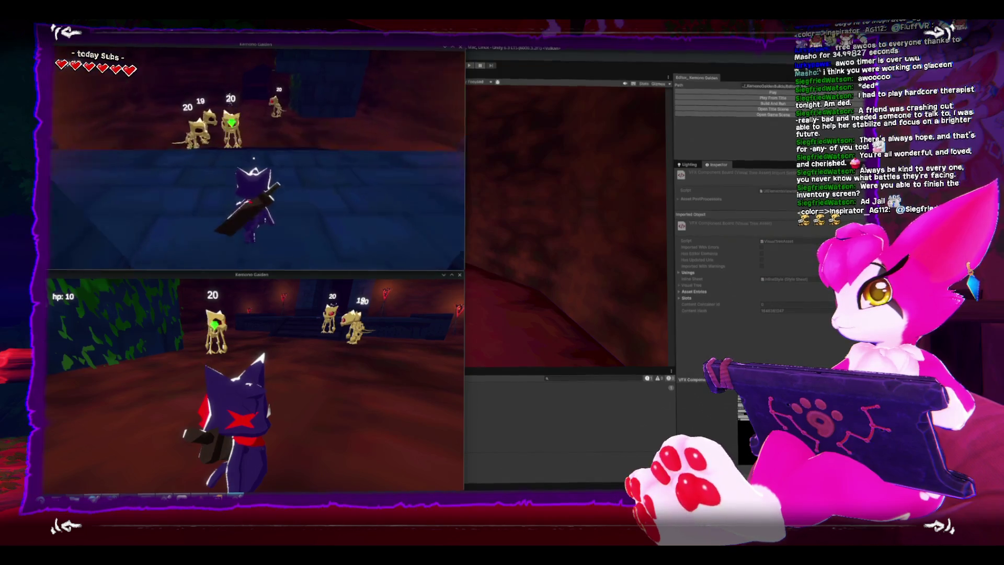
# Strike the skeletons with the sword until they fall and drop bones
pyautogui.press('w')
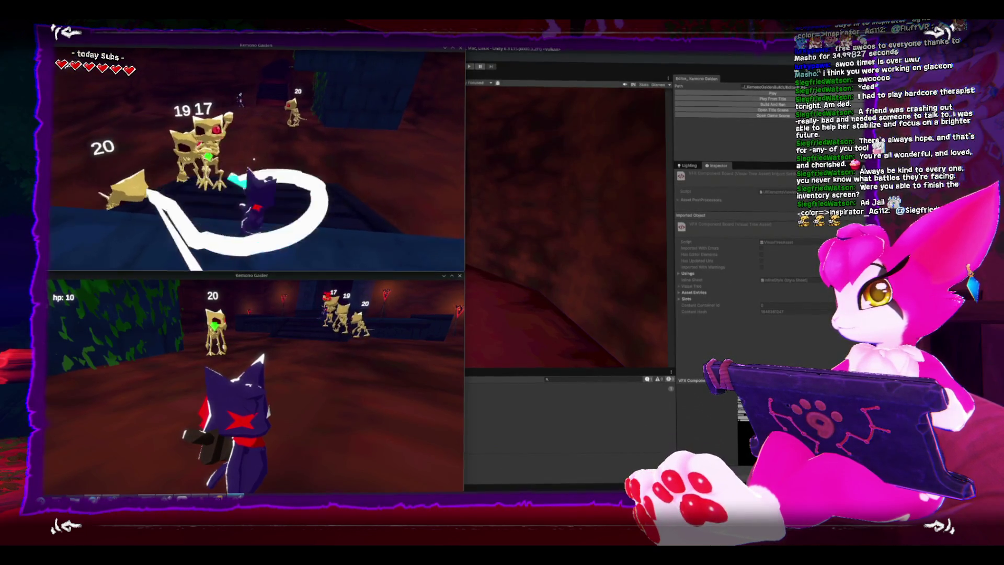
pyautogui.press('w')
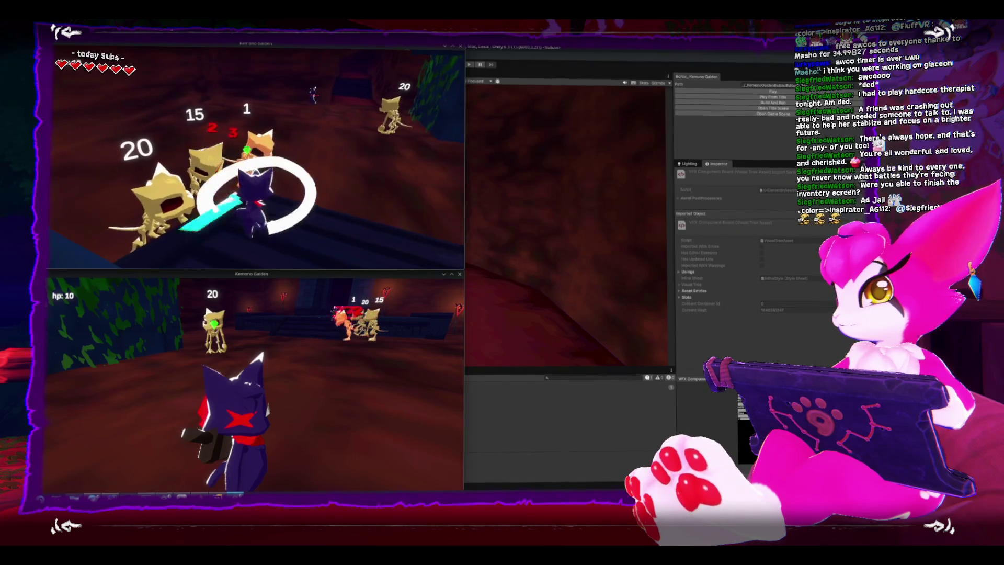
pyautogui.press('w')
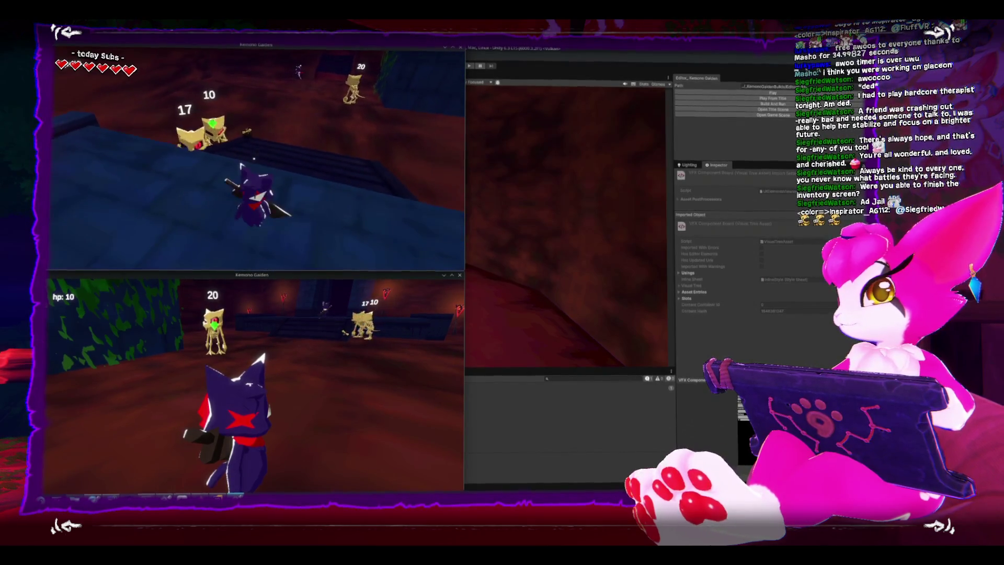
pyautogui.press('w')
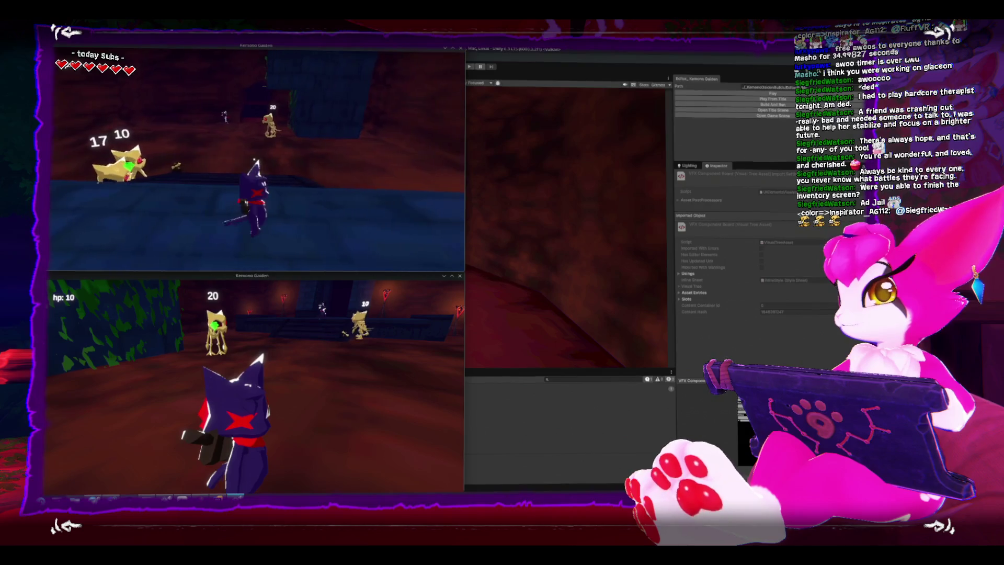
pyautogui.press('s')
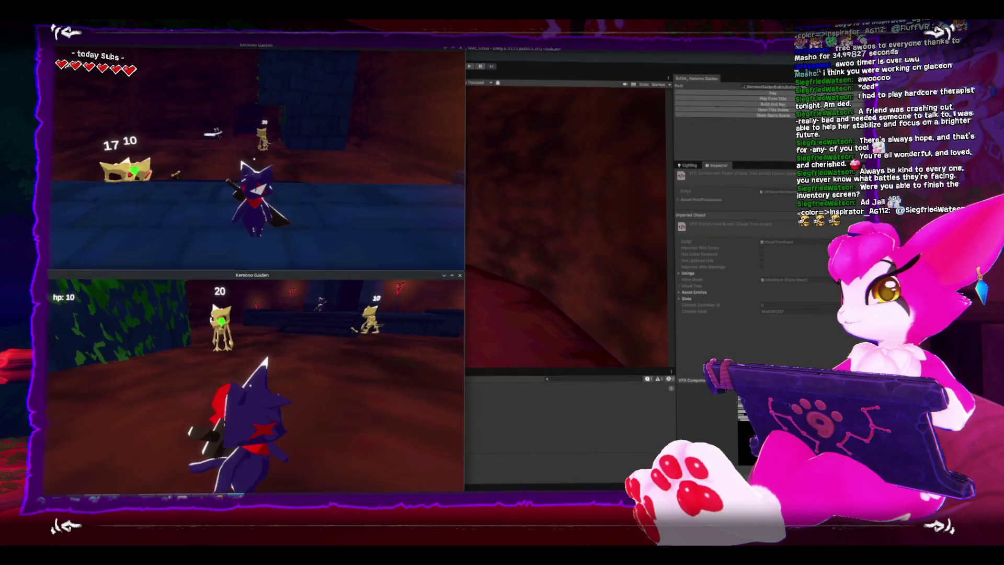
pyautogui.press('w')
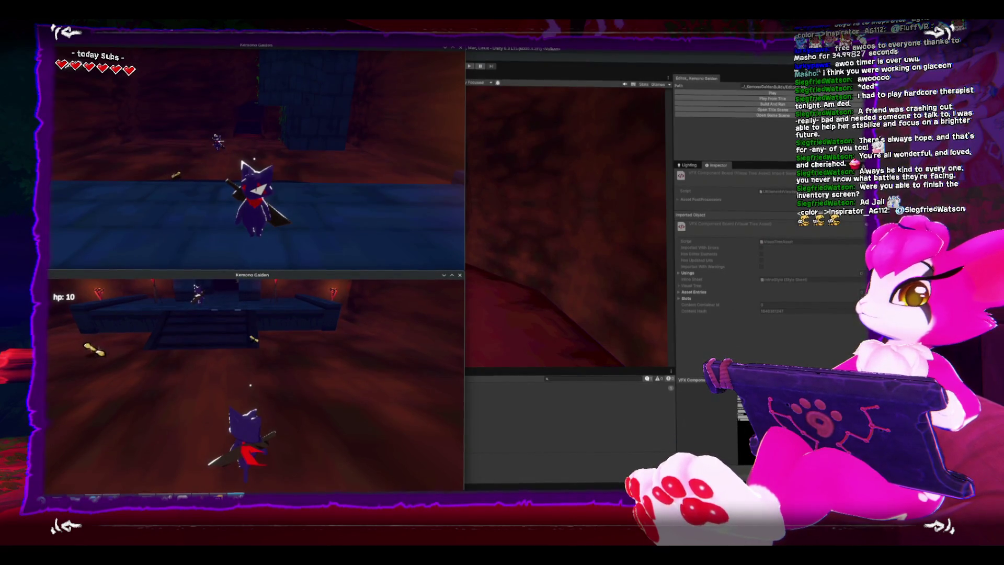
# Check the collected bones in the lower window's inventory, then pause that game
pyautogui.press('Escape')
pyautogui.press('Escape')
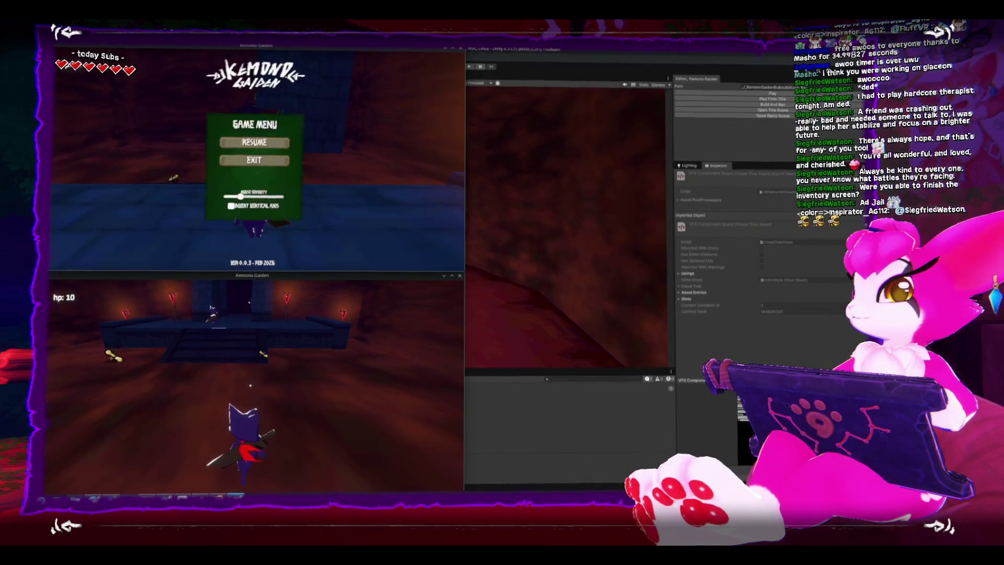
pyautogui.press('i')
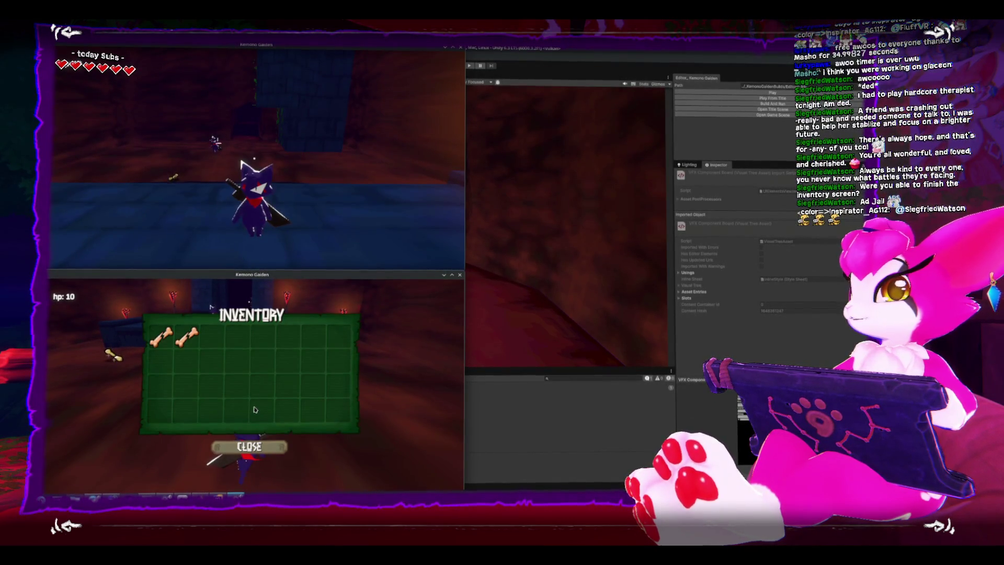
pyautogui.press('i')
pyautogui.press('Escape')
pyautogui.press('Escape')
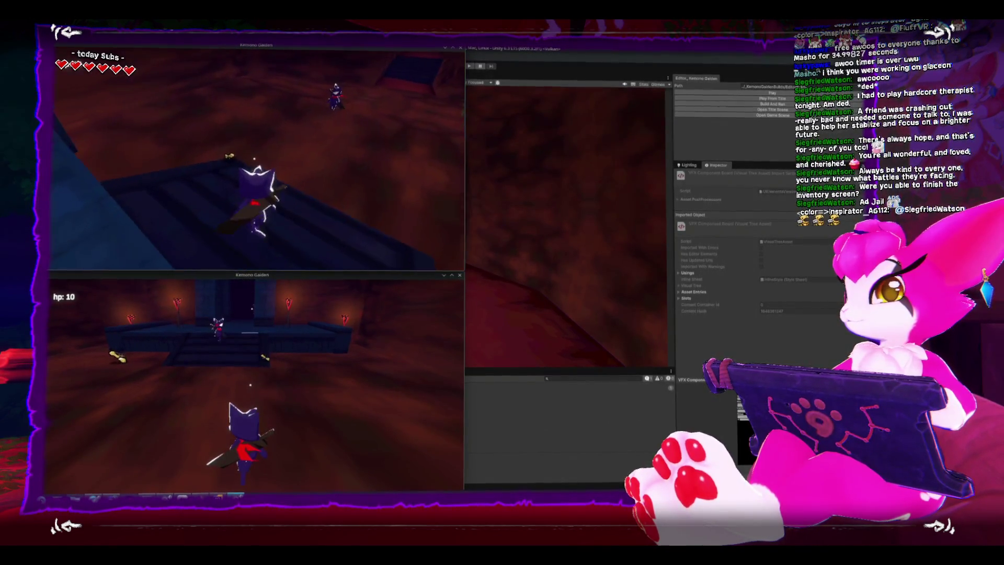
# Check the upper window's inventory, pause, and exit so both game windows close
pyautogui.press('i')
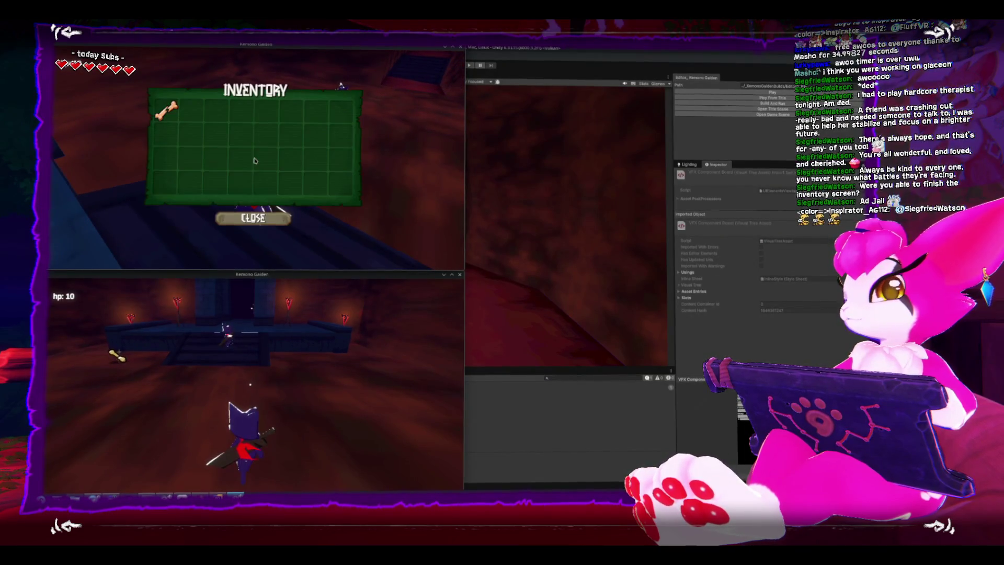
pyautogui.press('i')
pyautogui.press('Escape')
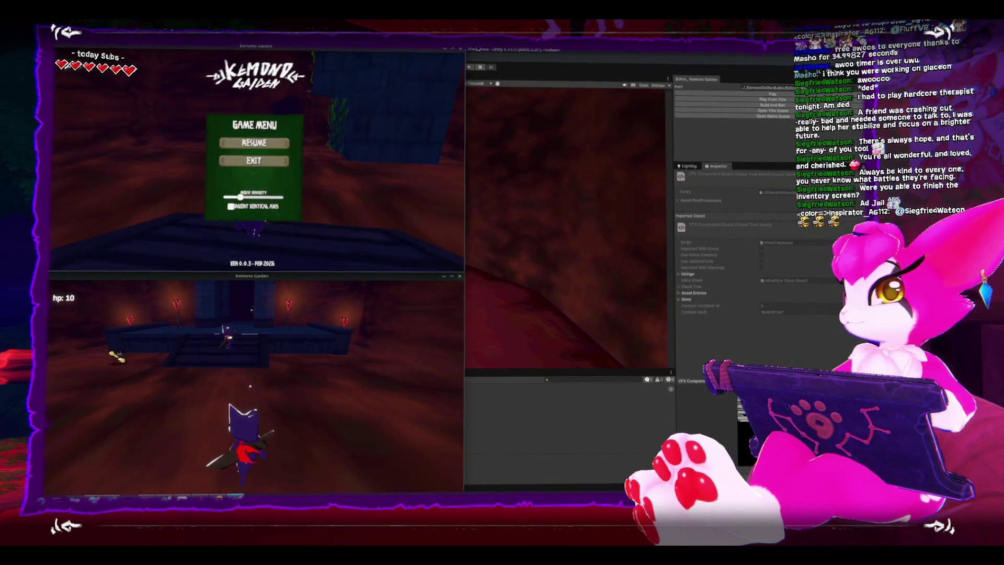
pyautogui.click(254, 161)
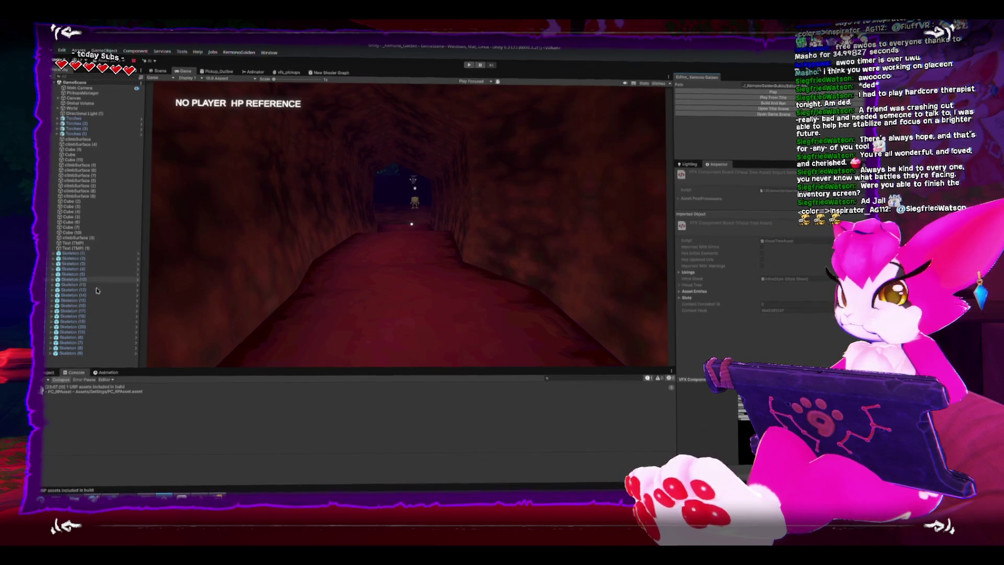
# Clear the Console, show the Project and Scene views, and start Play mode from the custom panel
pyautogui.click(48, 377)
pyautogui.click(49, 374)
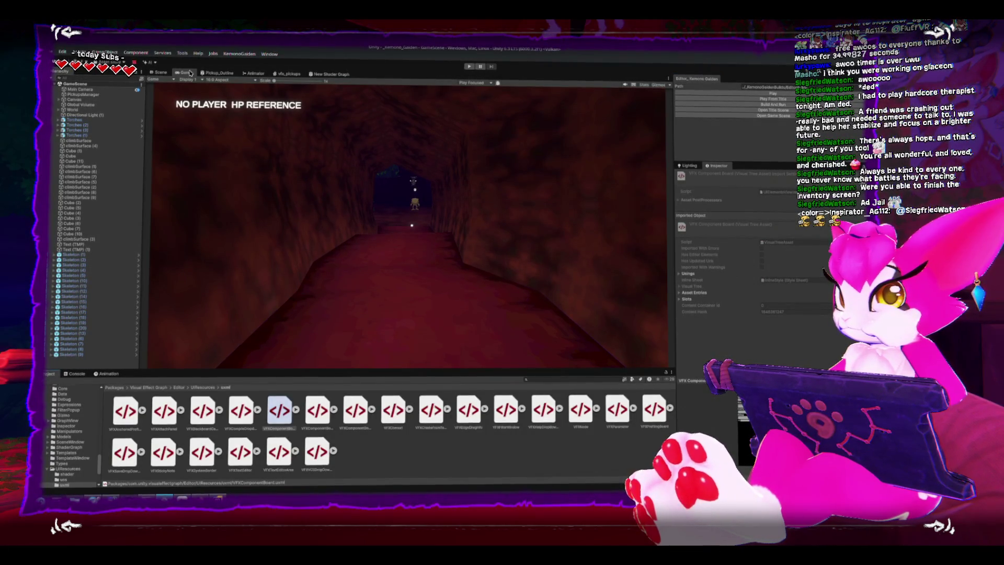
pyautogui.click(159, 72)
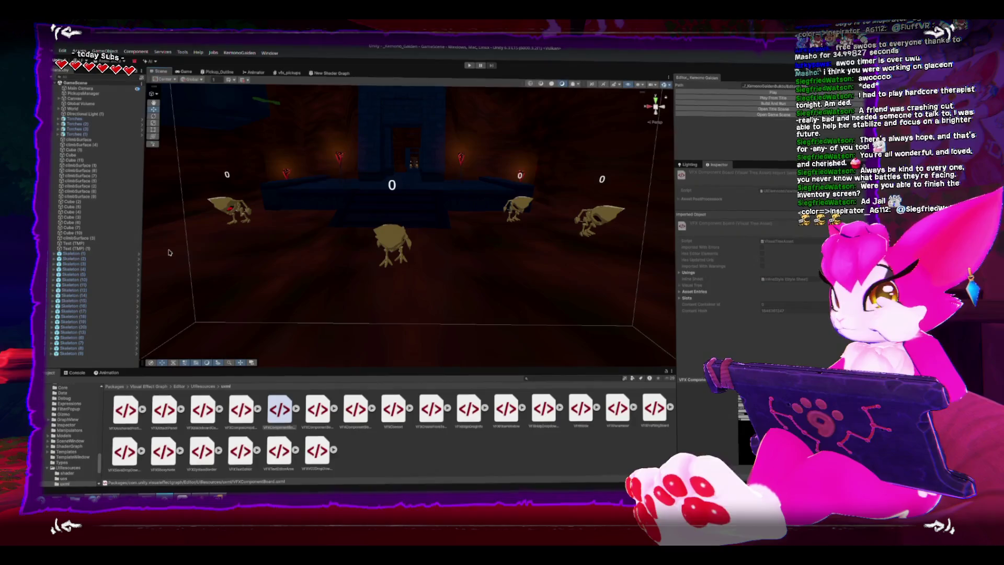
pyautogui.scroll(3)
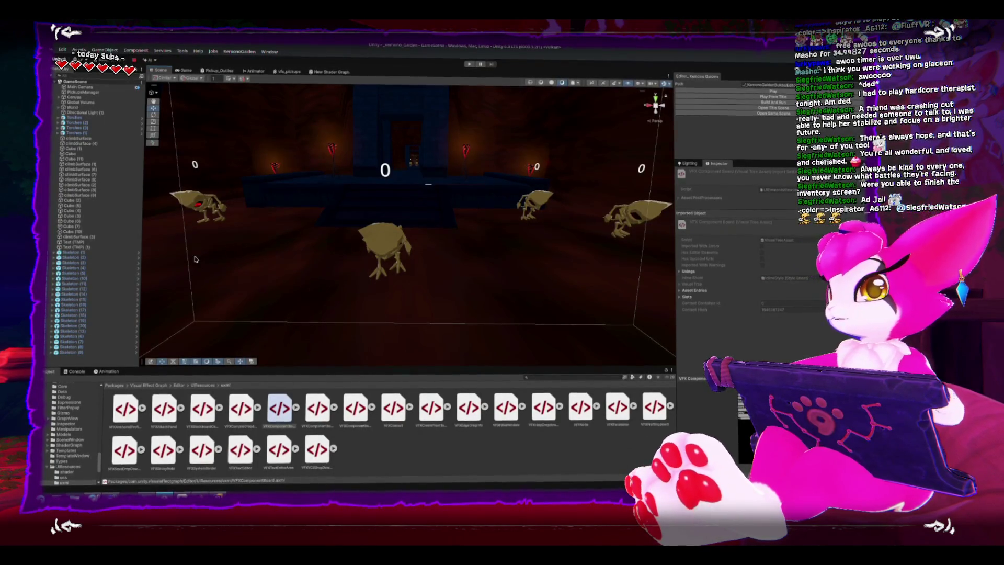
pyautogui.click(707, 90)
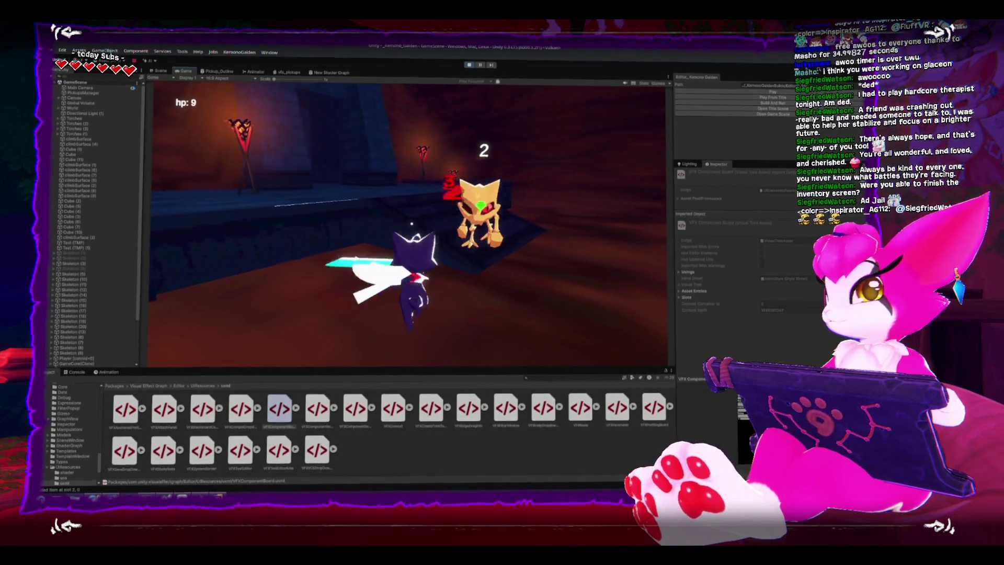
# Confirm four bones in the inventory, resume, and walk into the torch-lit corridor
pyautogui.press('i')
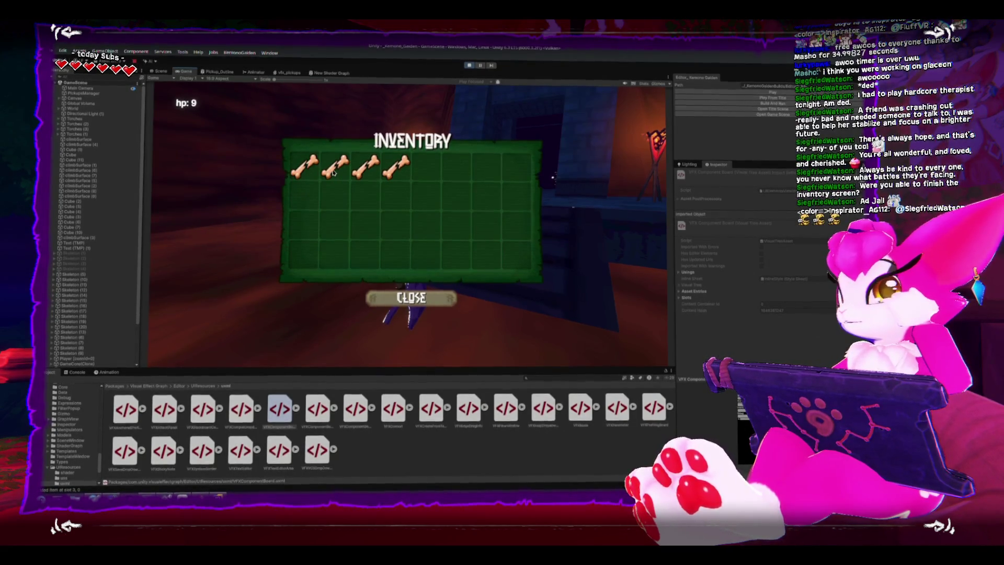
pyautogui.press('Escape')
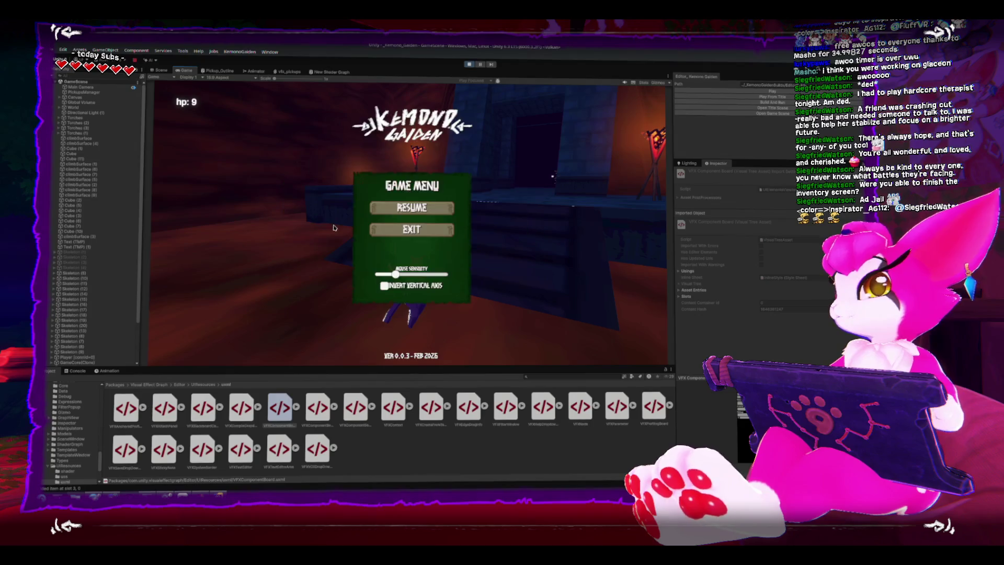
pyautogui.click(379, 210)
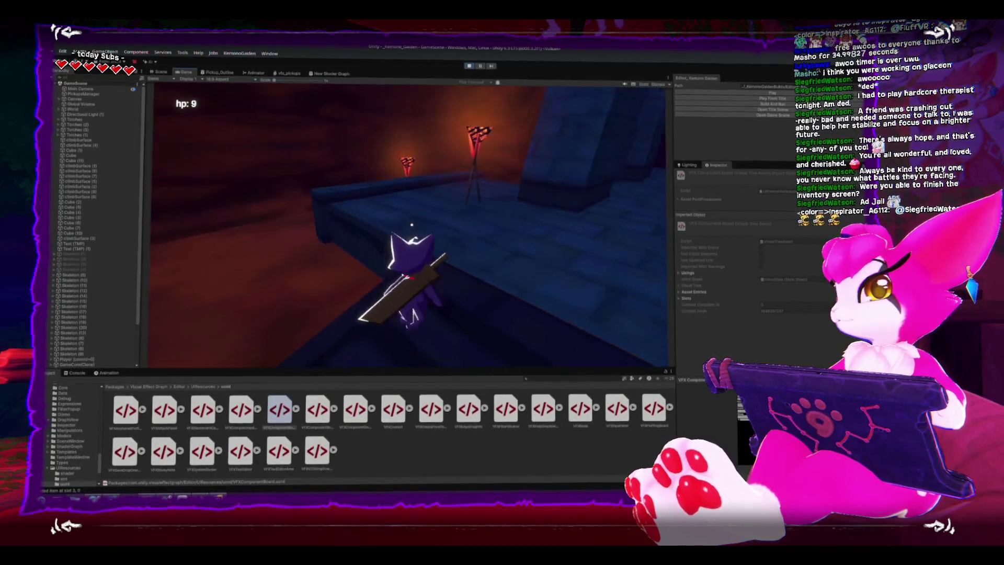
pyautogui.press('w')
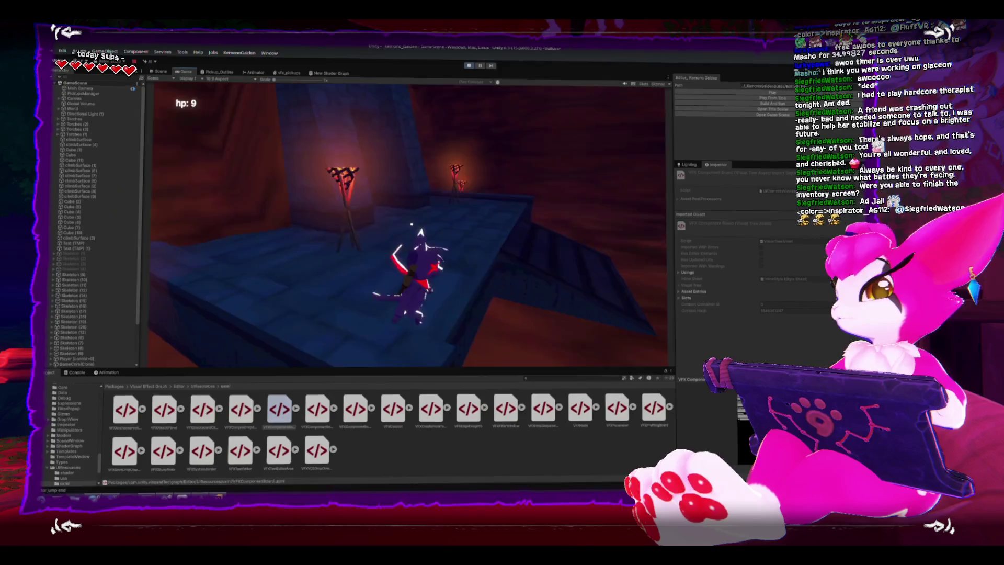
pyautogui.press('w')
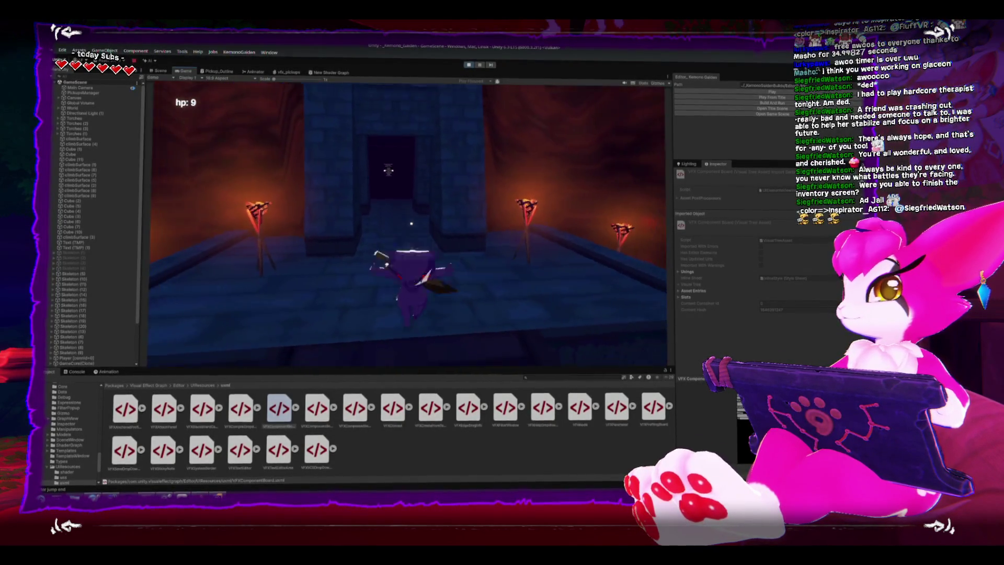
pyautogui.press('w')
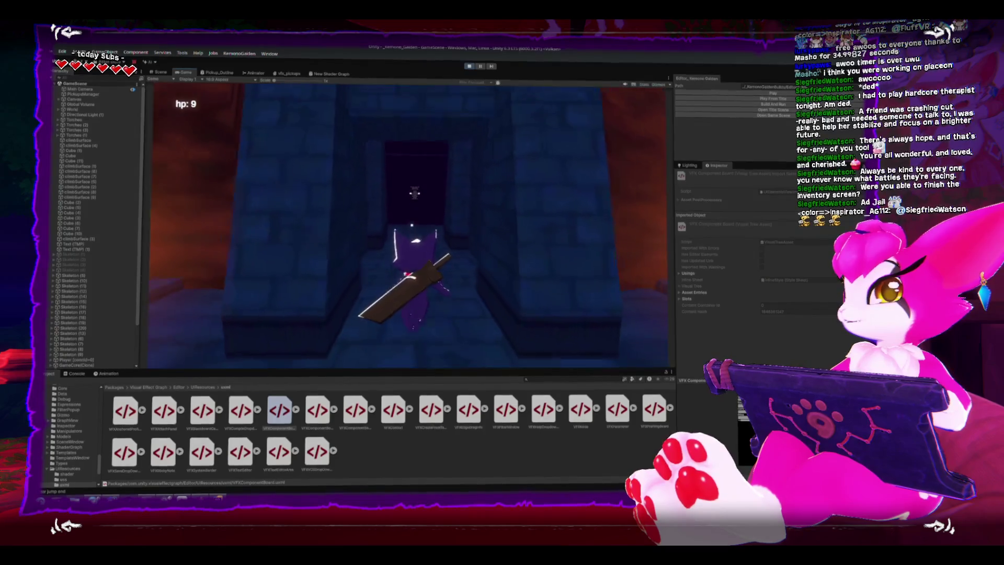
# Fight through the corridor with sword swings and climb the steps to the temple doorway
pyautogui.press('j')
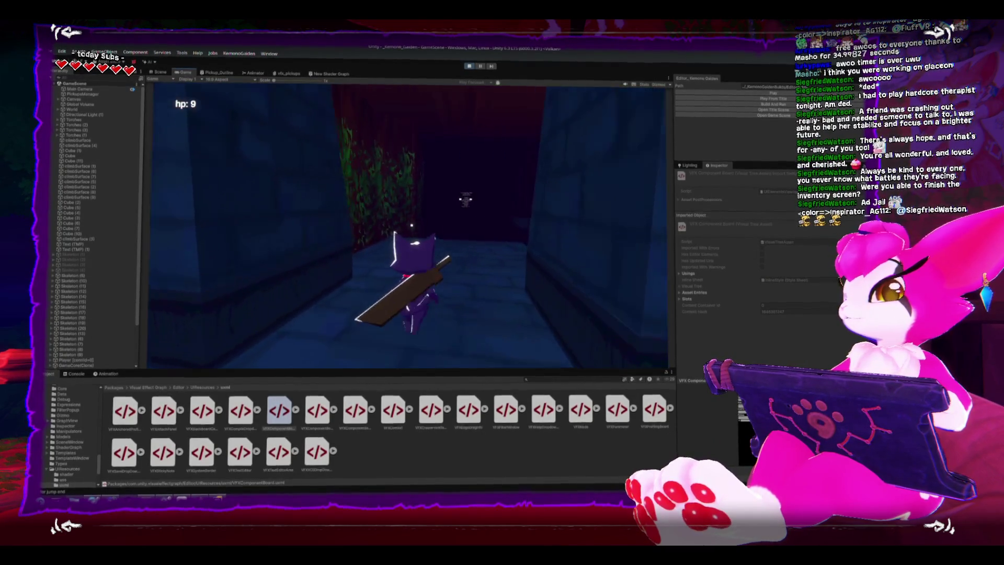
pyautogui.press('w')
pyautogui.press('j')
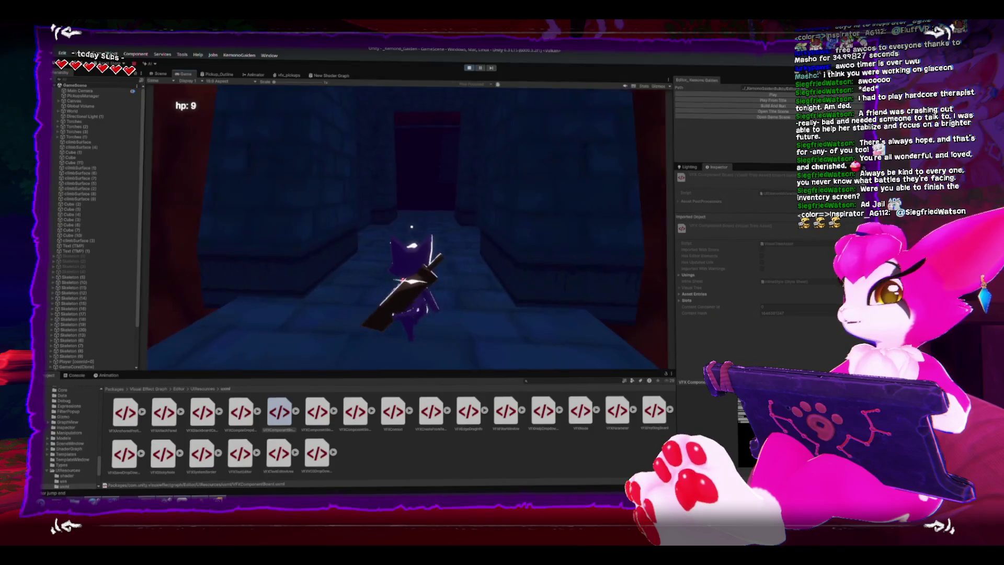
pyautogui.press('w')
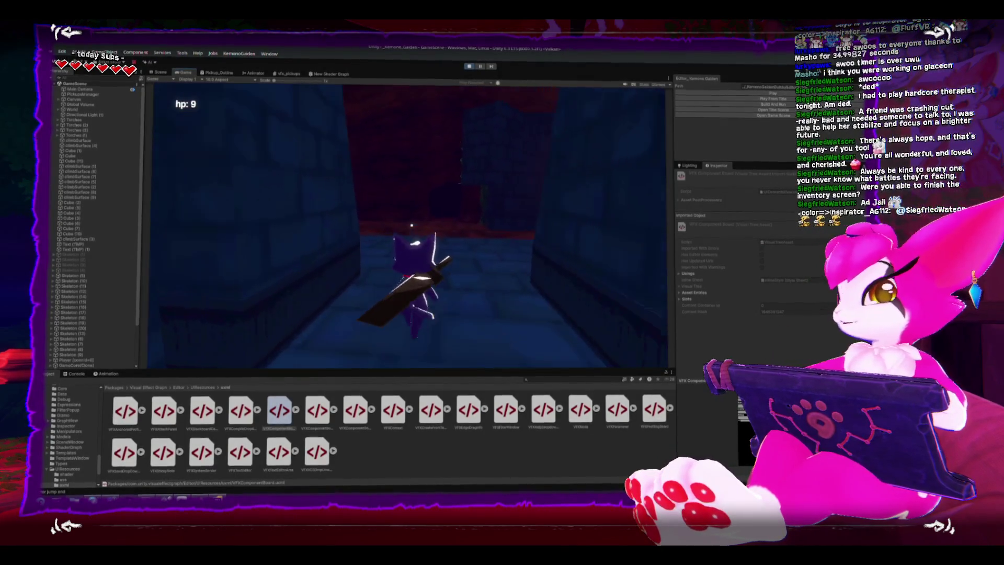
pyautogui.press('w')
pyautogui.press('w')
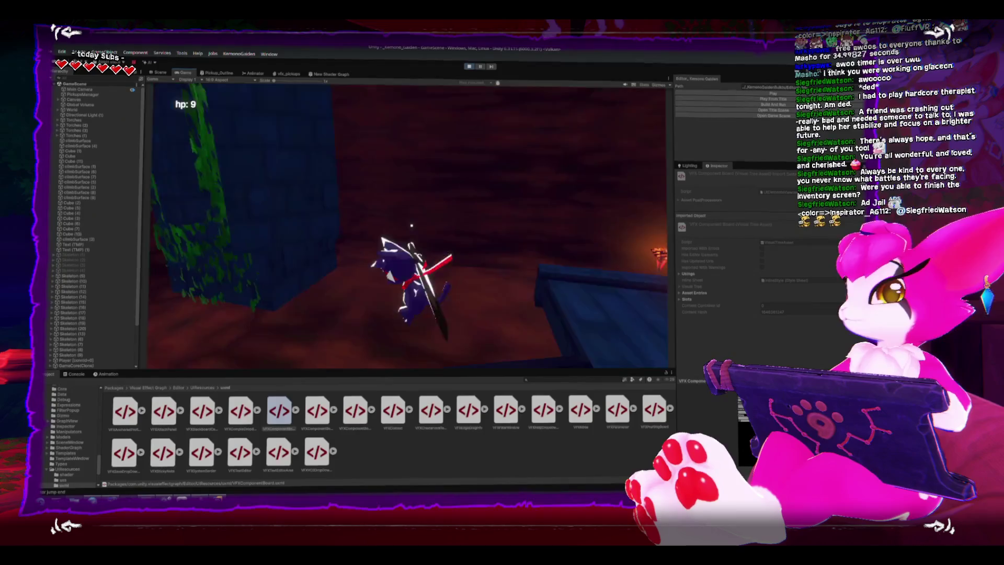
pyautogui.press('w')
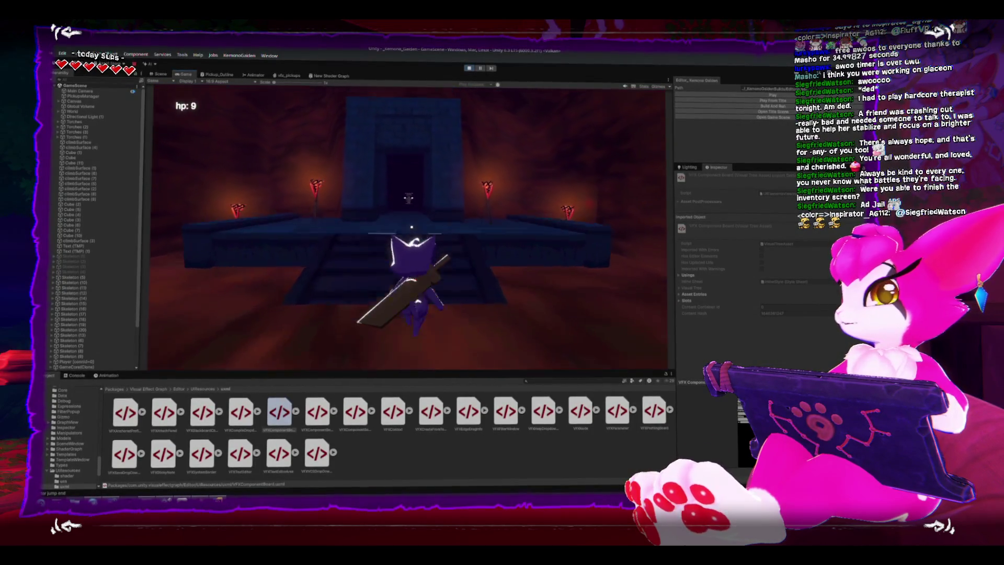
pyautogui.press('w')
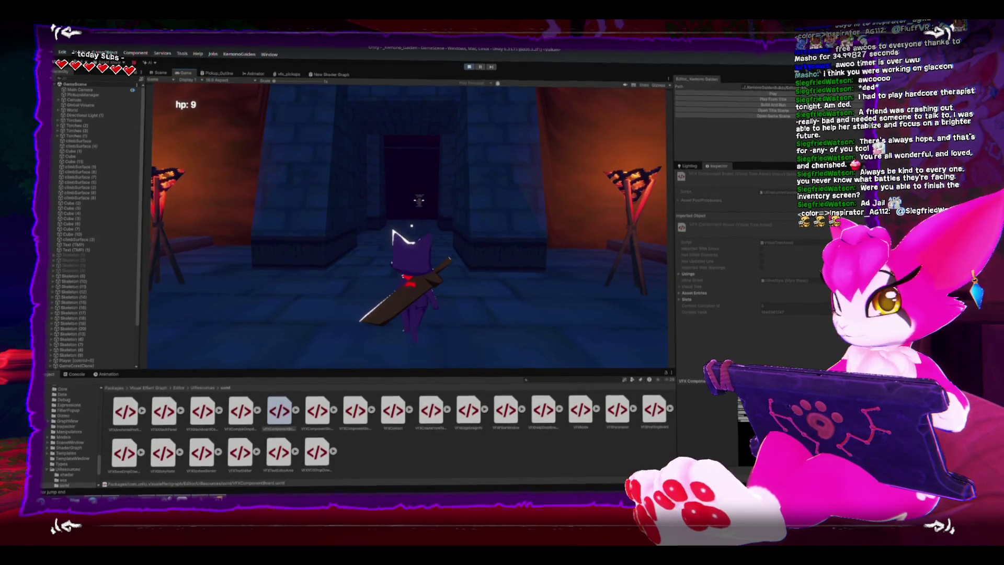
pyautogui.press('w')
# Check the bones, step through the doorway and back to the torch room, then reopen the inventory
pyautogui.press('i')
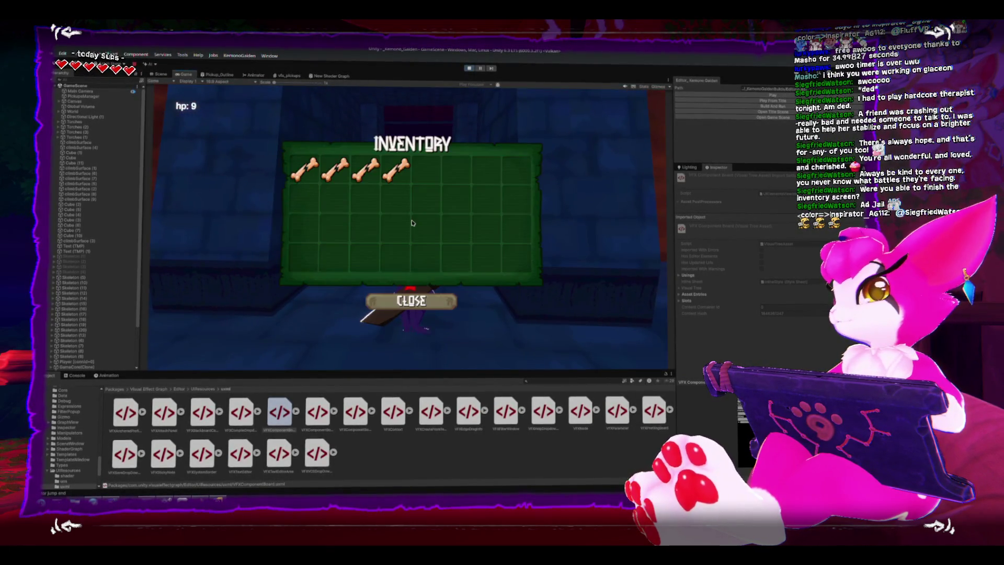
pyautogui.press('i')
pyautogui.press('i')
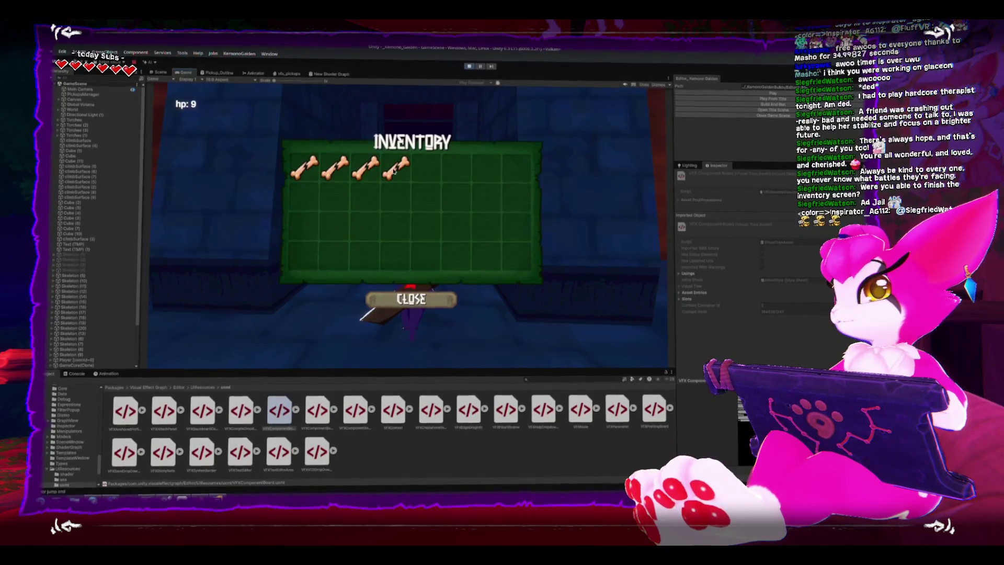
pyautogui.press('i')
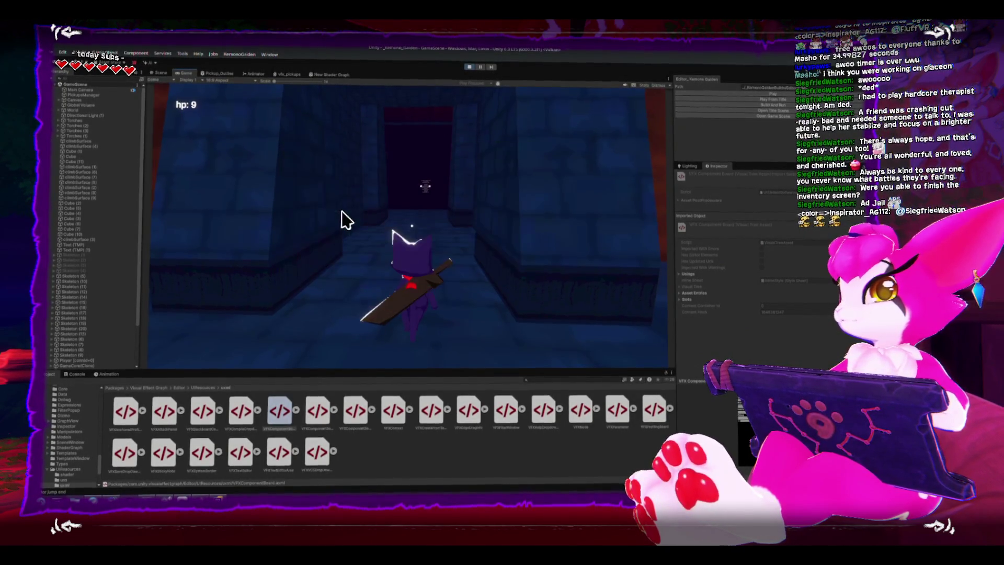
pyautogui.press('s')
pyautogui.press('w')
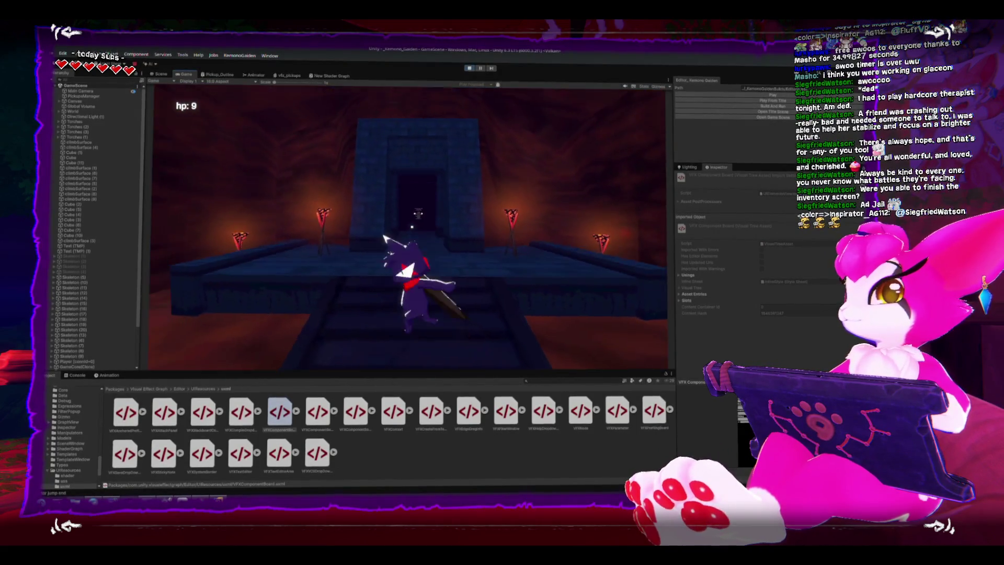
pyautogui.click(343, 219)
pyautogui.press('w')
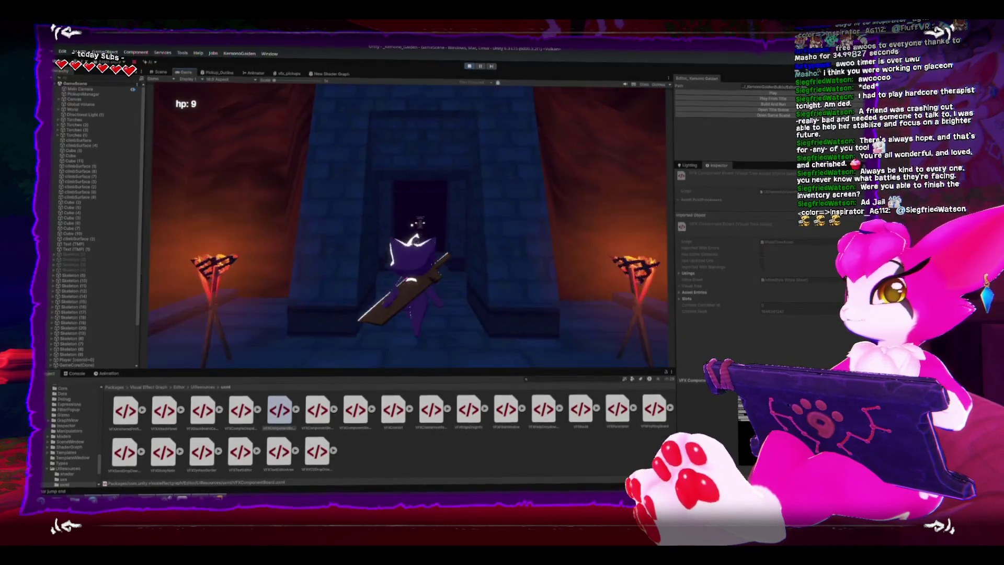
pyautogui.press('s')
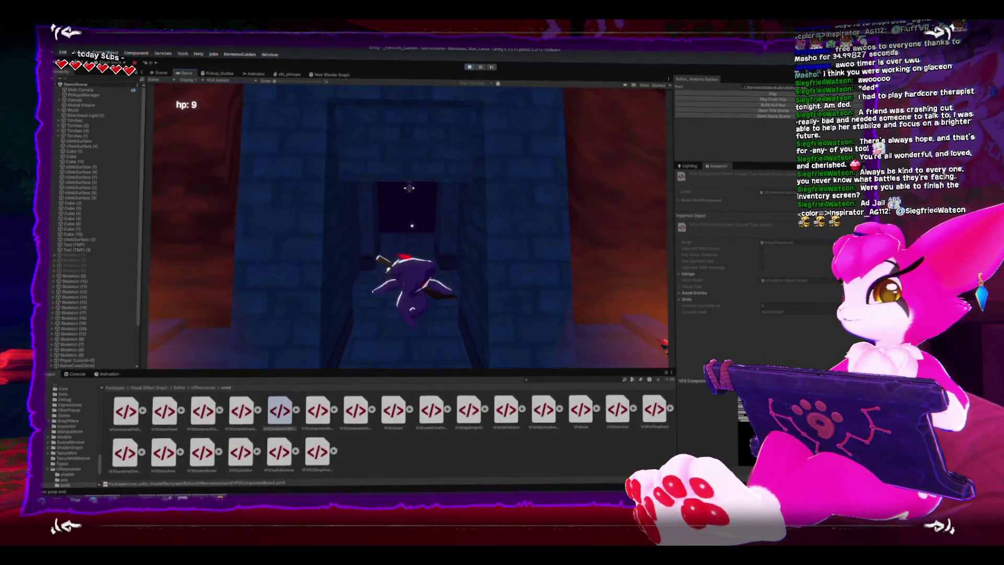
pyautogui.press('i')
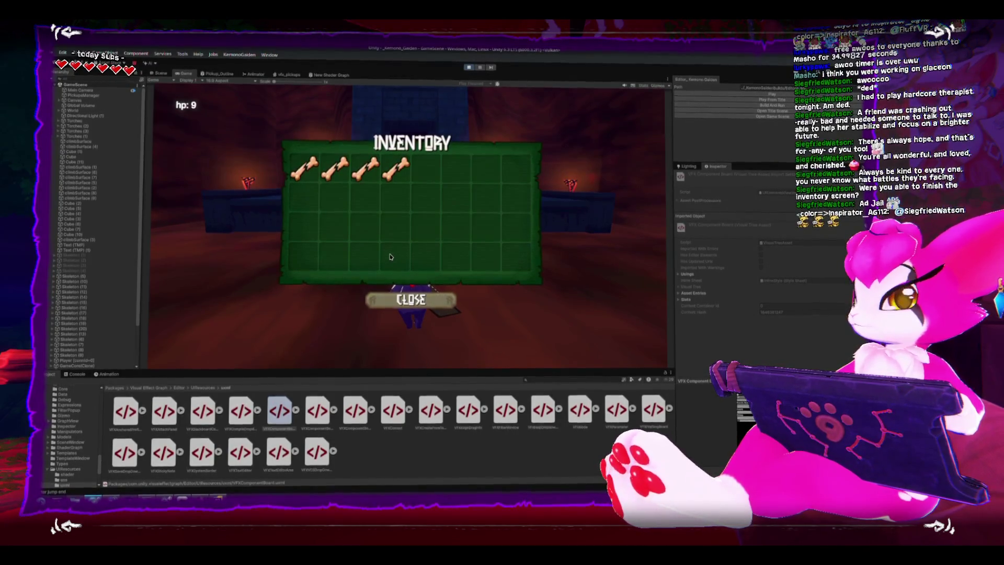
# Close the inventory and go from the pause menu back to gameplay
pyautogui.press('Escape')
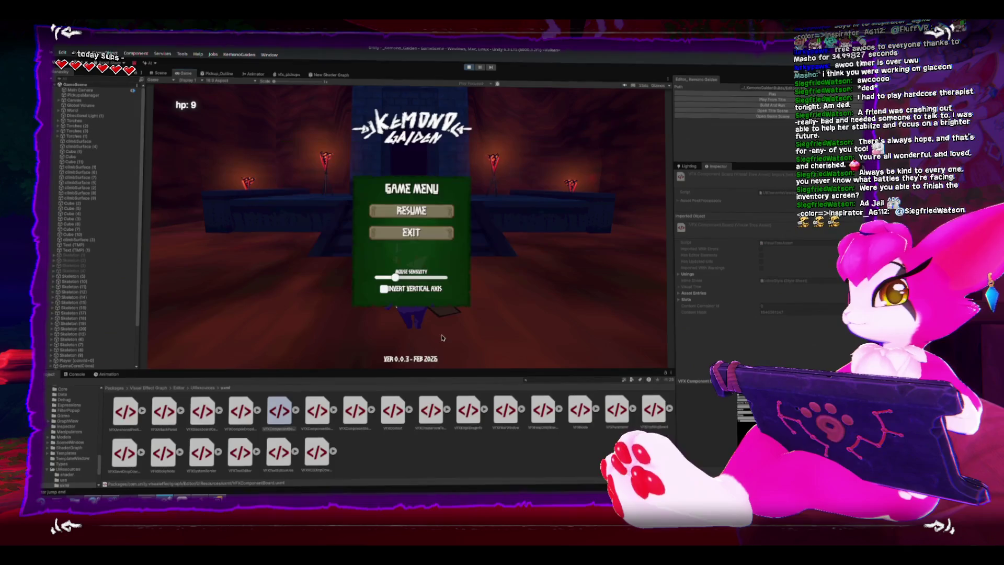
pyautogui.press('Escape')
pyautogui.press('Tab')
pyautogui.press('Tab')
pyautogui.press('Escape')
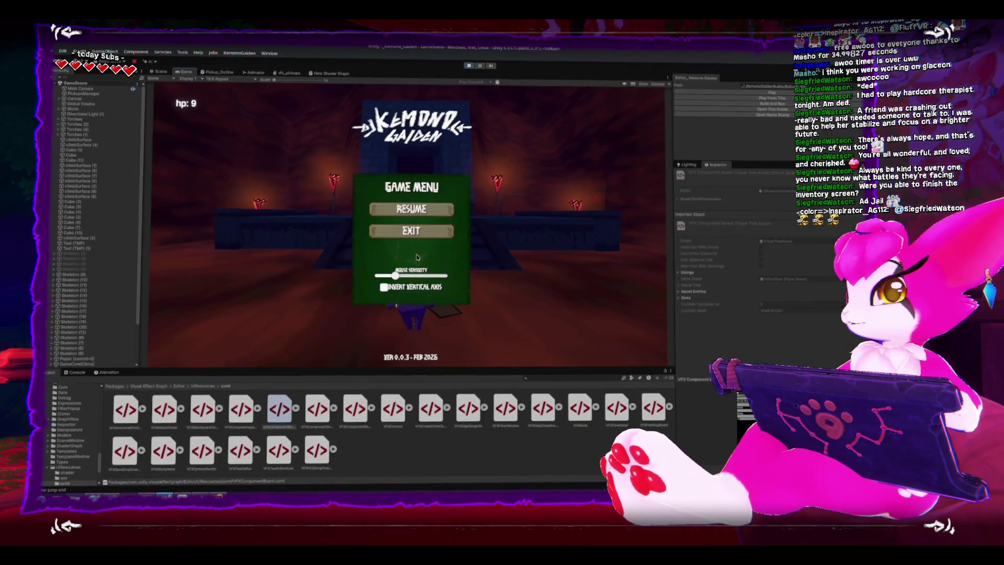
pyautogui.press('Escape')
# Run up the stairs attacking near the doorway, come back down, pause, and switch to HacknPlan
pyautogui.press('w')
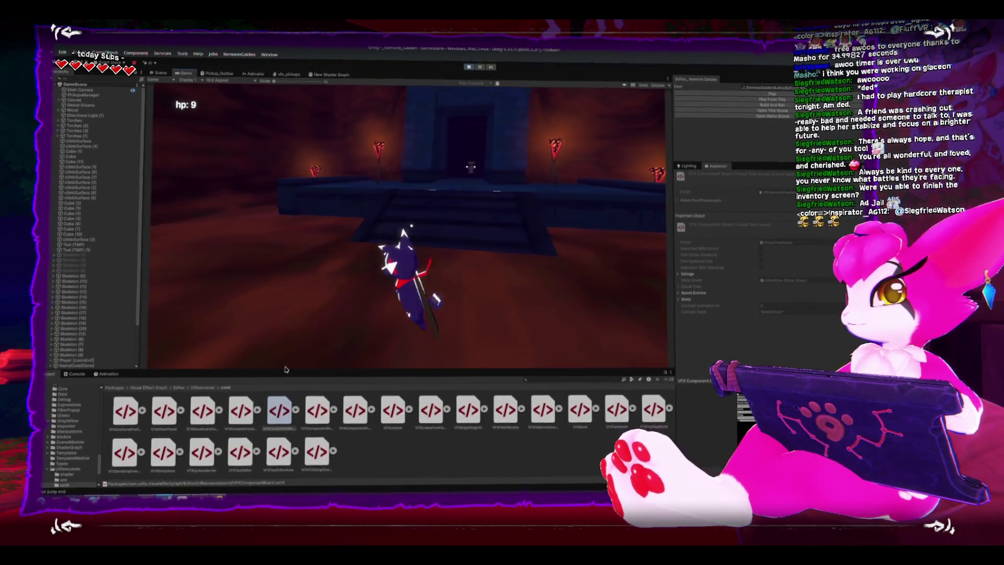
pyautogui.press('w')
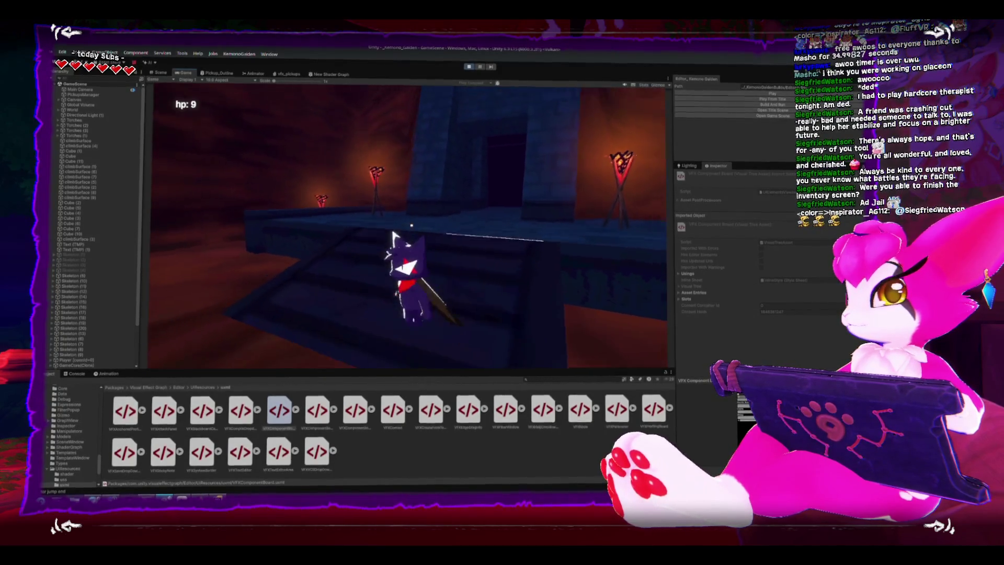
pyautogui.press('w')
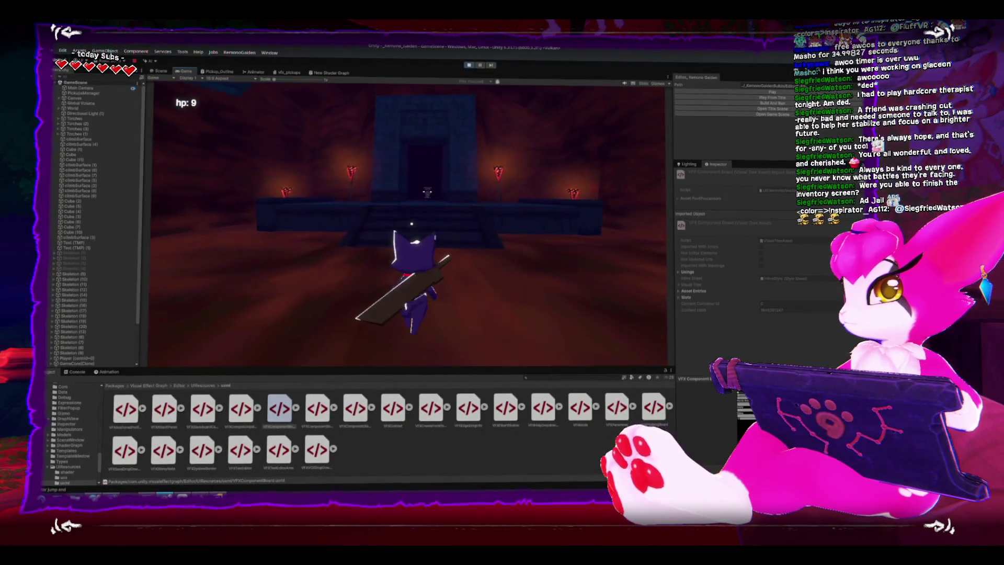
pyautogui.press('w')
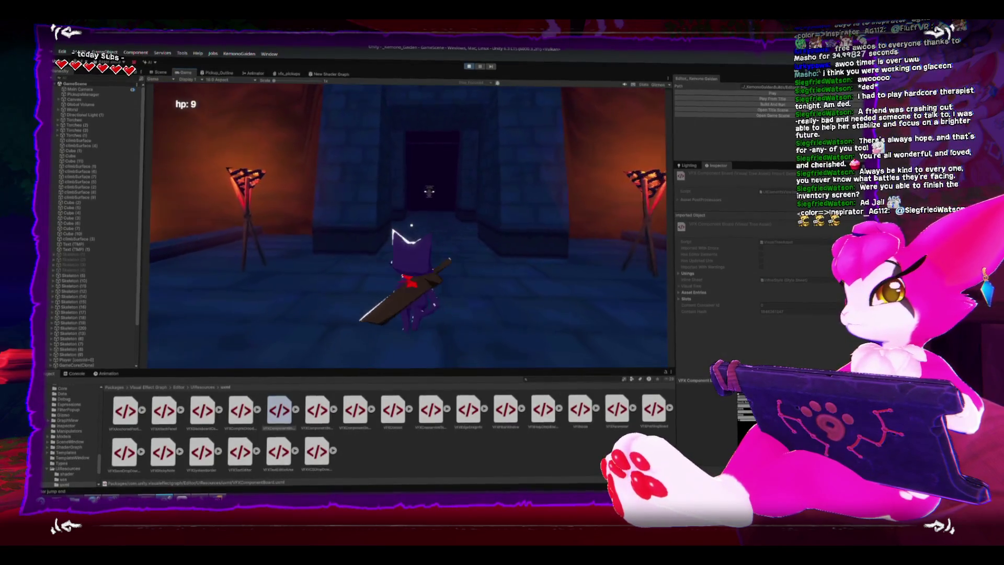
pyautogui.press('w')
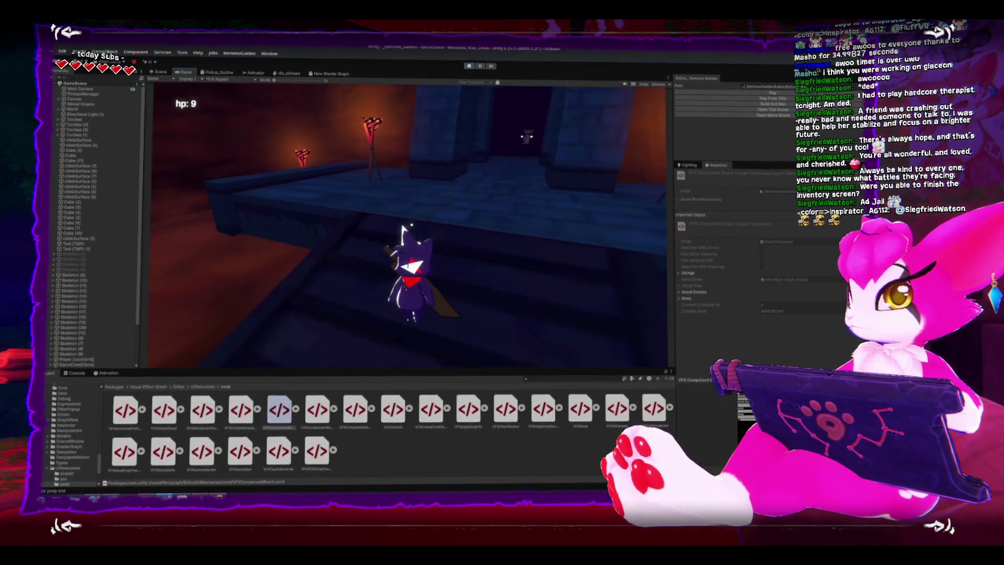
pyautogui.press('Escape')
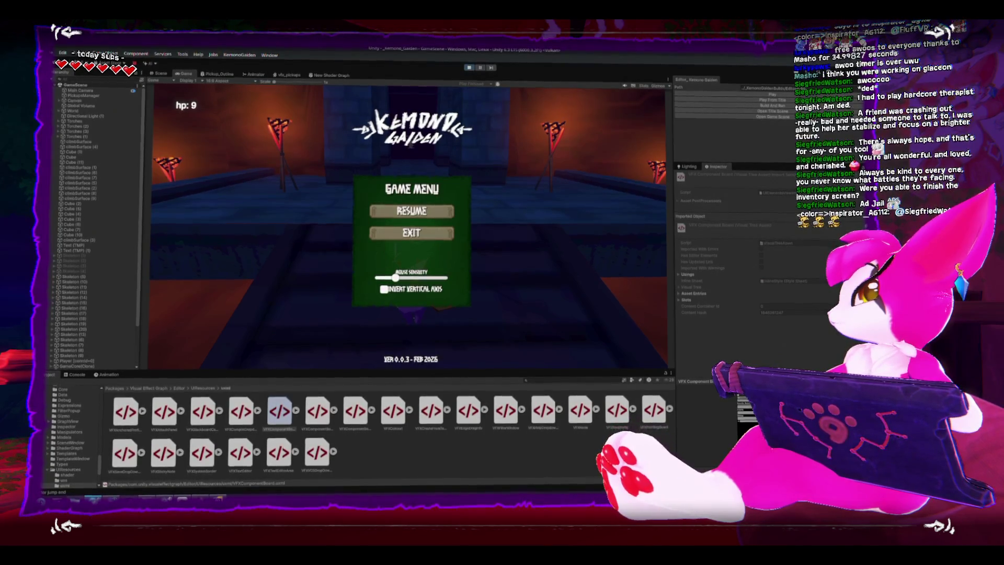
pyautogui.hotkey('alt', 'Tab')
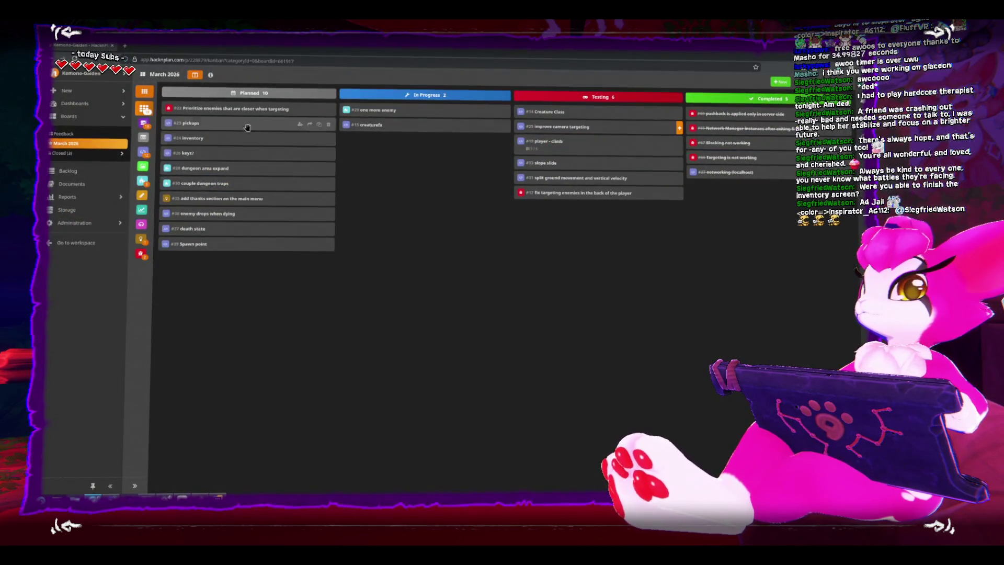
# Put #23 pickups and #24 inventory in Testing, and #36 enemy drops and #39 Spawn point in Completed
pyautogui.moveTo(248, 126); pyautogui.dragTo(555, 113)
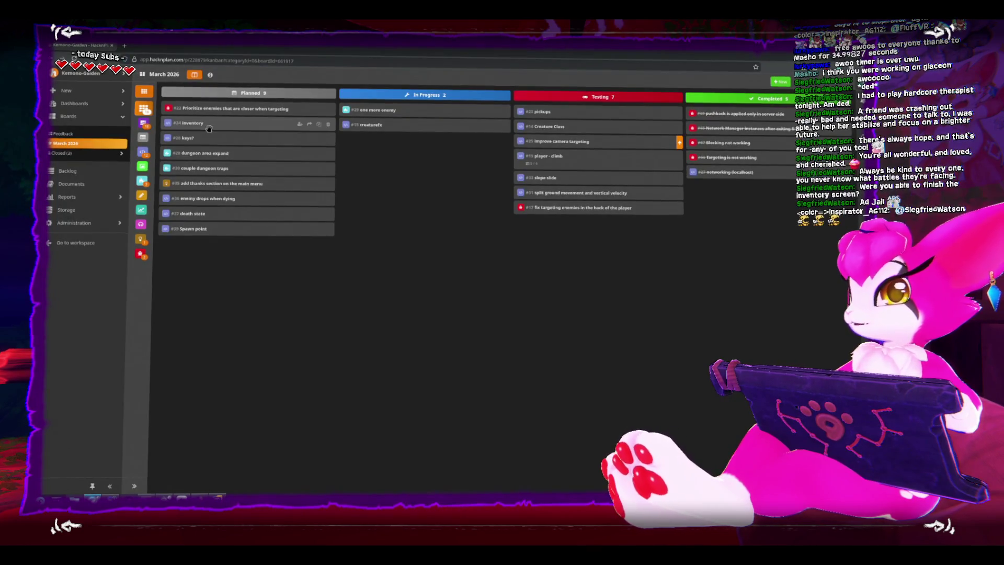
pyautogui.moveTo(390, 118); pyautogui.dragTo(547, 131)
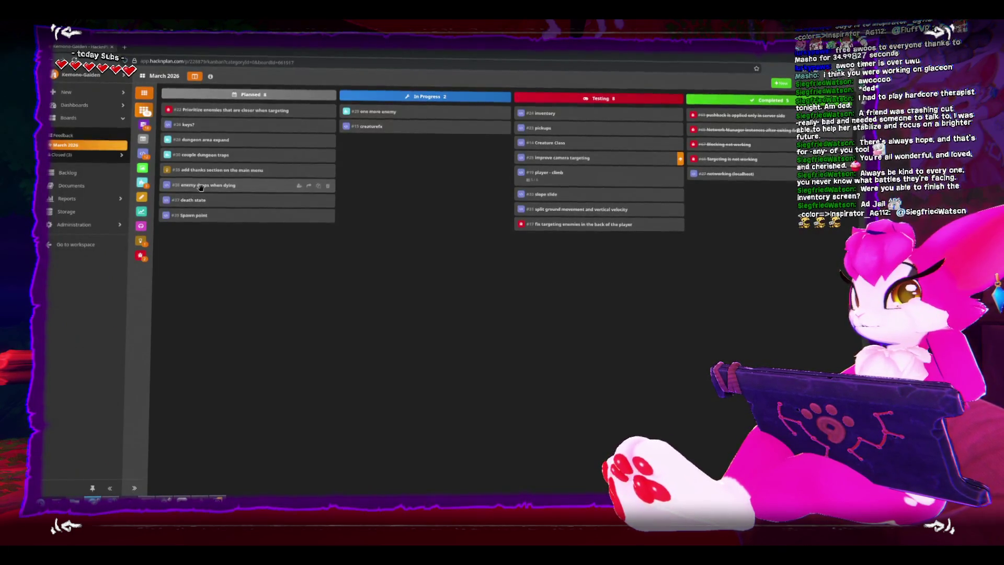
pyautogui.moveTo(199, 187); pyautogui.dragTo(554, 104)
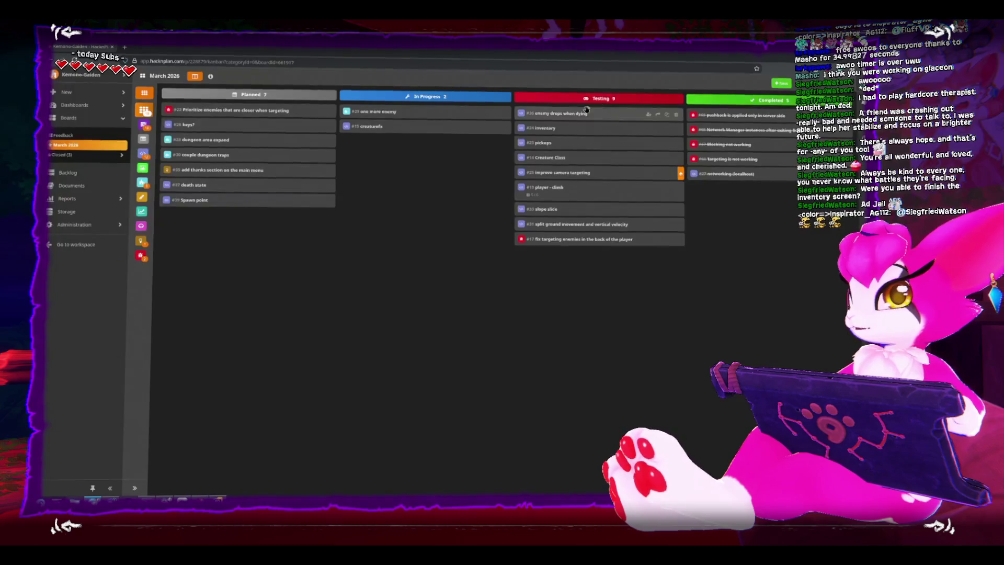
pyautogui.moveTo(567, 112); pyautogui.dragTo(753, 103)
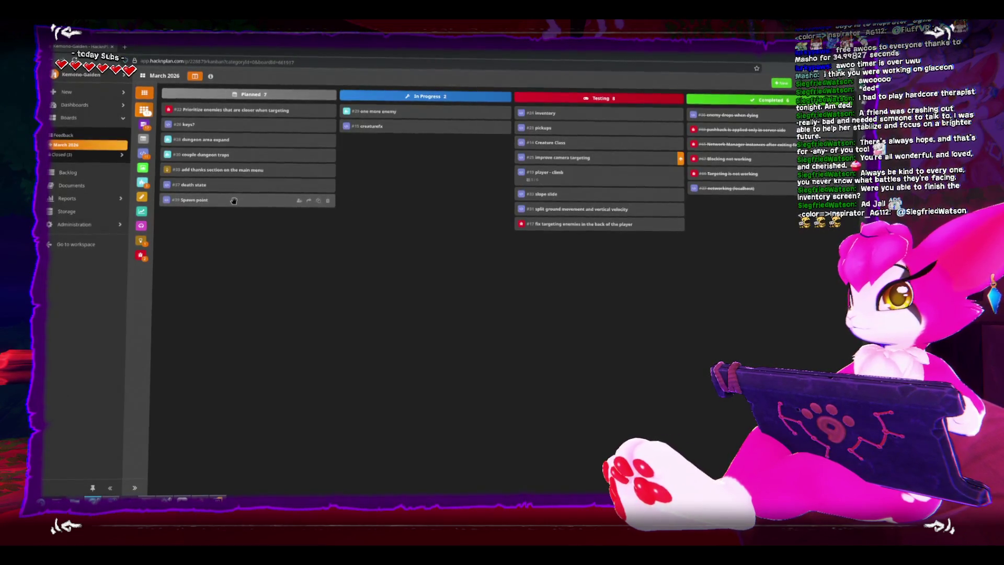
pyautogui.moveTo(231, 201); pyautogui.dragTo(756, 100)
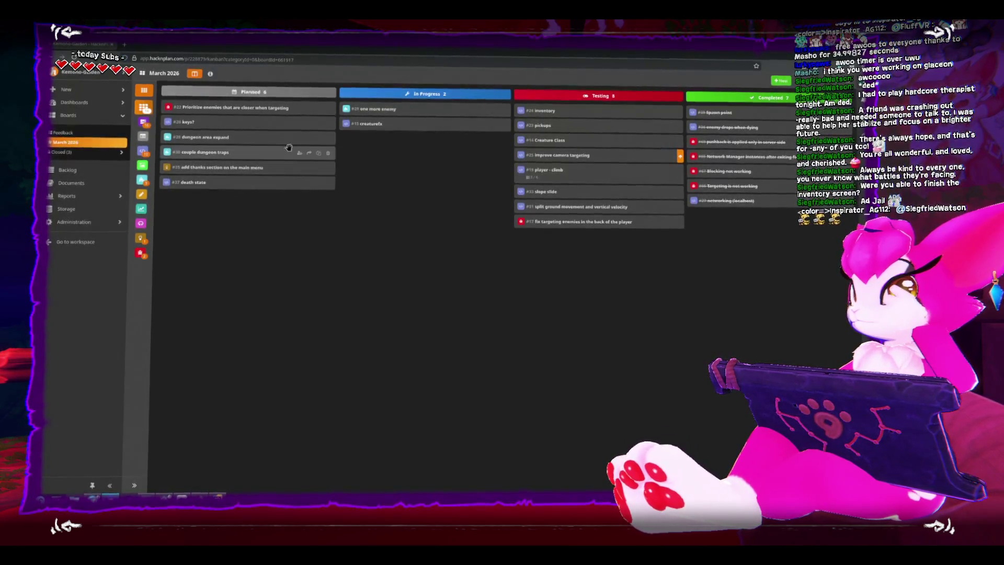
pyautogui.moveTo(267, 110)
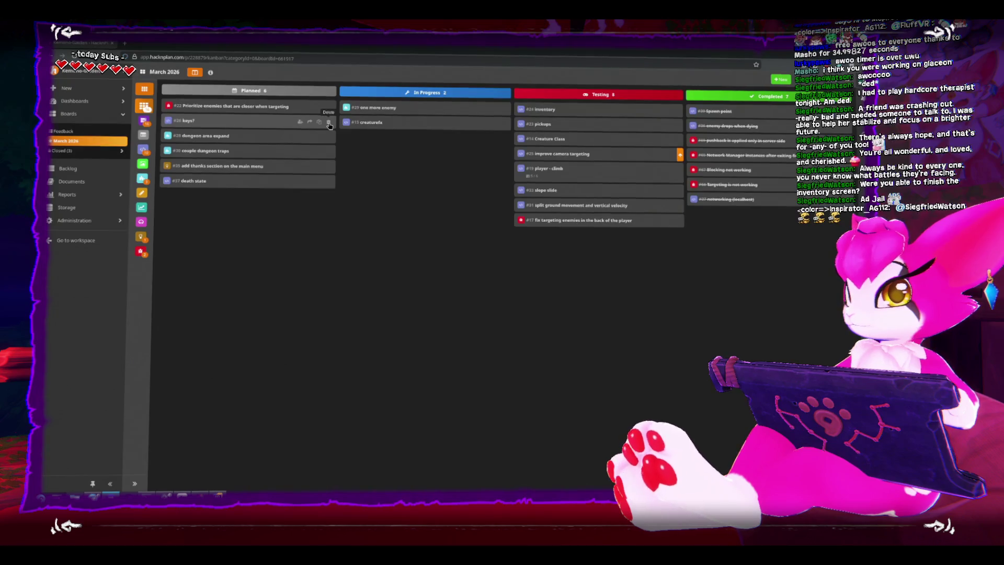
# Delete card #26 keys? by confirming with DELETE, then minimize the browser to reveal Unity
pyautogui.click(329, 123)
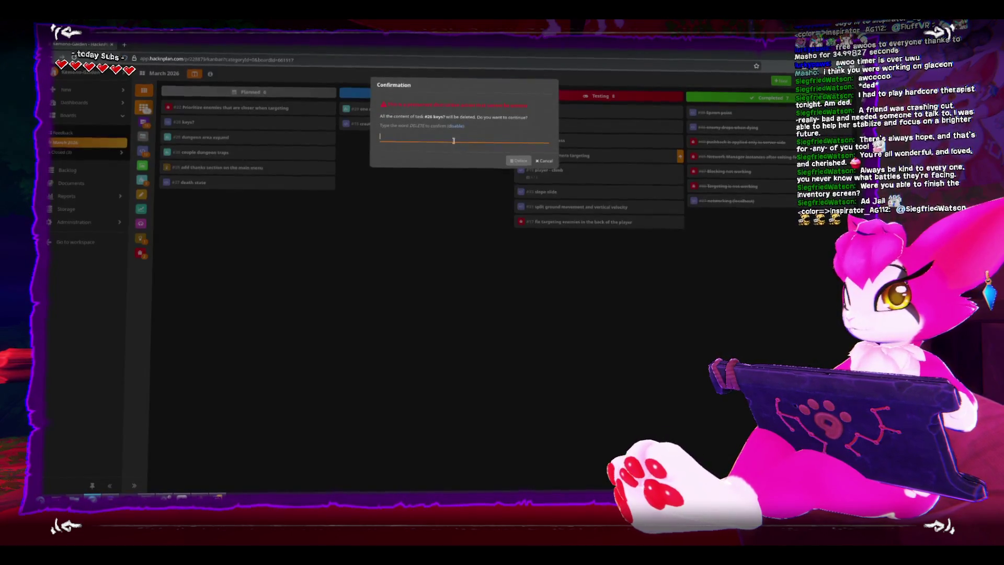
pyautogui.write('DELETE')
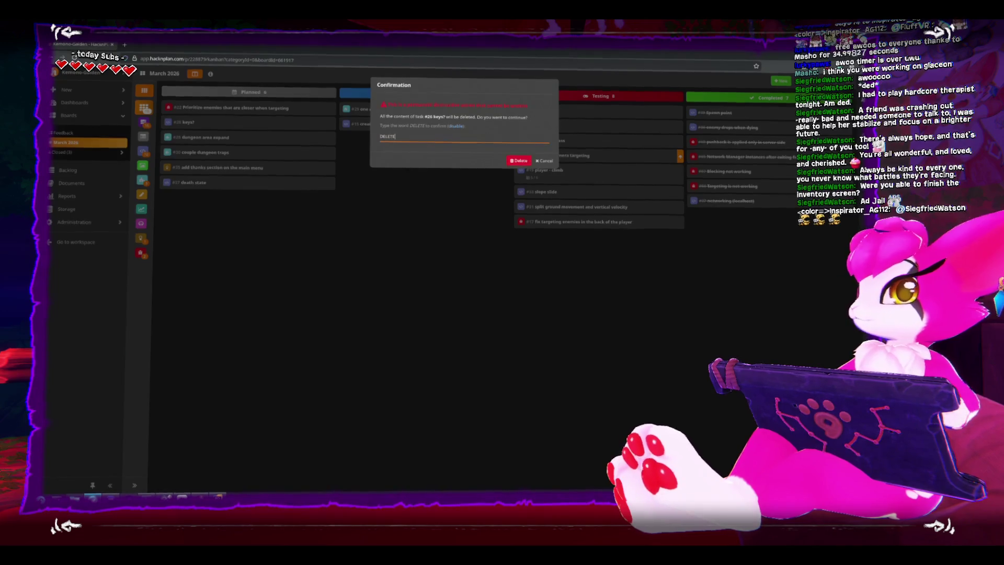
pyautogui.click(520, 160)
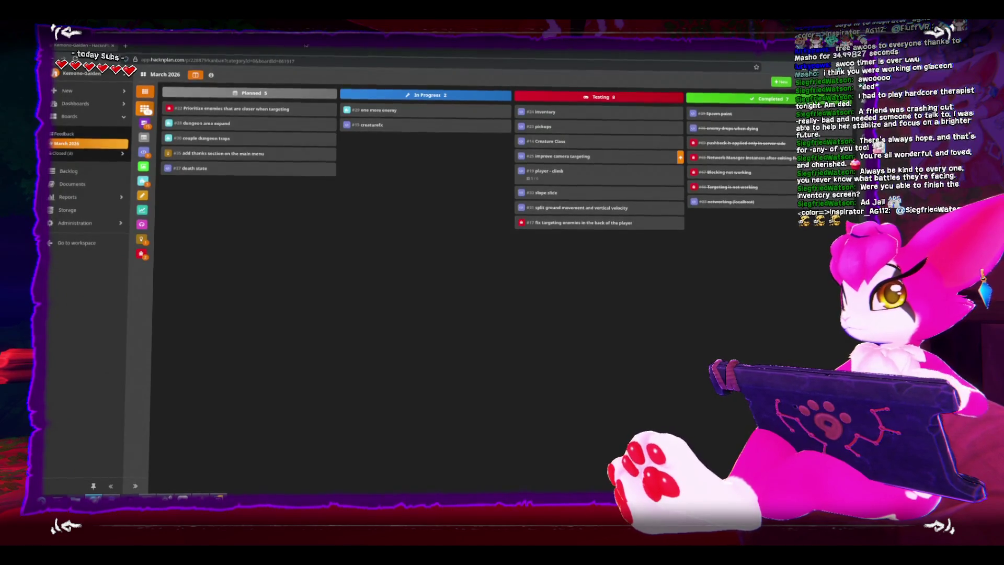
pyautogui.moveTo(408, 46); pyautogui.dragTo(413, 152)
pyautogui.click(702, 155)
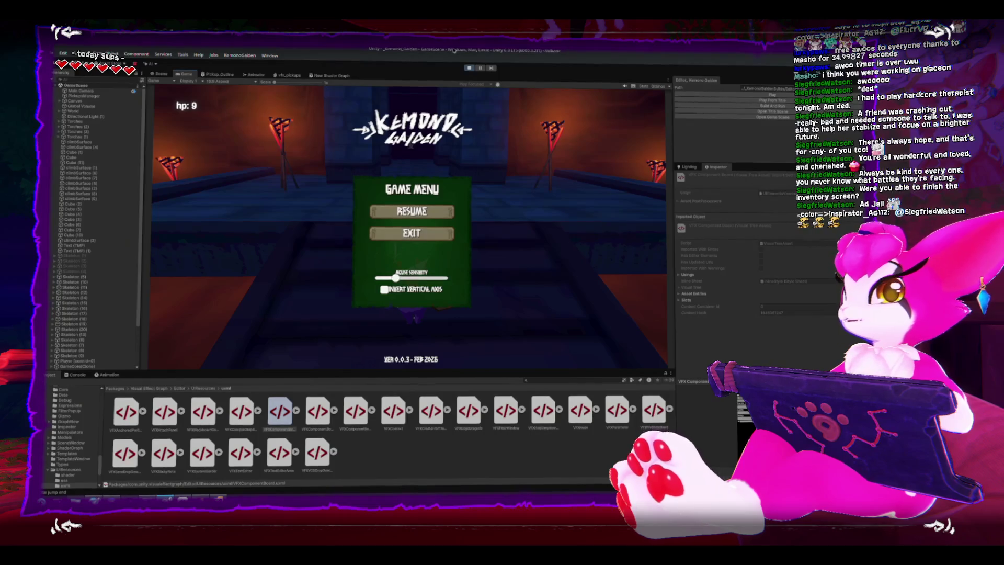
pyautogui.click(468, 66)
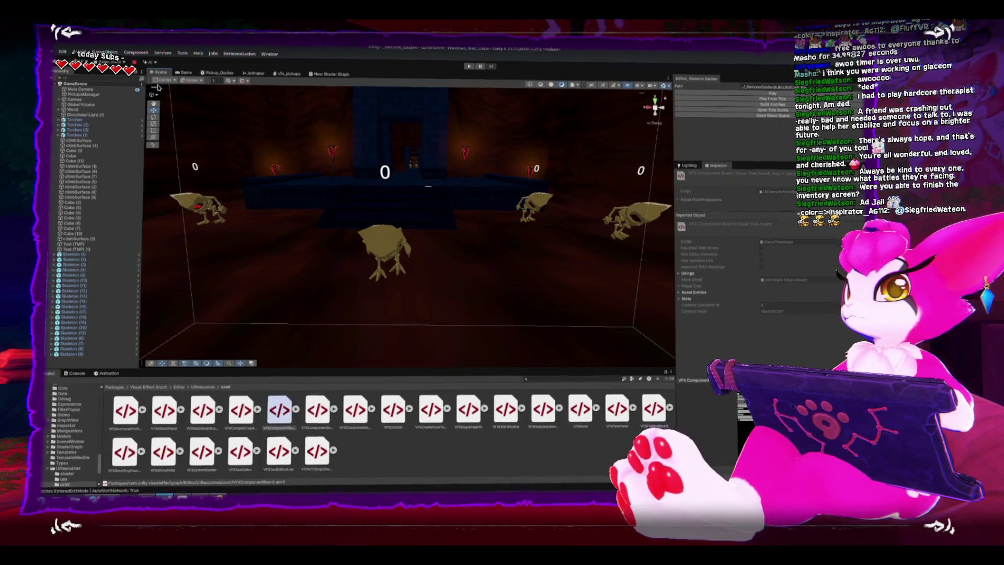
pyautogui.click(395, 257)
pyautogui.press('f')
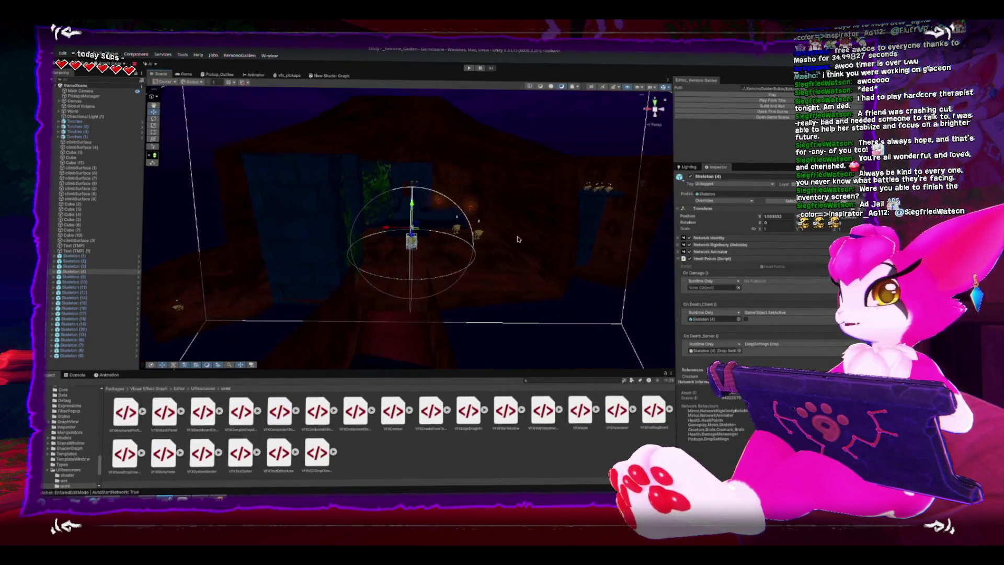
pyautogui.scroll(-3)
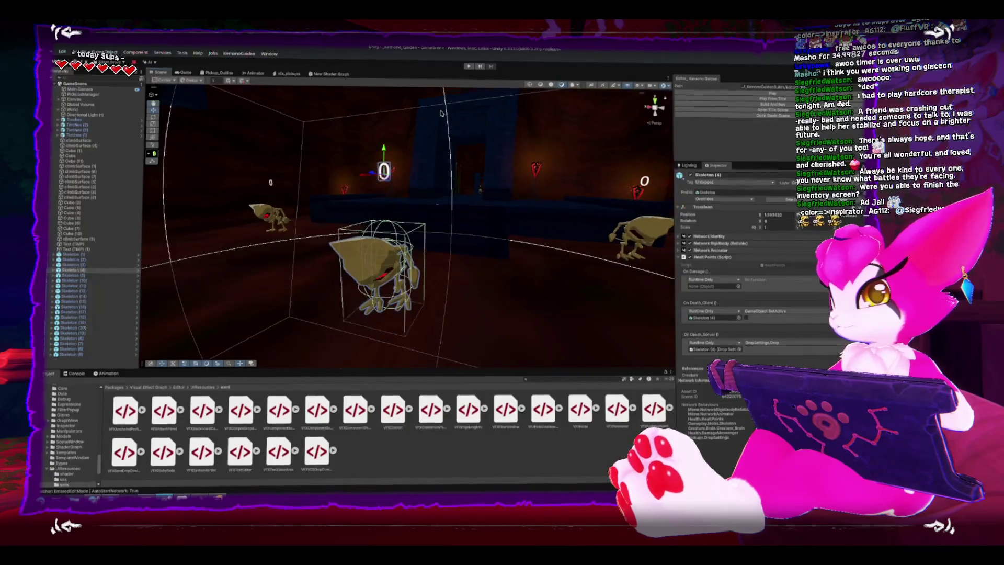
pyautogui.moveTo(374, 193); pyautogui.dragTo(474, 246)
pyautogui.scroll(3)
pyautogui.scroll(-3)
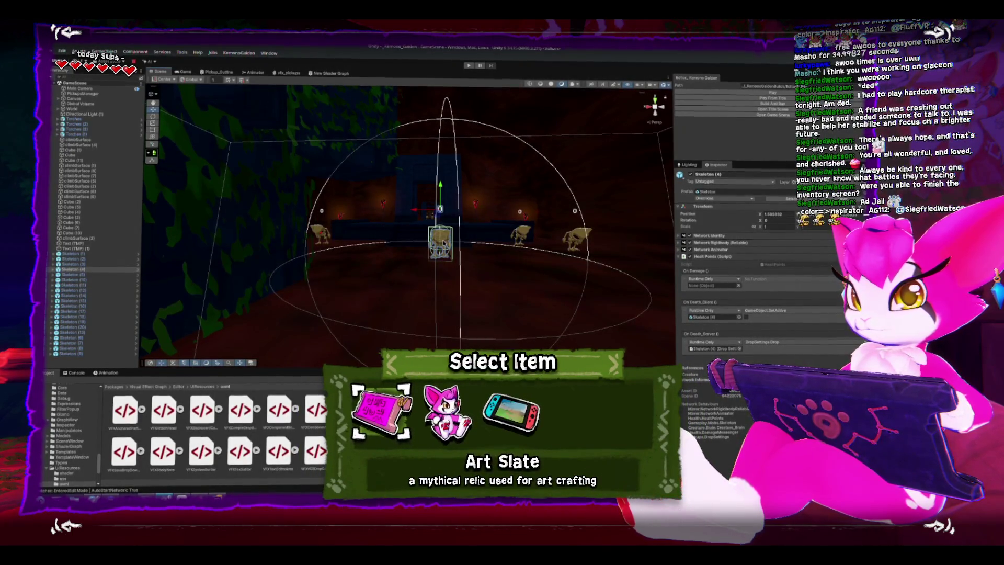
pyautogui.press('Right')
pyautogui.press('Return')
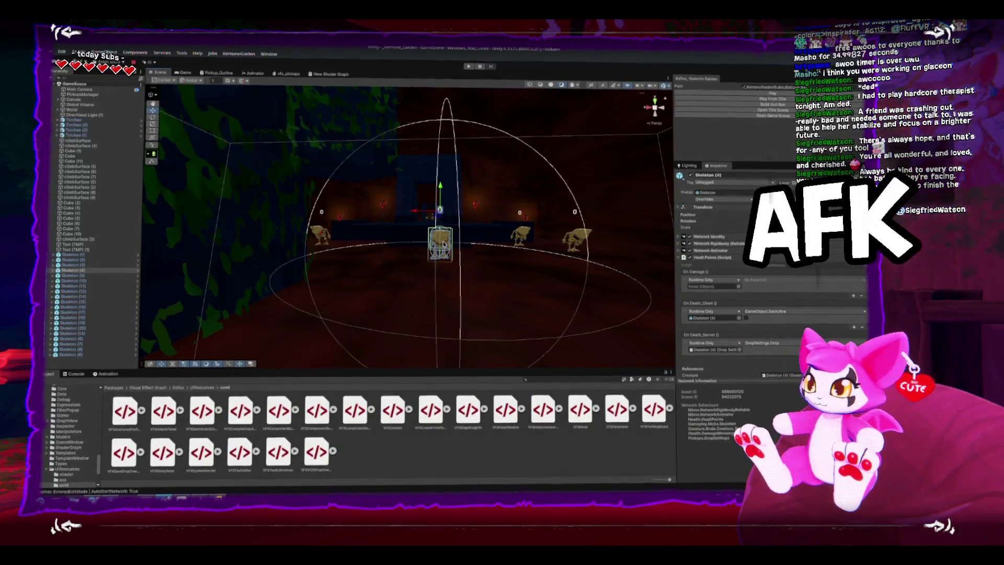
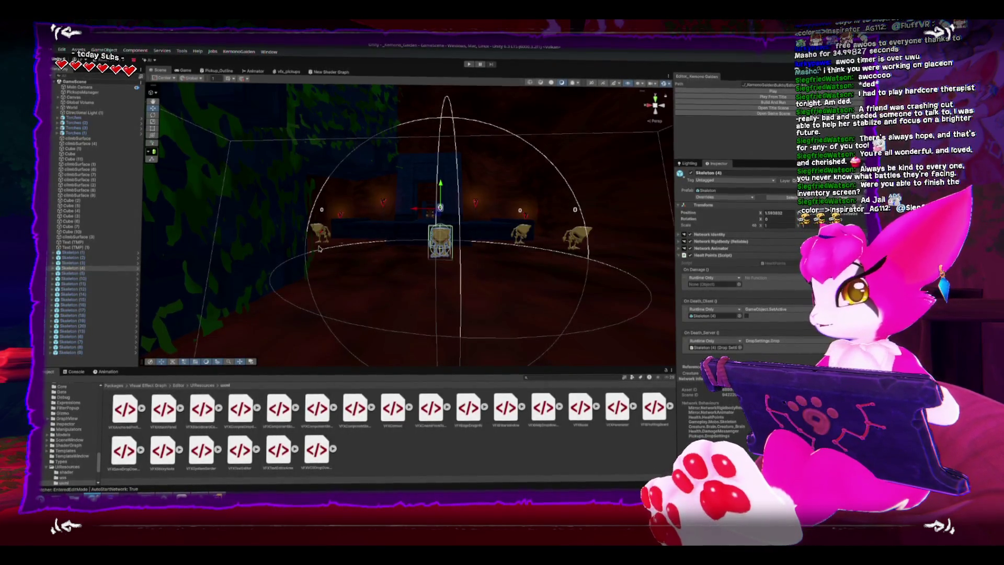
# Orbit the scene view around the dungeon skeleton and glance at the Console and Game view
pyautogui.scroll(-3)
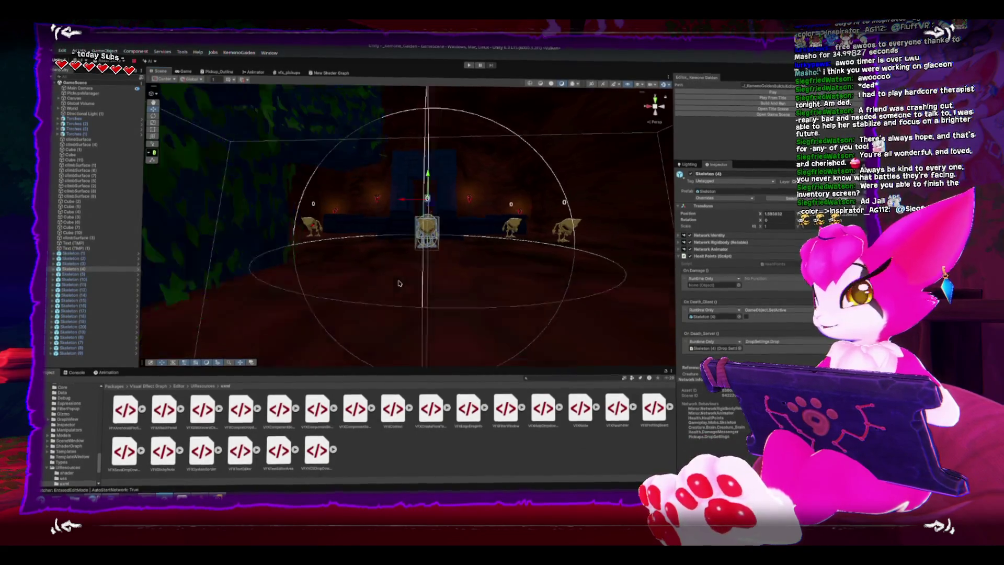
pyautogui.moveTo(394, 278); pyautogui.dragTo(402, 162)
pyautogui.scroll(3)
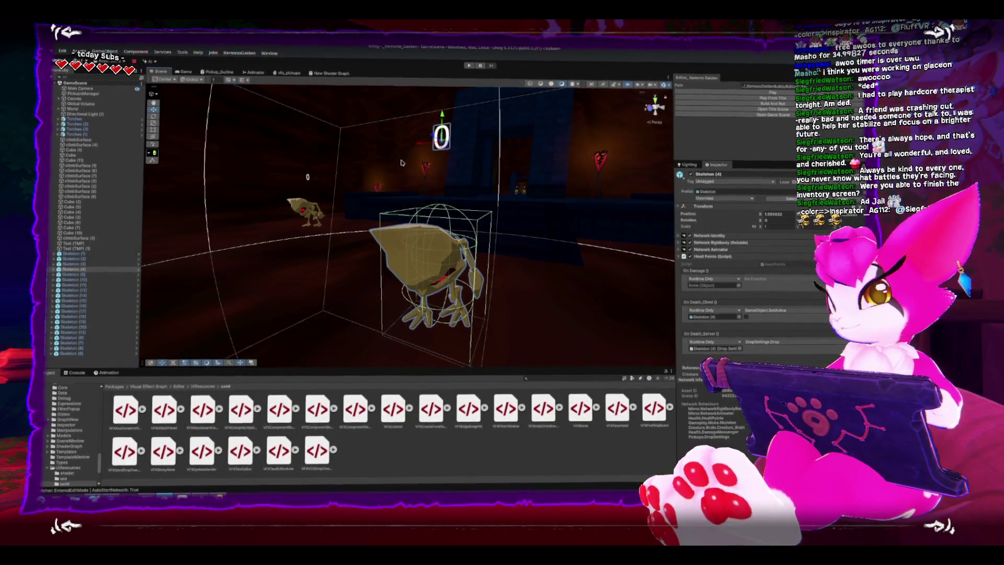
pyautogui.scroll(-3)
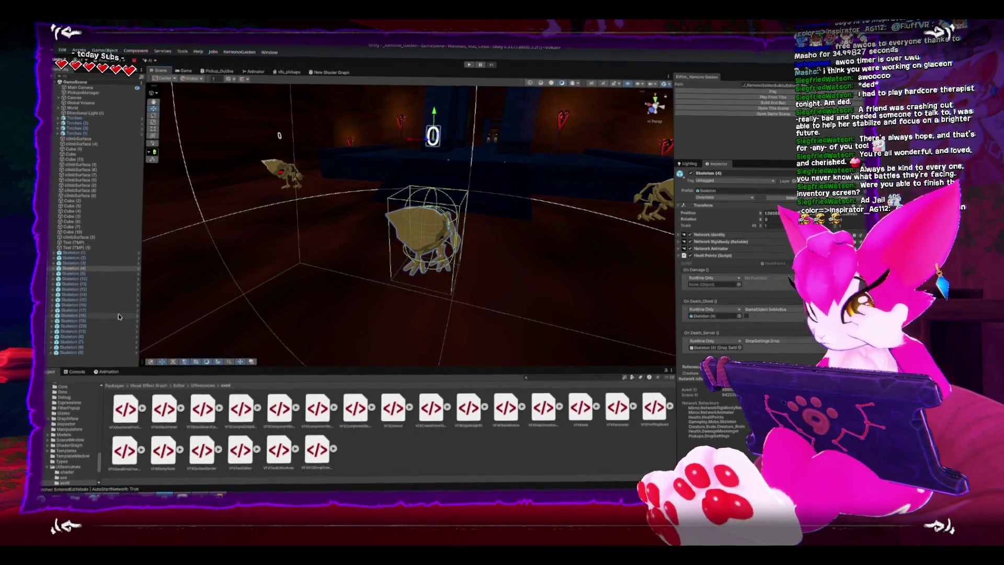
pyautogui.moveTo(225, 236); pyautogui.dragTo(245, 278)
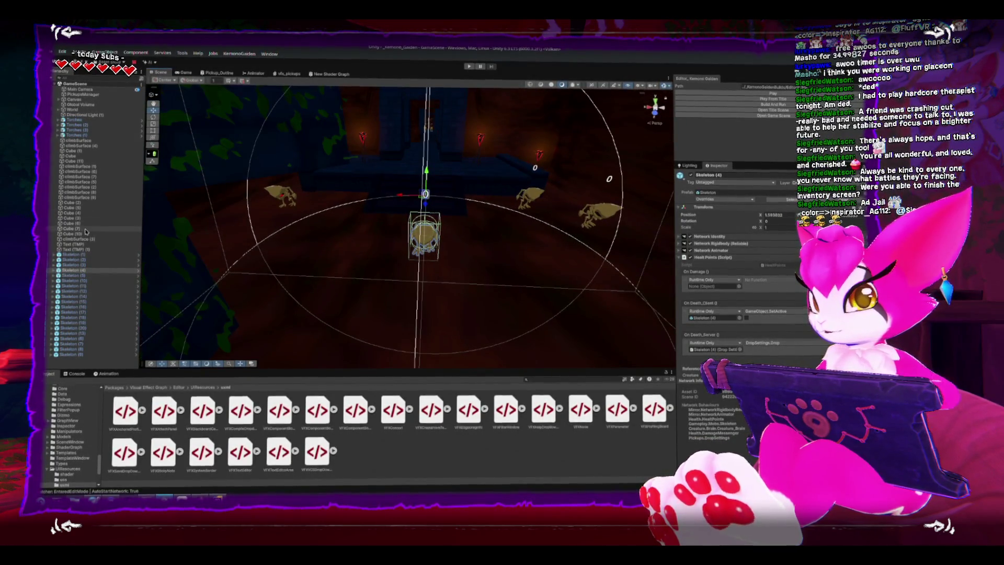
pyautogui.click(75, 374)
pyautogui.click(48, 373)
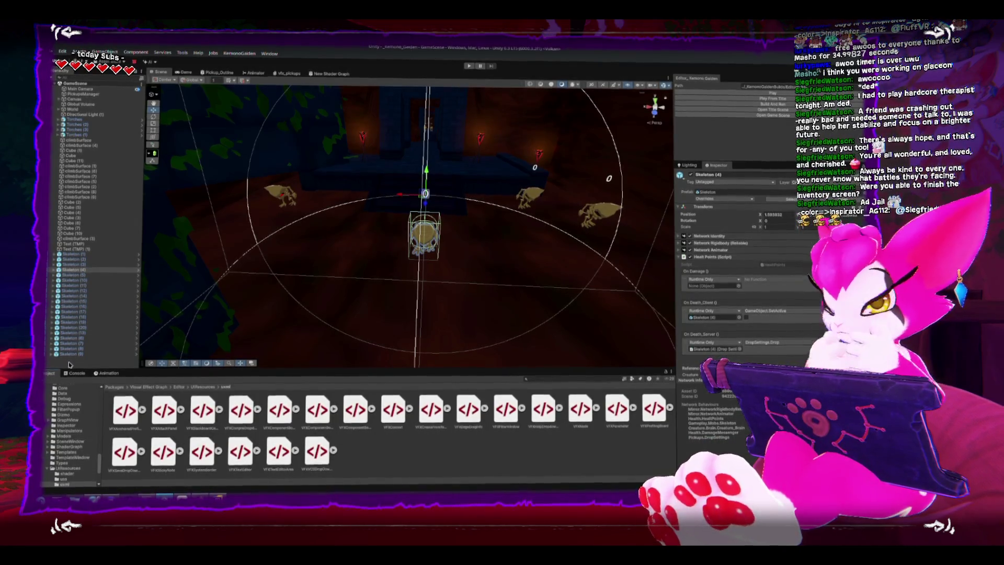
pyautogui.scroll(3)
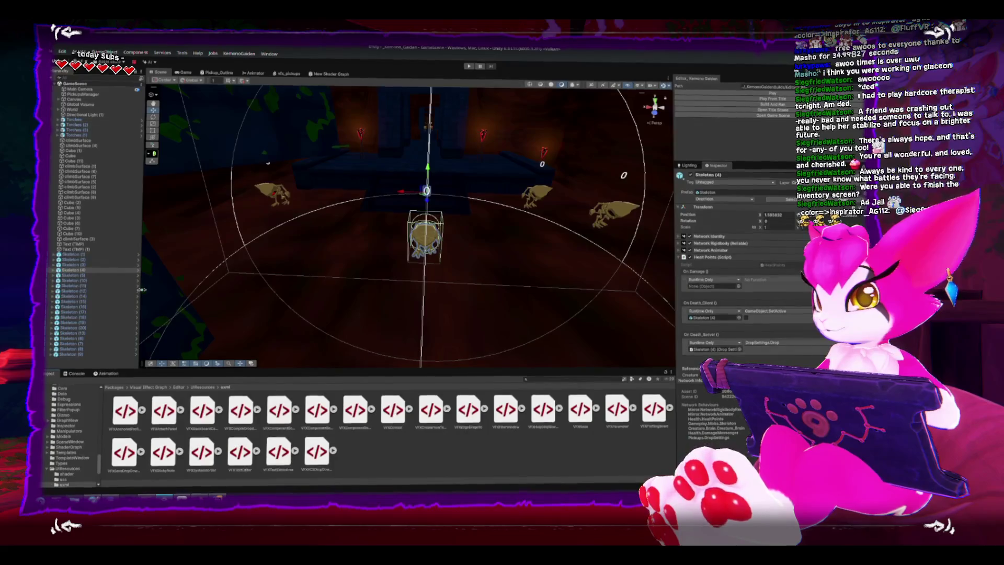
pyautogui.click(189, 75)
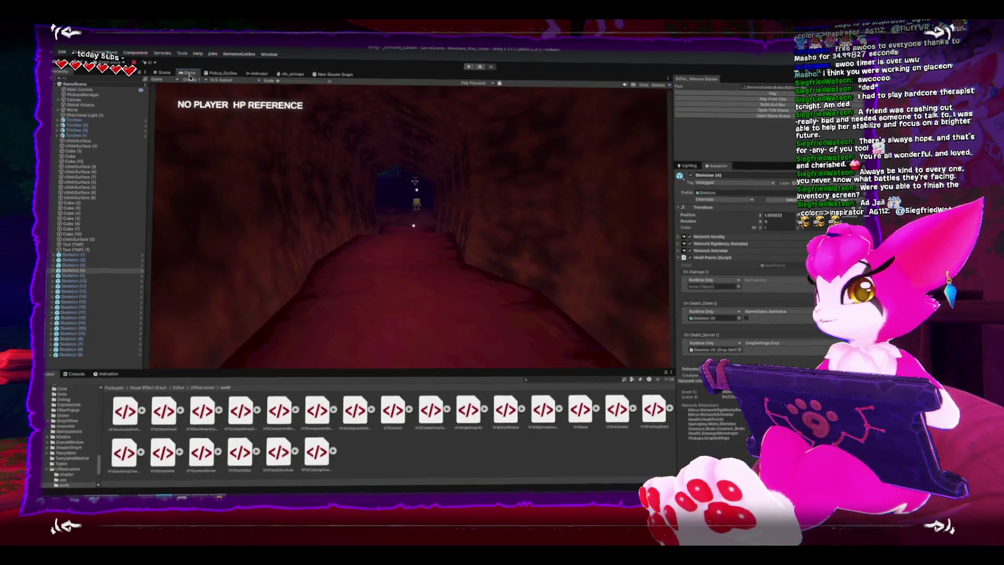
pyautogui.click(165, 72)
pyautogui.scroll(-3)
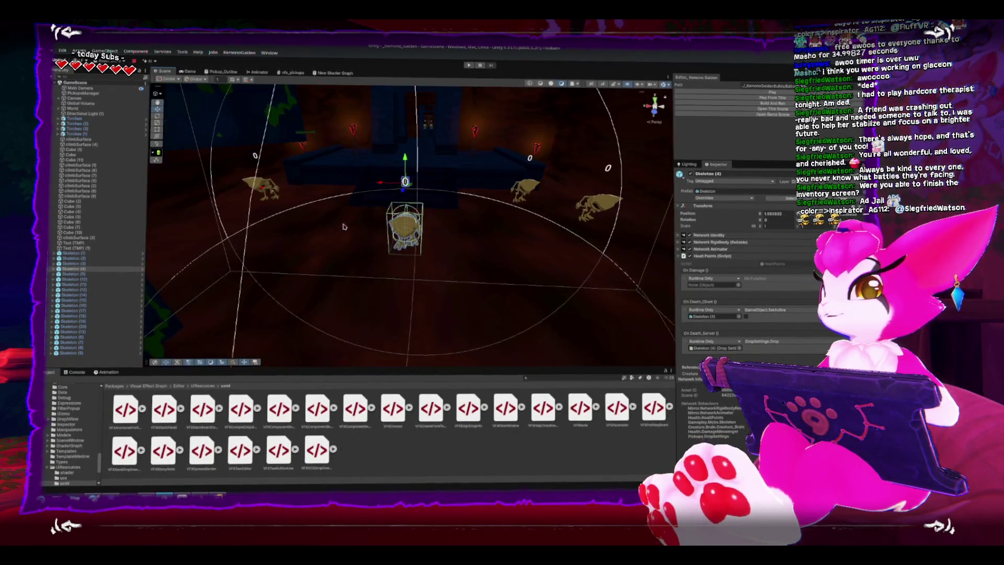
pyautogui.scroll(3)
pyautogui.moveTo(346, 226); pyautogui.dragTo(324, 154)
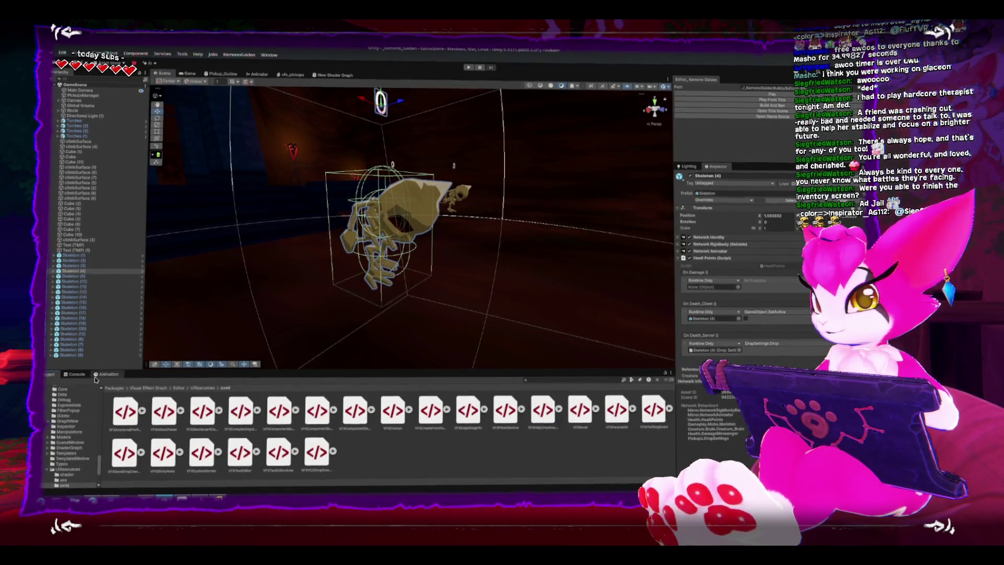
# Tidy the Project folder tree, collapsing Art and Prefabs to list the top-level Assets folders
pyautogui.scroll(3)
pyautogui.scroll(3)
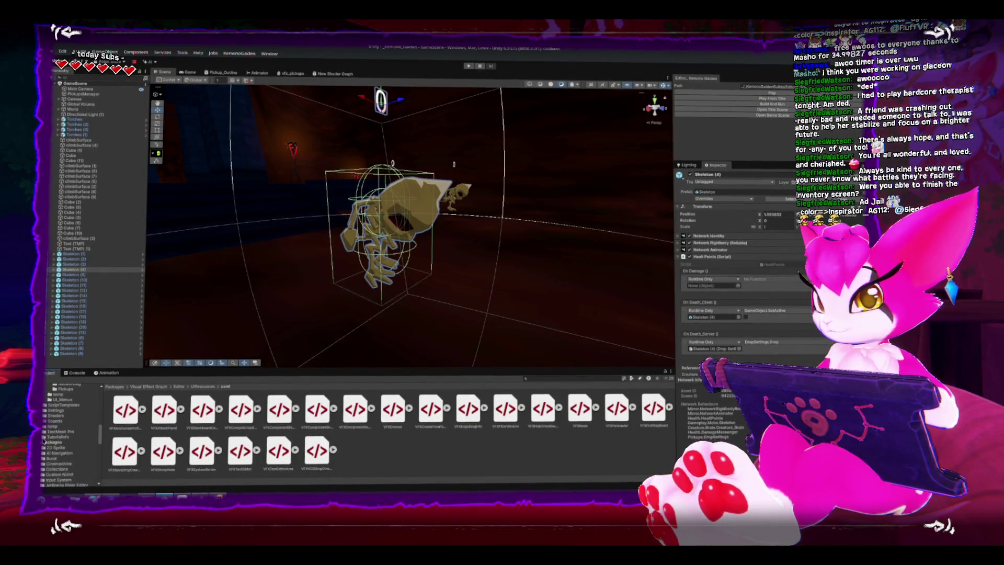
pyautogui.scroll(3)
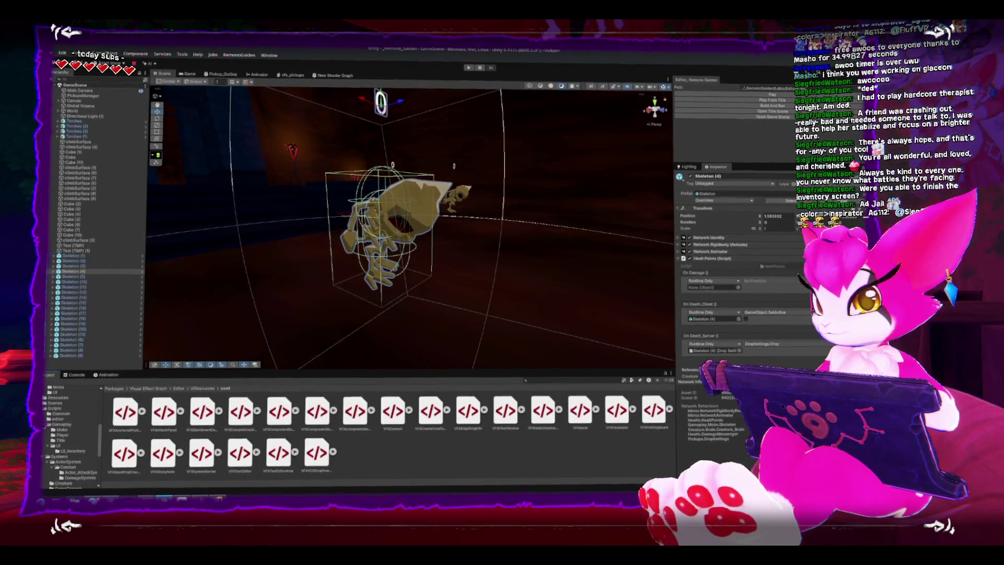
pyautogui.scroll(3)
pyautogui.click(52, 449)
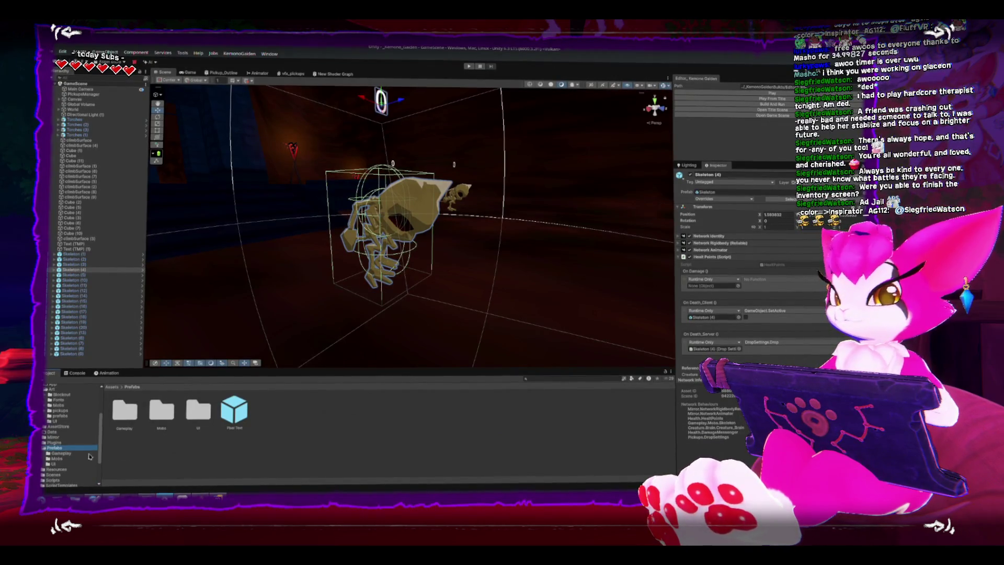
pyautogui.scroll(3)
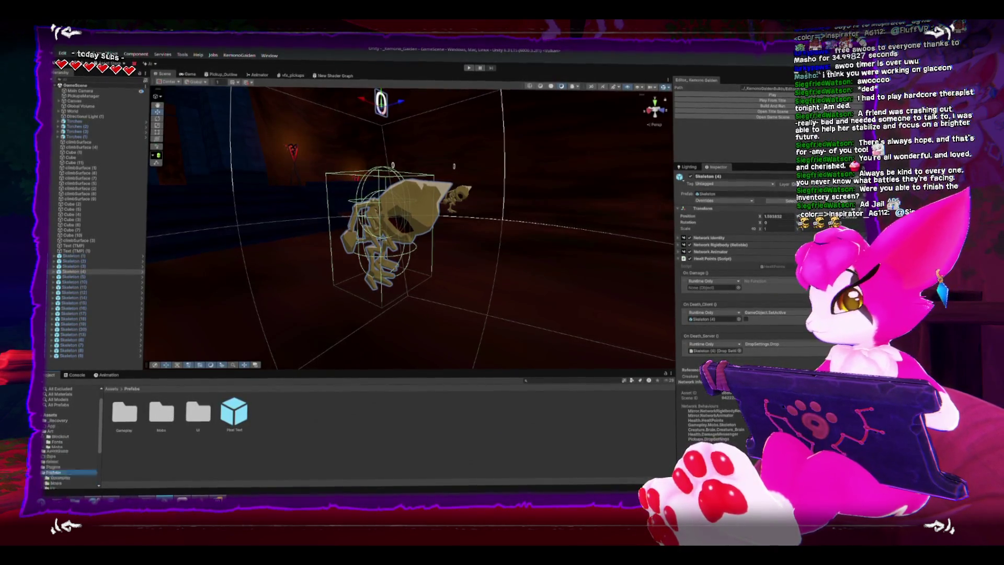
pyautogui.click(45, 432)
pyautogui.click(43, 457)
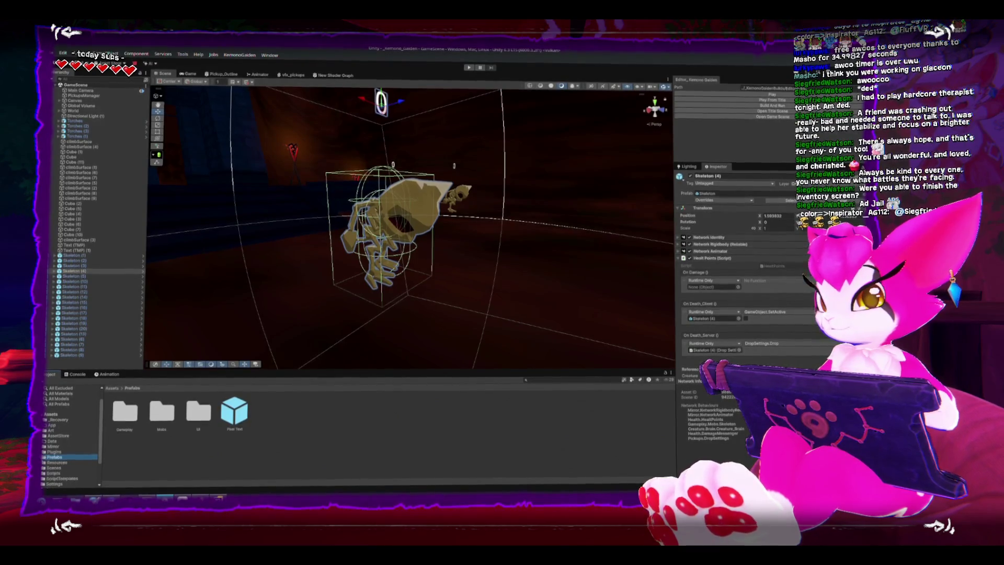
pyautogui.click(50, 413)
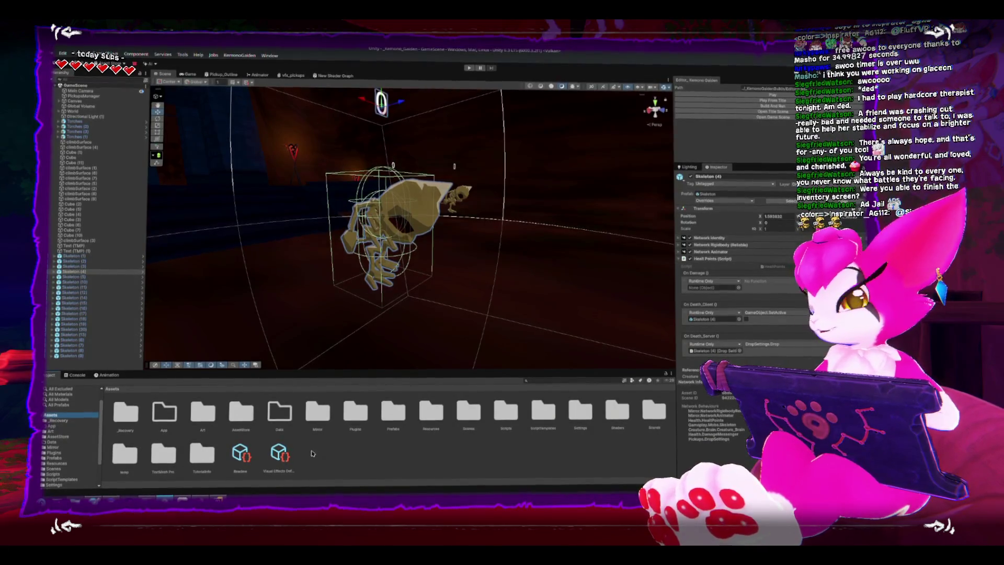
# Expand the Prefabs folder and open its Gameplay subfolder
pyautogui.scroll(-3)
pyautogui.click(57, 426)
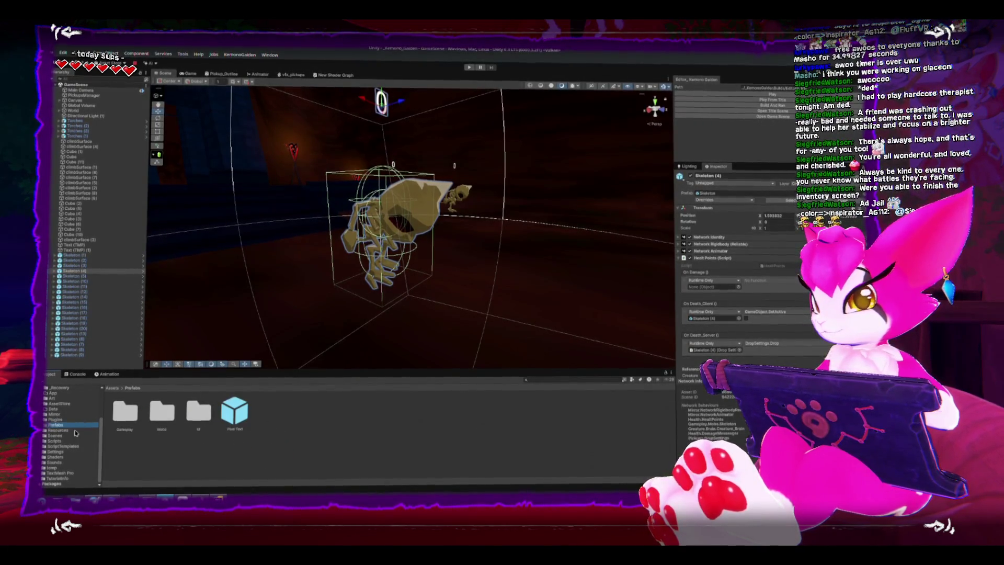
pyautogui.click(45, 424)
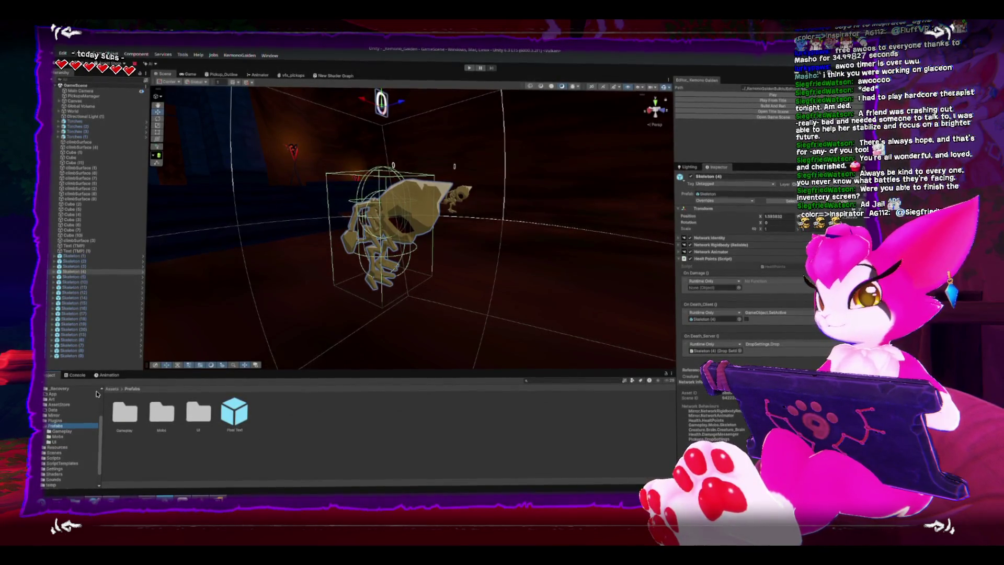
pyautogui.click(45, 426)
pyautogui.click(45, 425)
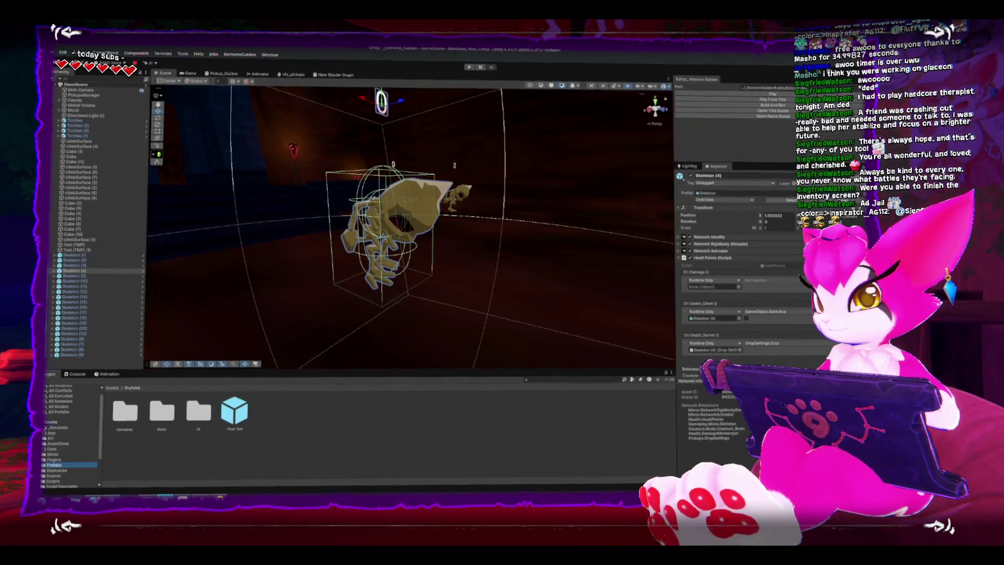
pyautogui.click(45, 424)
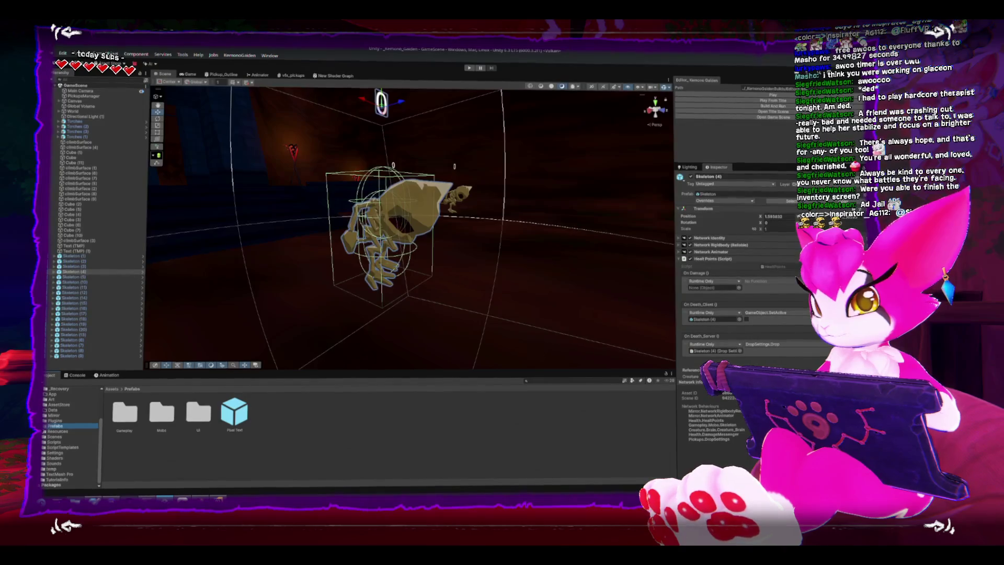
pyautogui.click(46, 426)
pyautogui.click(60, 430)
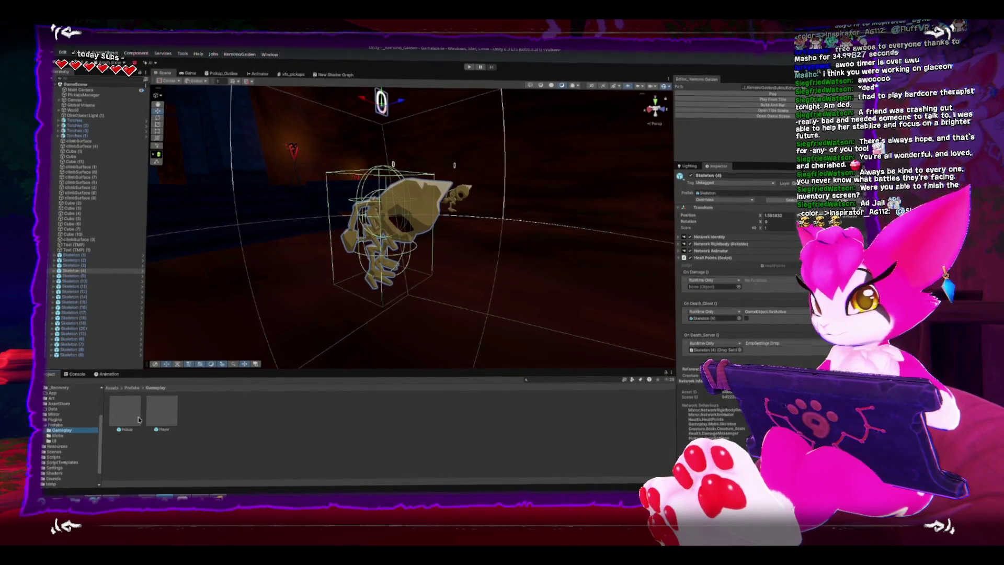
# Open the Player prefab, fold Player and Health Points, expand Damage Messenger, and open DamageMessenger.cs
pyautogui.doubleClick(162, 410)
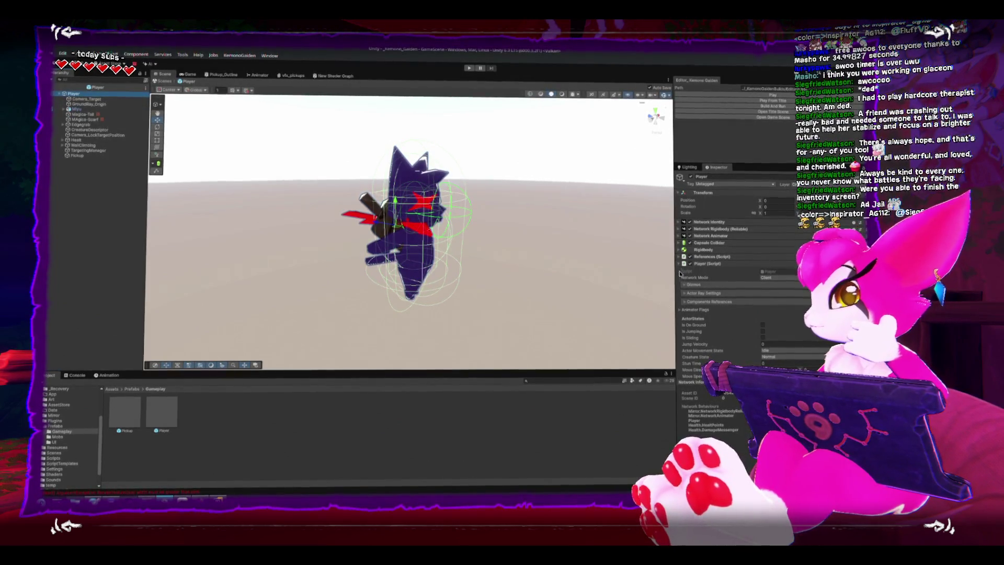
pyautogui.click(680, 263)
pyautogui.click(681, 291)
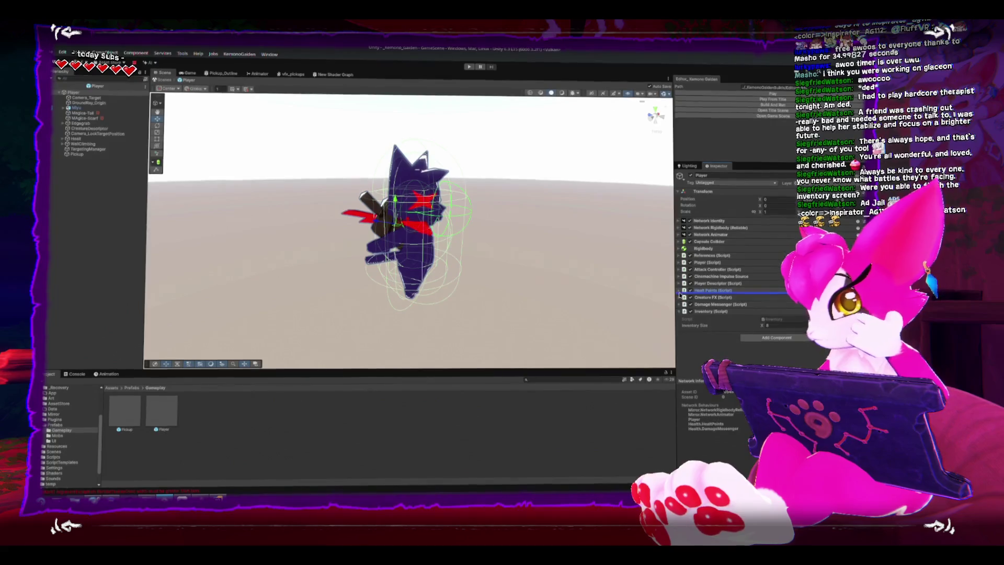
pyautogui.click(681, 304)
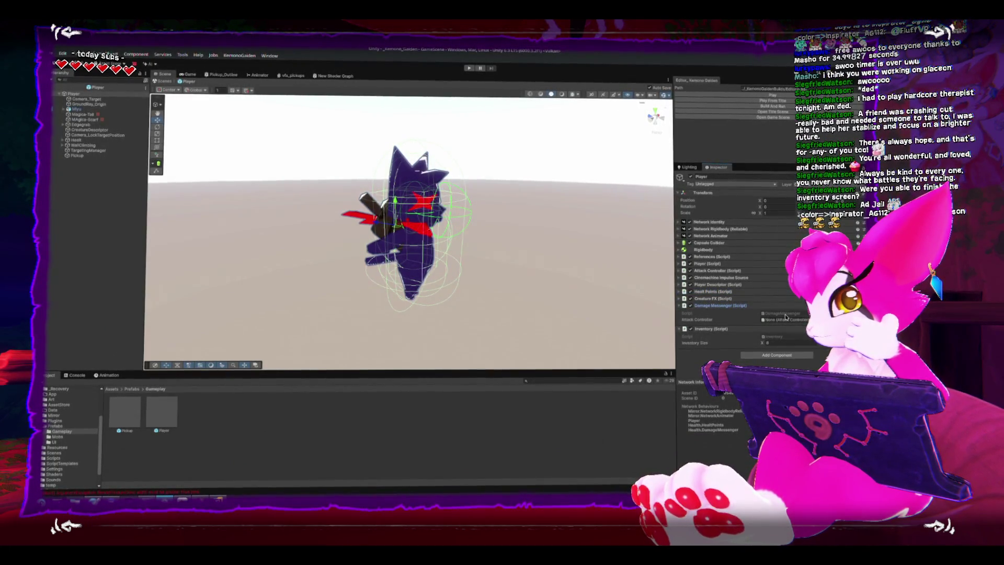
pyautogui.doubleClick(783, 314)
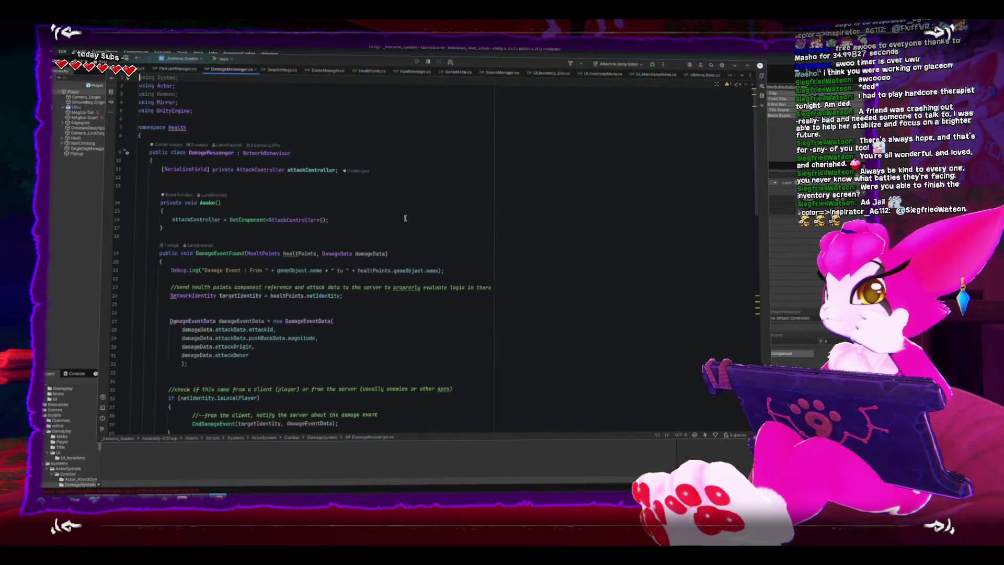
# Delete the extra blank lines after the attackController field and after CmdDamageEvent's closing brace
pyautogui.scroll(-3)
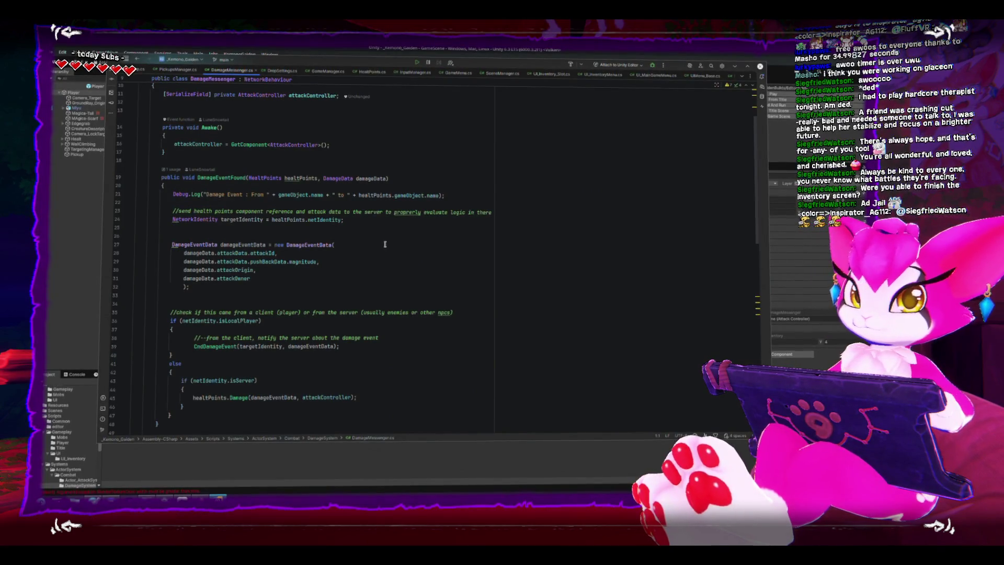
pyautogui.scroll(3)
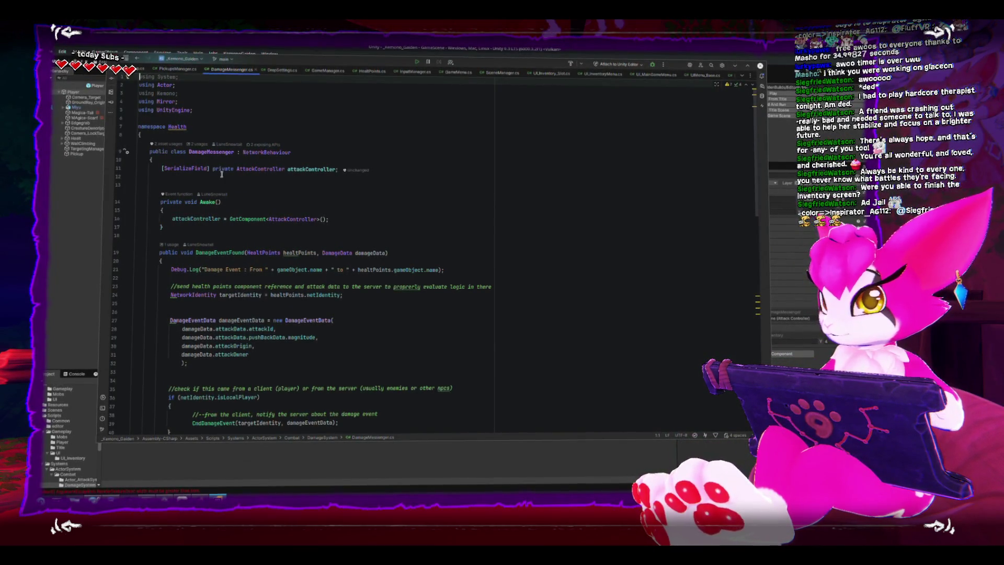
pyautogui.click(222, 177)
pyautogui.press('Down')
pyautogui.press('BackSpace')
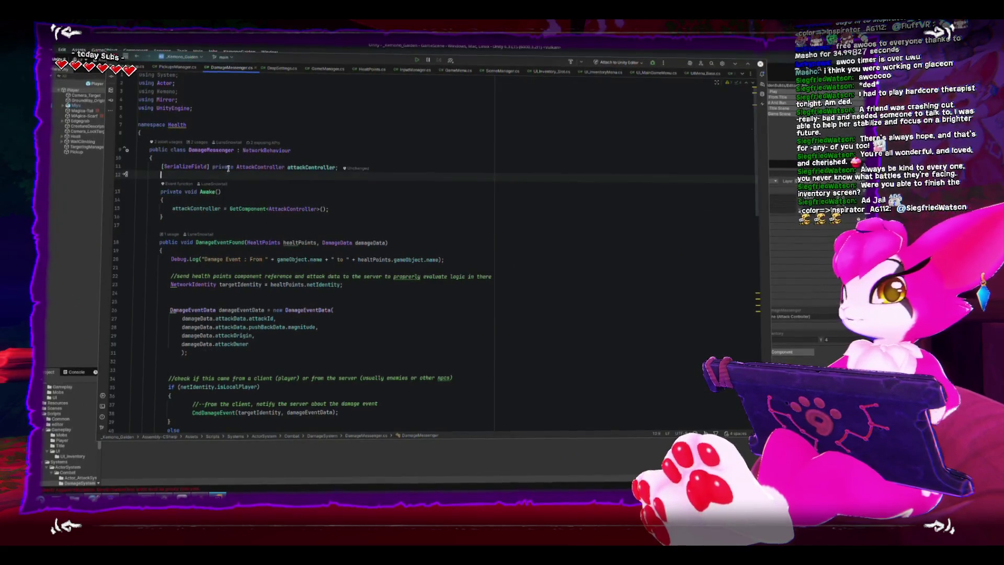
pyautogui.scroll(-3)
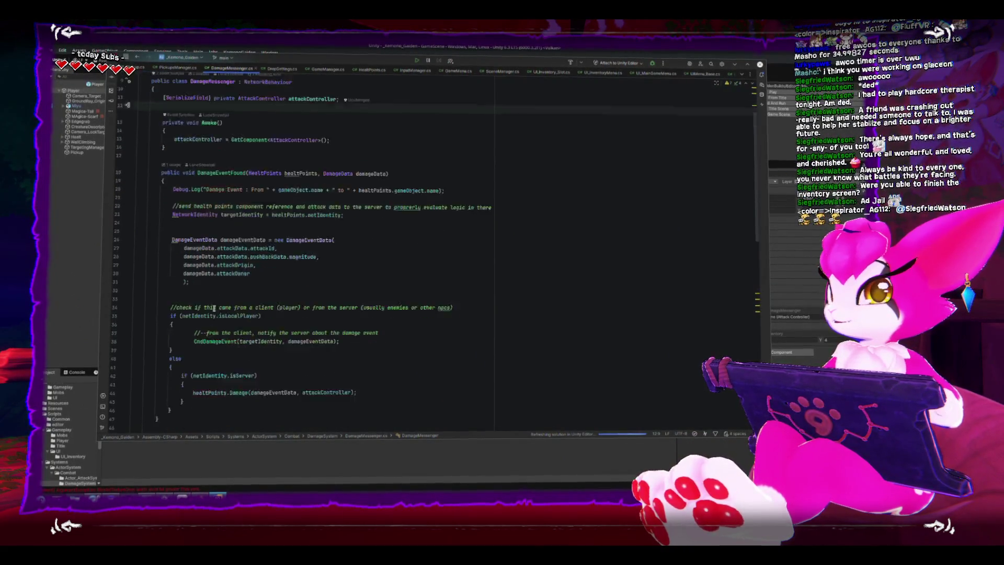
pyautogui.scroll(-3)
pyautogui.scroll(-3)
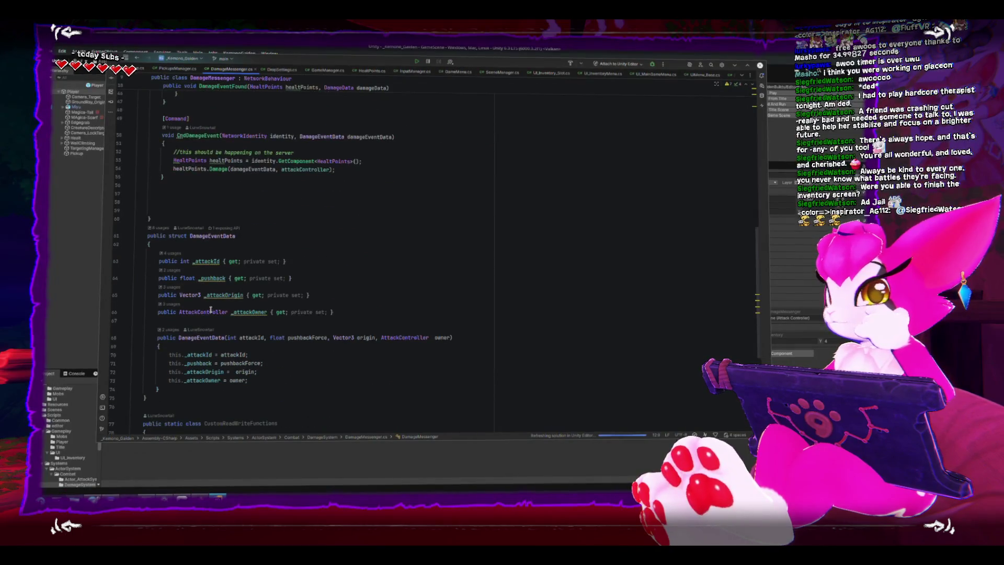
pyautogui.click(170, 217)
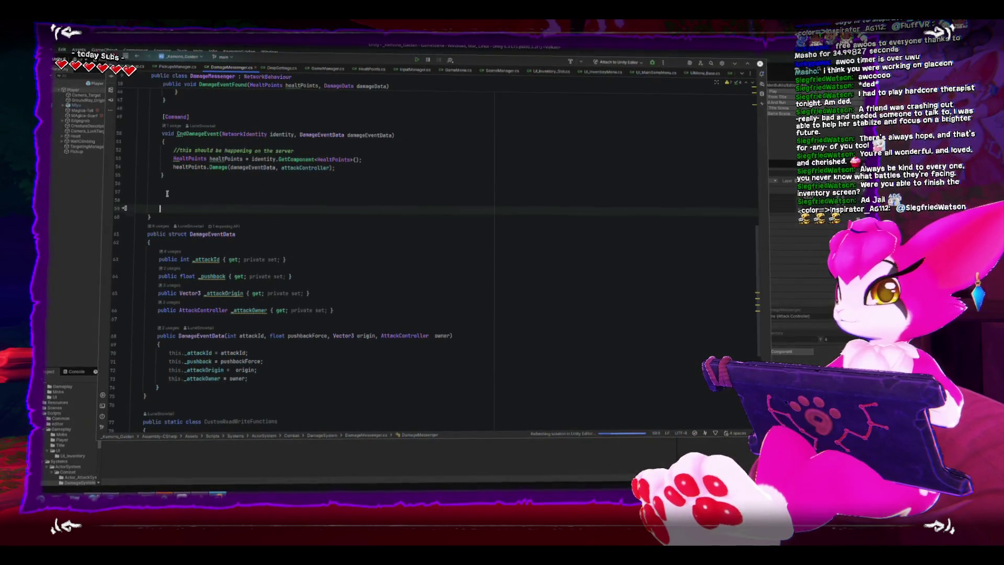
pyautogui.press('BackSpace')
pyautogui.press('BackSpace')
pyautogui.press('BackSpace')
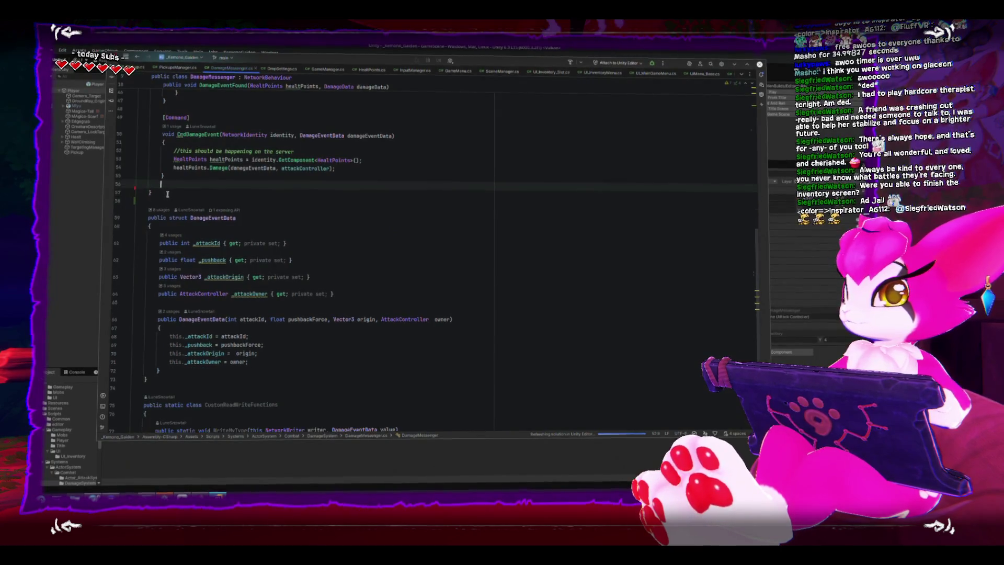
# Scroll through DamageMessenger.cs to review it, then switch back to Unity
pyautogui.scroll(3)
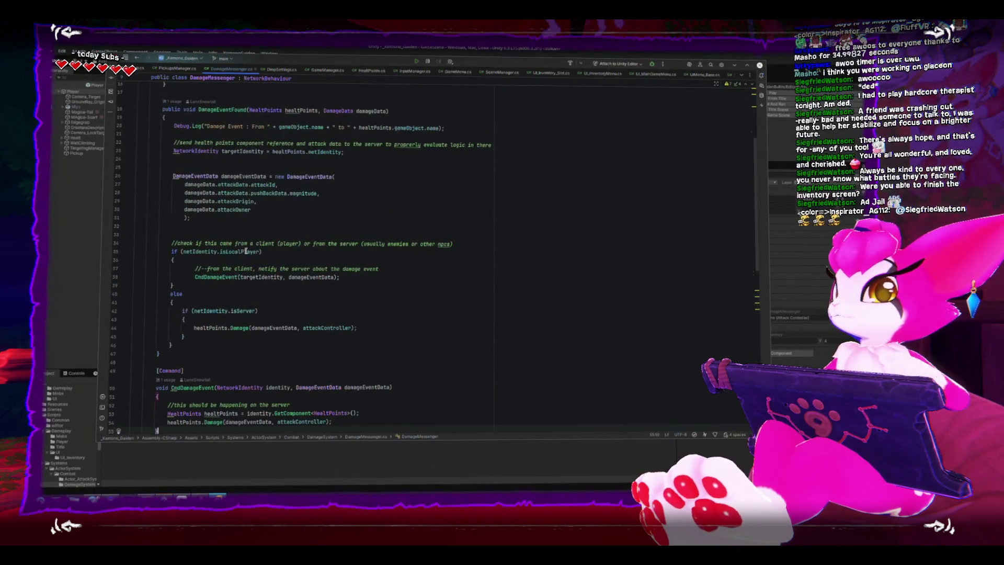
pyautogui.scroll(-3)
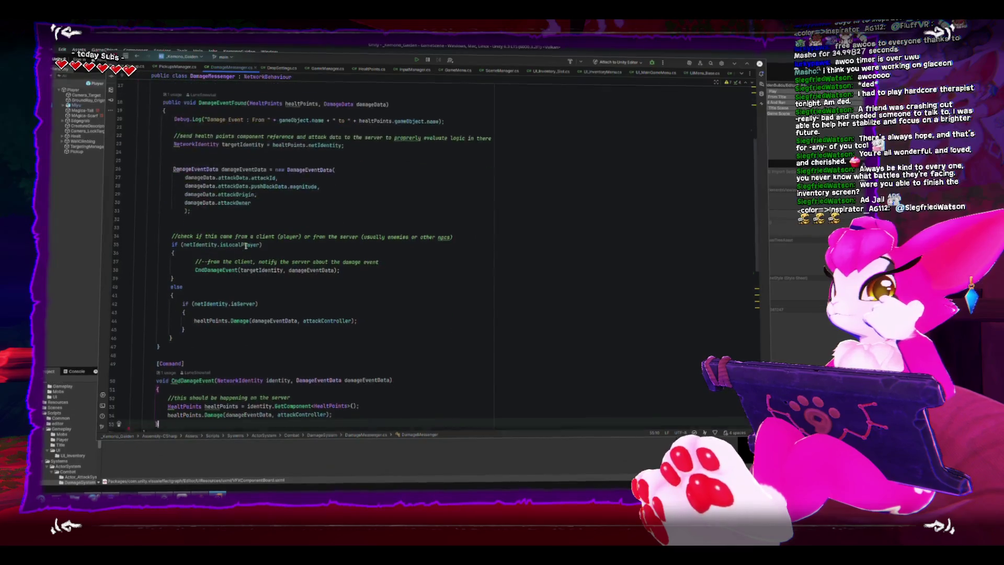
pyautogui.scroll(-3)
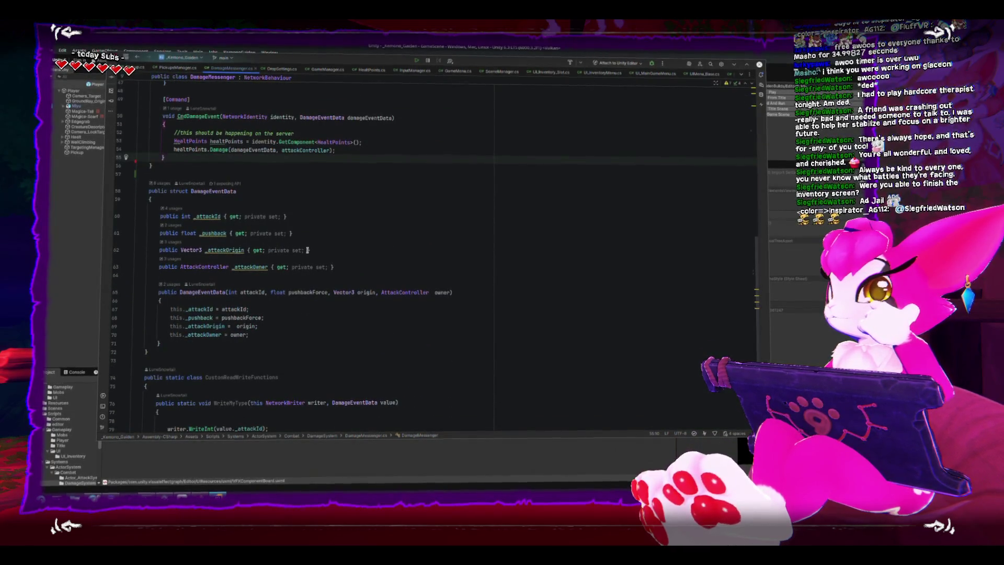
pyautogui.scroll(3)
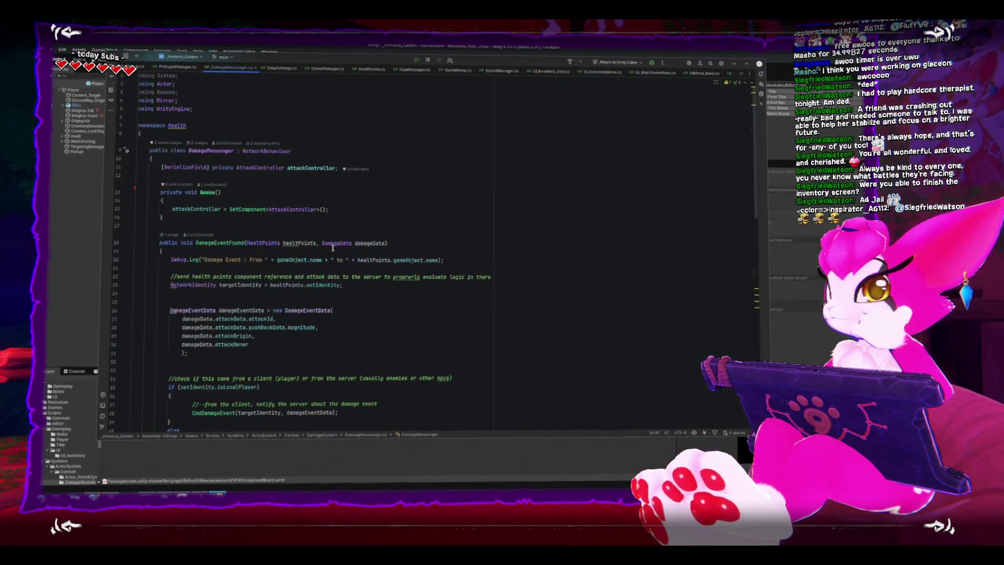
pyautogui.moveTo(331, 245)
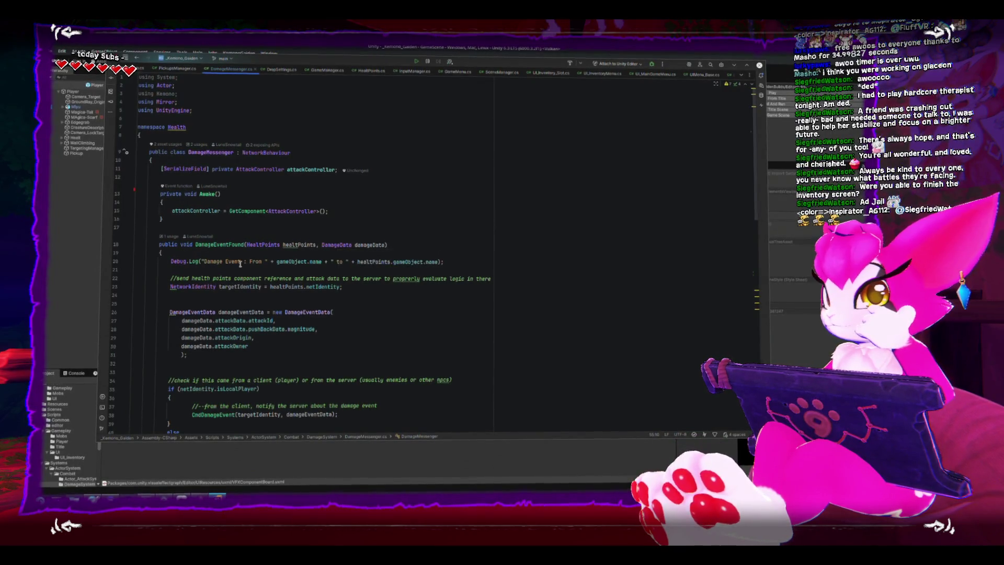
pyautogui.scroll(-3)
pyautogui.scroll(-3)
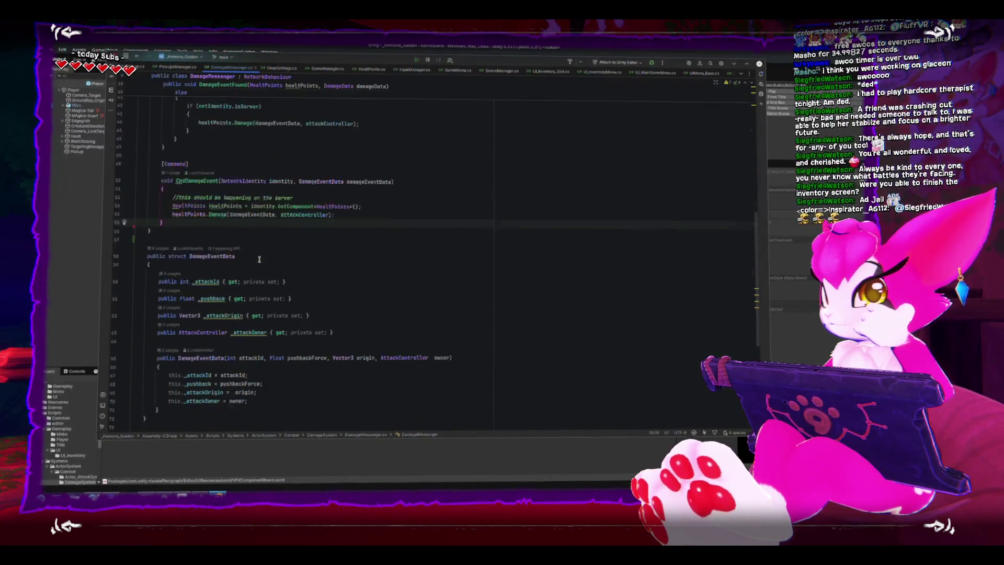
pyautogui.scroll(-3)
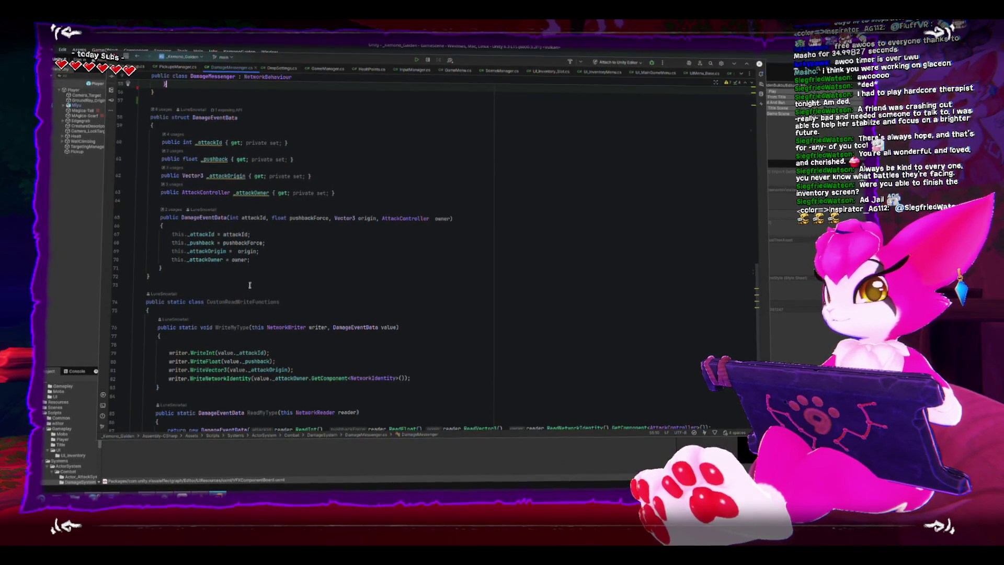
pyautogui.scroll(-3)
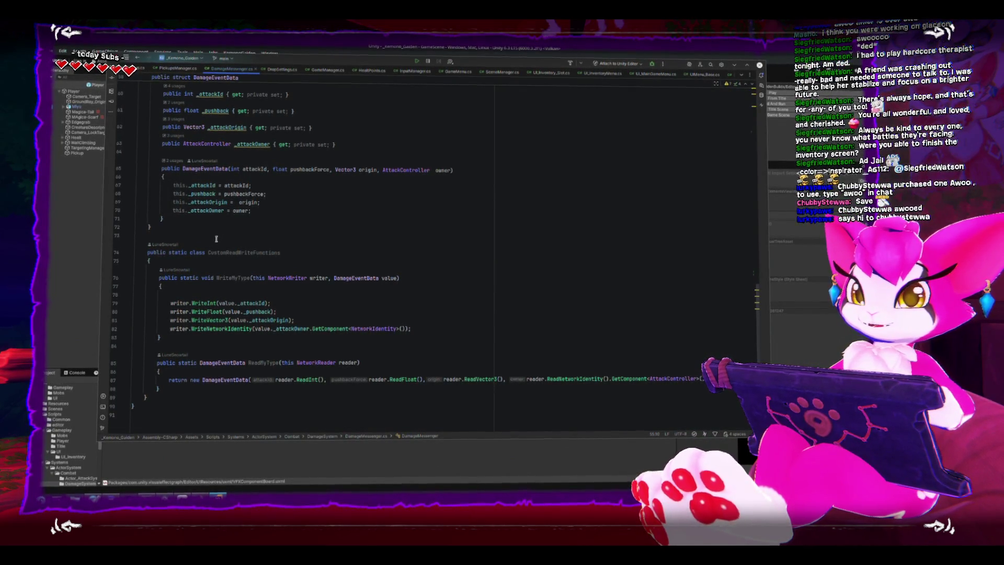
pyautogui.hotkey('alt', 'Tab')
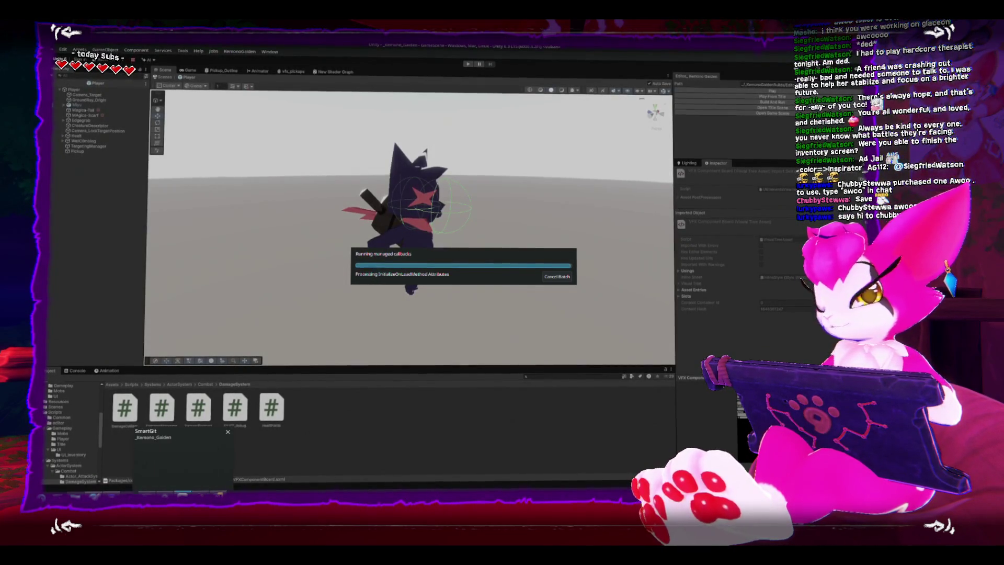
# Select Player, fold Damage Messenger and Inventory, and open Player.cs from the Player (Script) component
pyautogui.moveTo(187, 493)
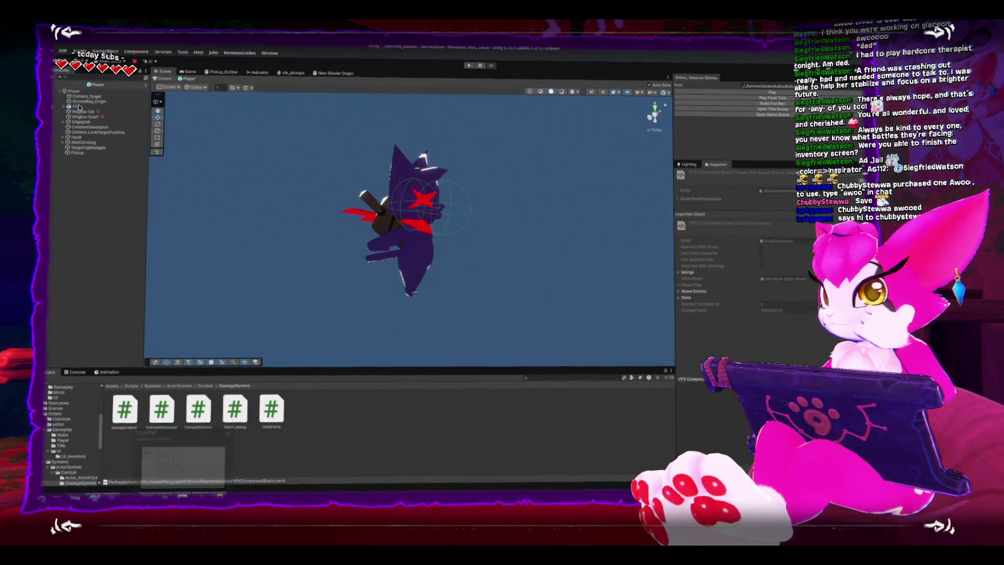
pyautogui.click(390, 248)
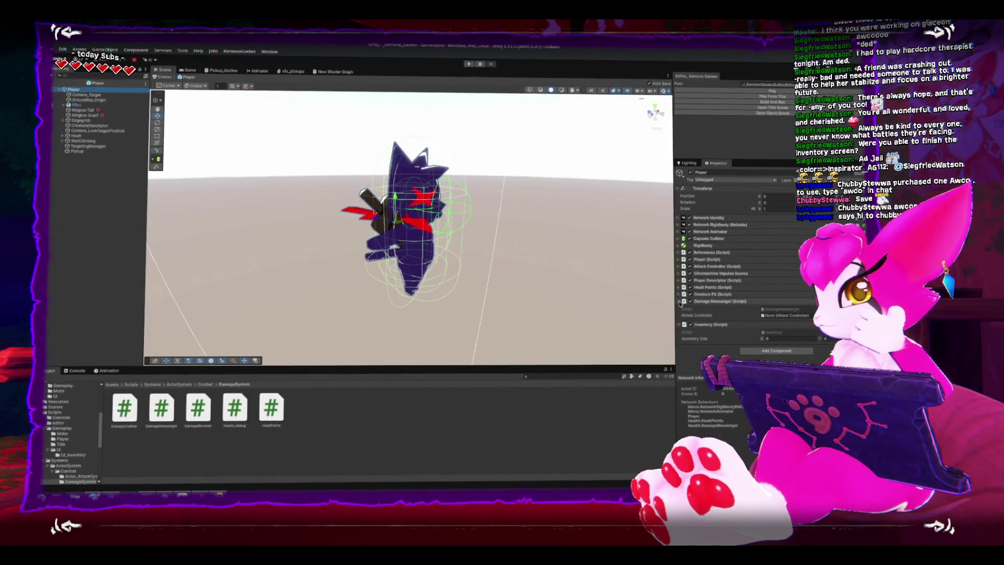
pyautogui.click(679, 301)
pyautogui.click(679, 309)
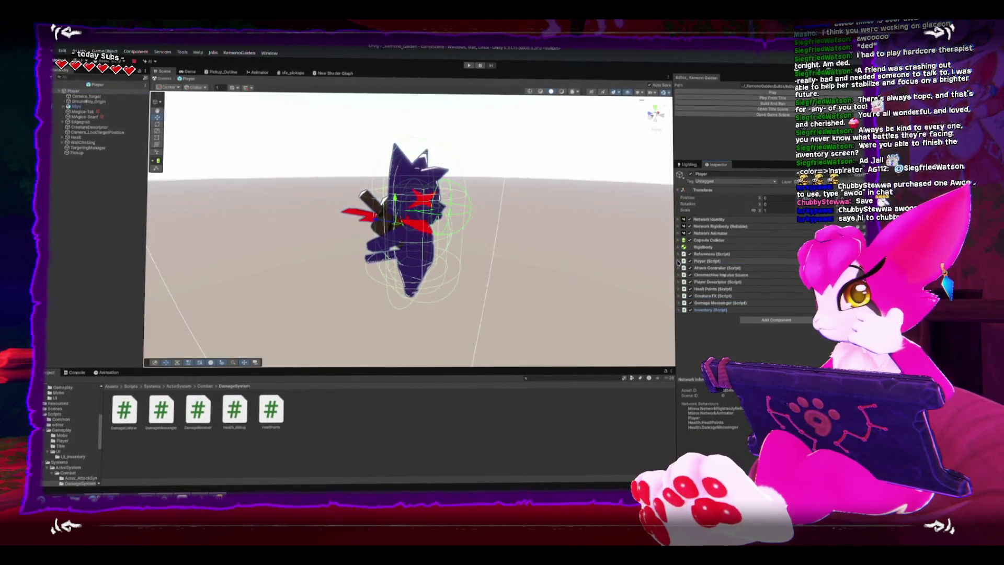
pyautogui.click(703, 261)
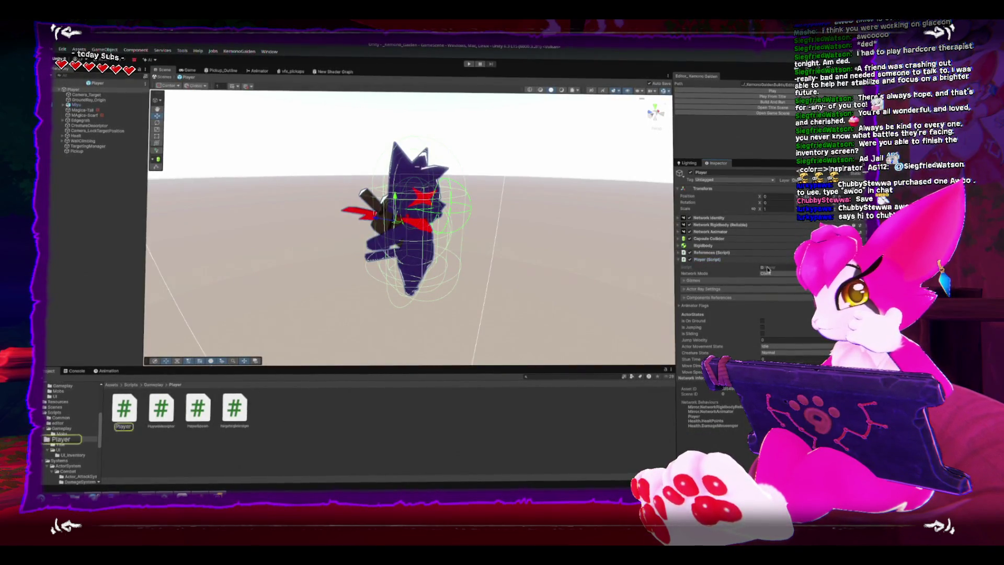
pyautogui.doubleClick(767, 269)
pyautogui.scroll(-3)
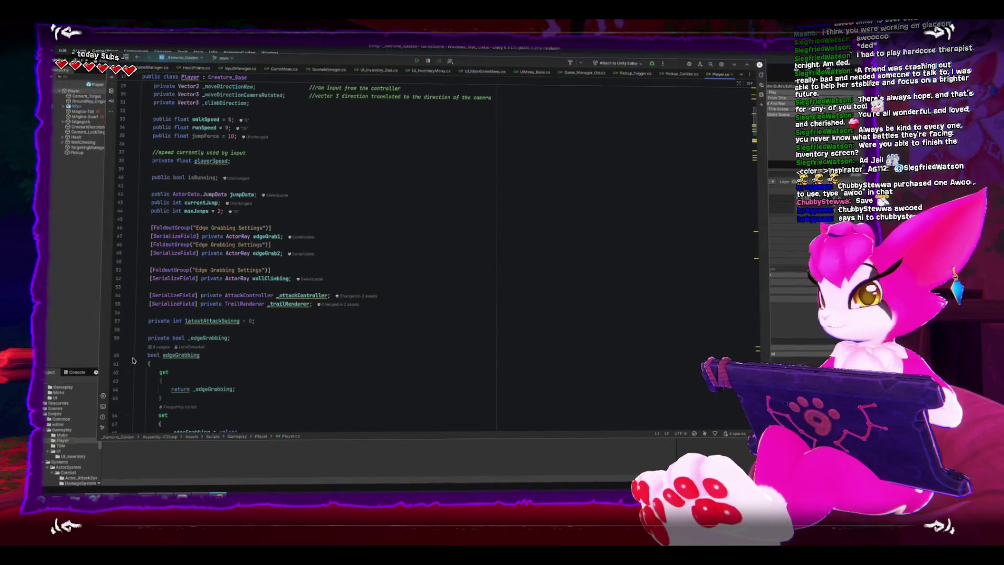
# Add a [FoldoutGroup("ClientOnlyObjects")] attribute on a new line above Awake
pyautogui.click(129, 356)
pyautogui.scroll(-3)
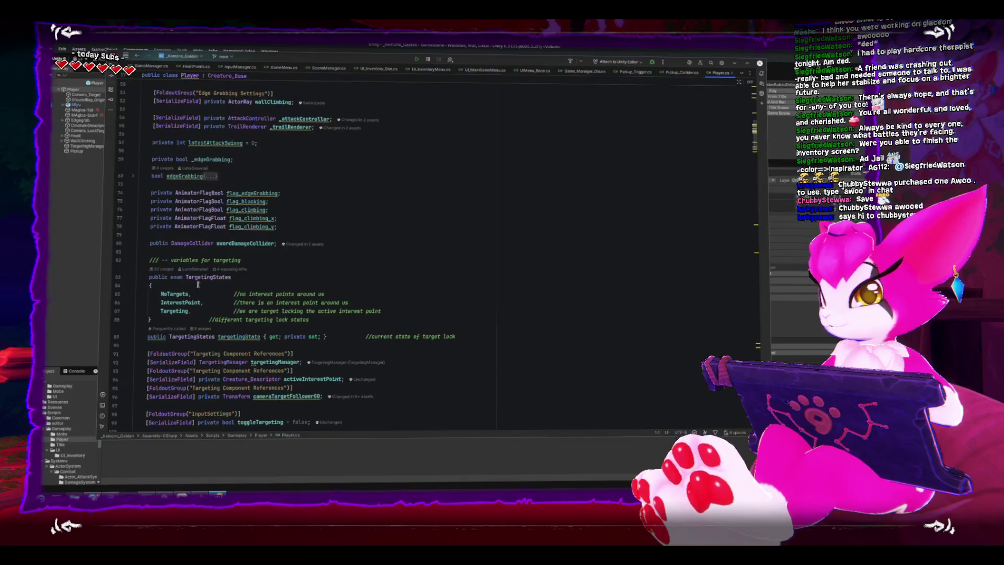
pyautogui.scroll(-3)
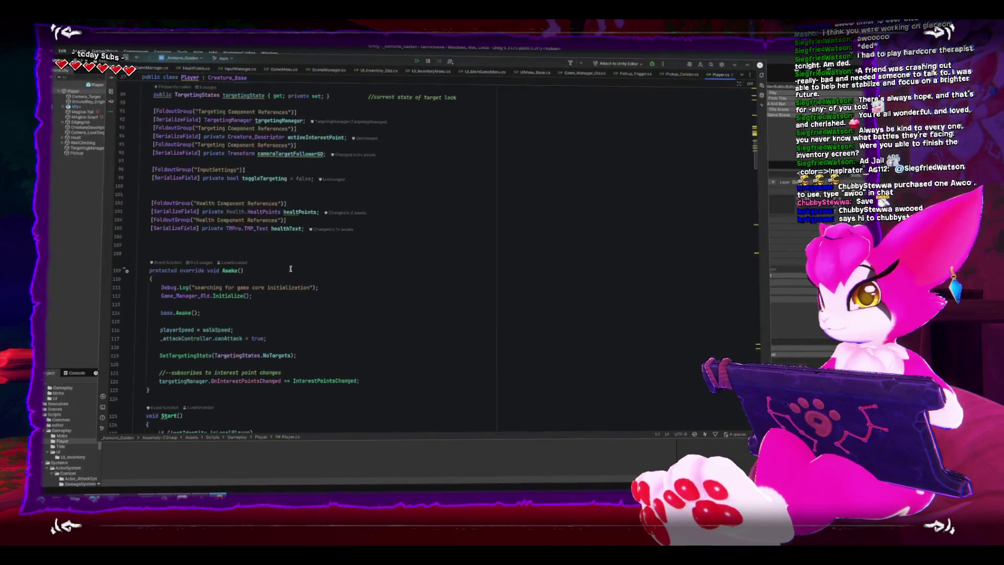
pyautogui.click(319, 252)
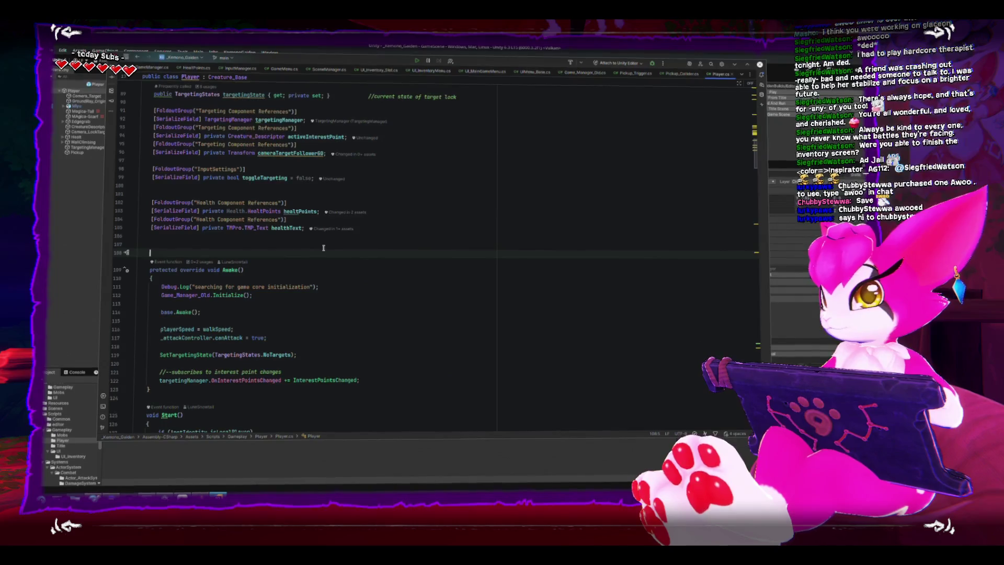
pyautogui.press('Return')
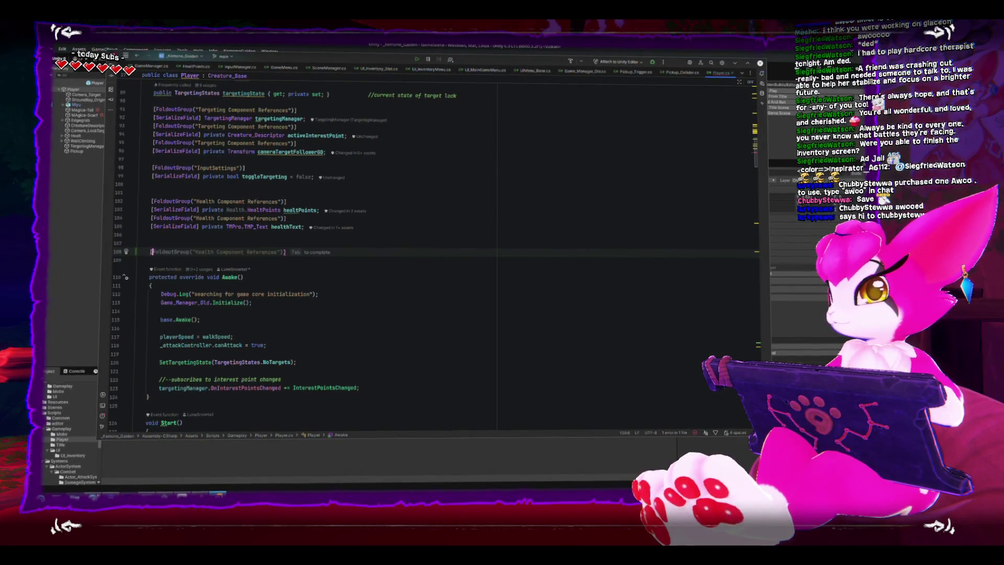
pyautogui.write('[G')
pyautogui.press('BackSpace')
pyautogui.write('Foldo')
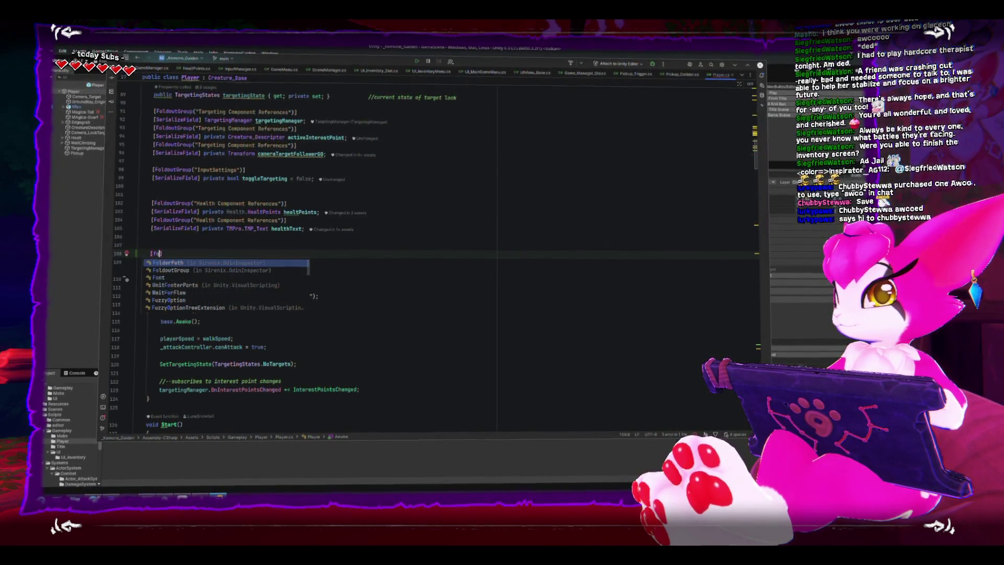
pyautogui.press('Return')
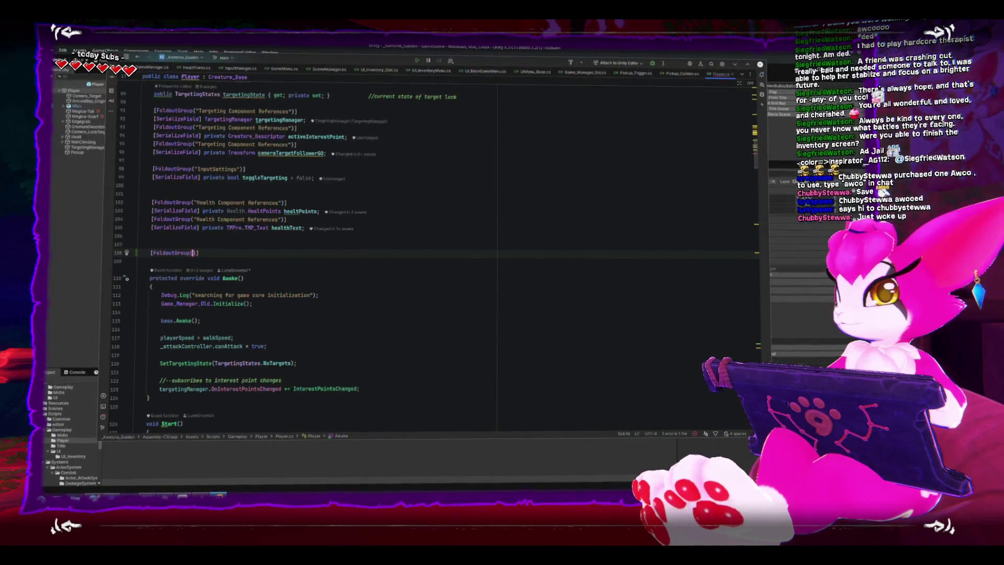
pyautogui.write('"ClientOnl')
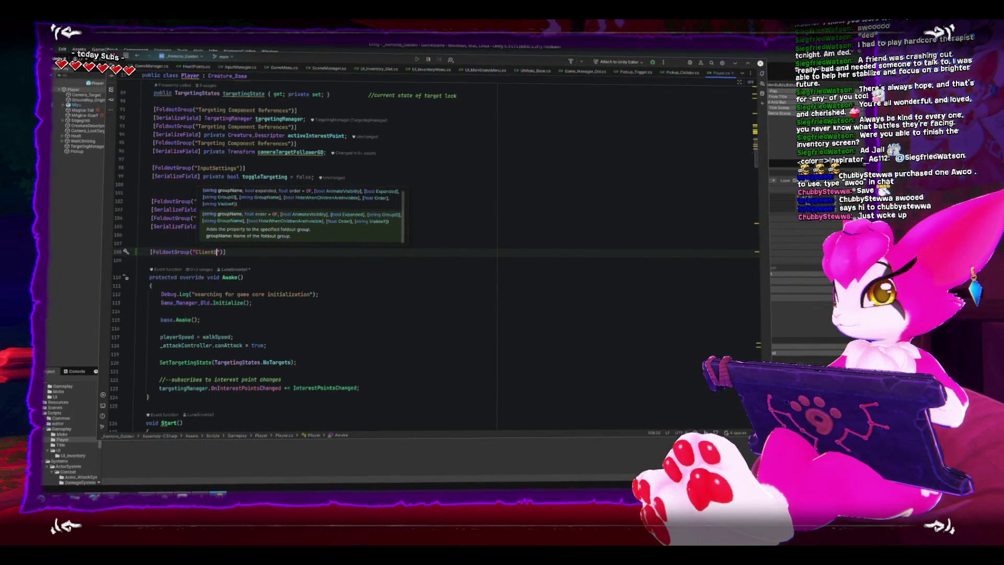
pyautogui.write('yObjects')
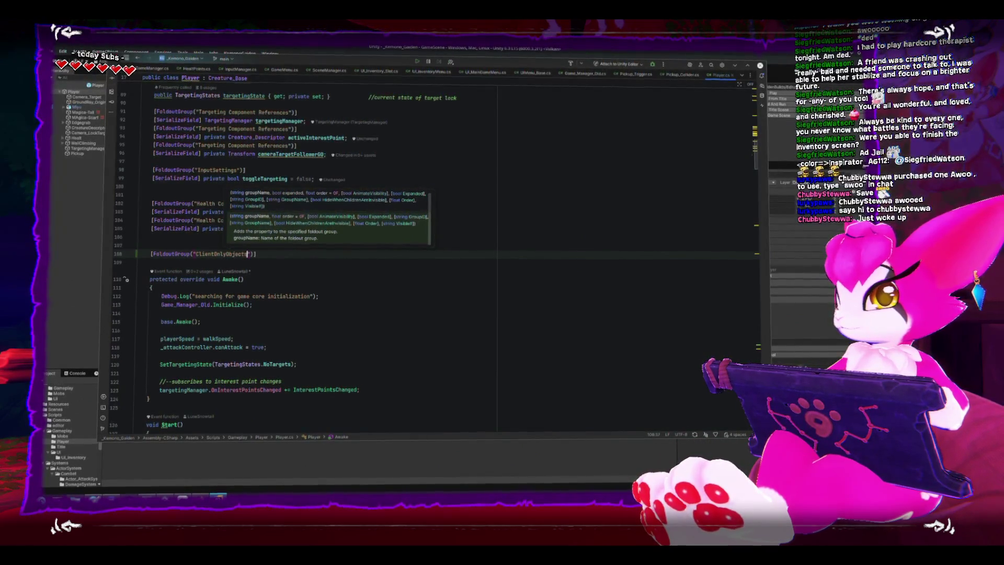
pyautogui.press('End')
pyautogui.press('Return')
pyautogui.write('{')
pyautogui.press('Return')
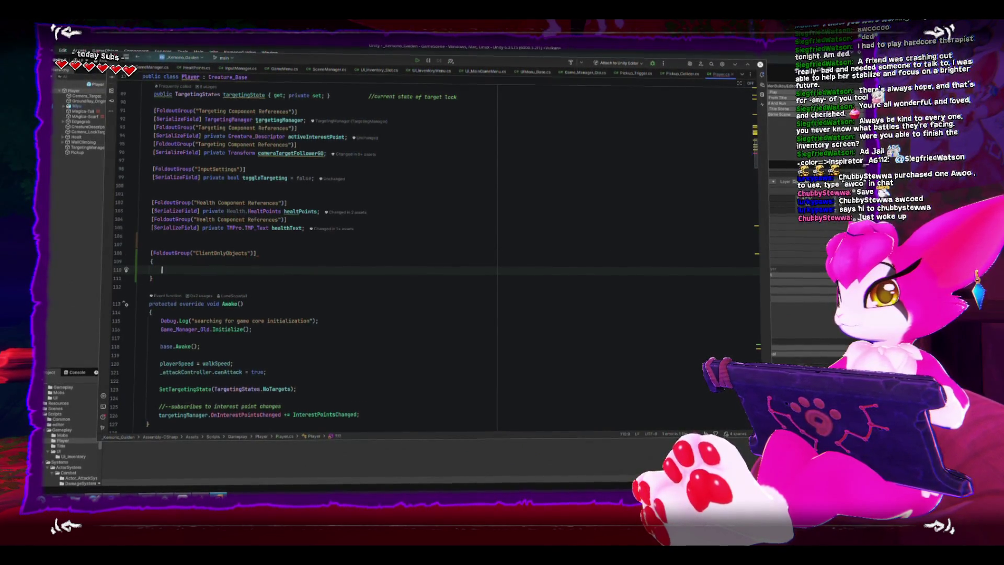
# Remove the stray brace block and declare public List<GameObject> clientObjects; beneath the attribute
pyautogui.hotkey('ctrl', 'z')
pyautogui.press('BackSpace')
pyautogui.press('Return')
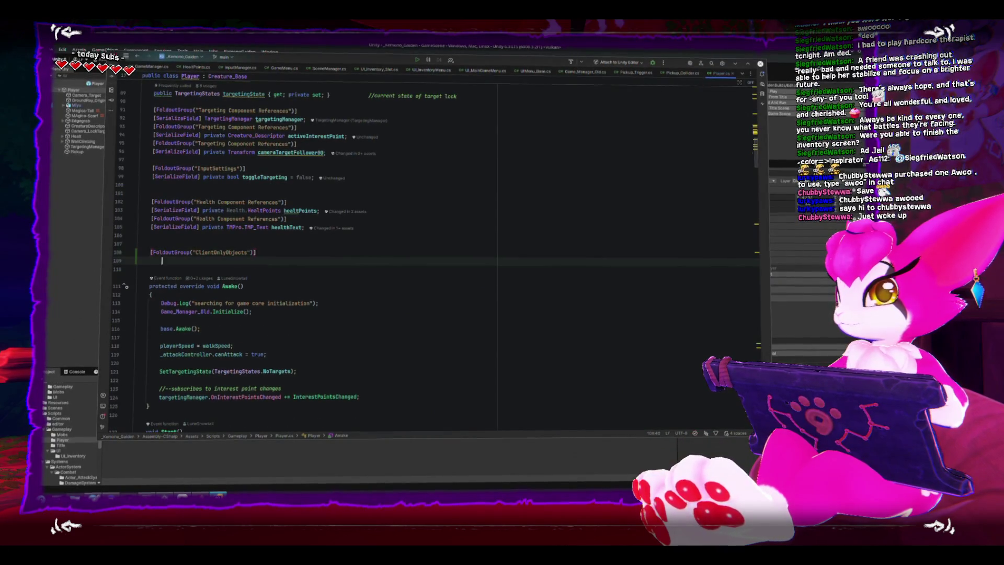
pyautogui.write('public ')
pyautogui.write('List')
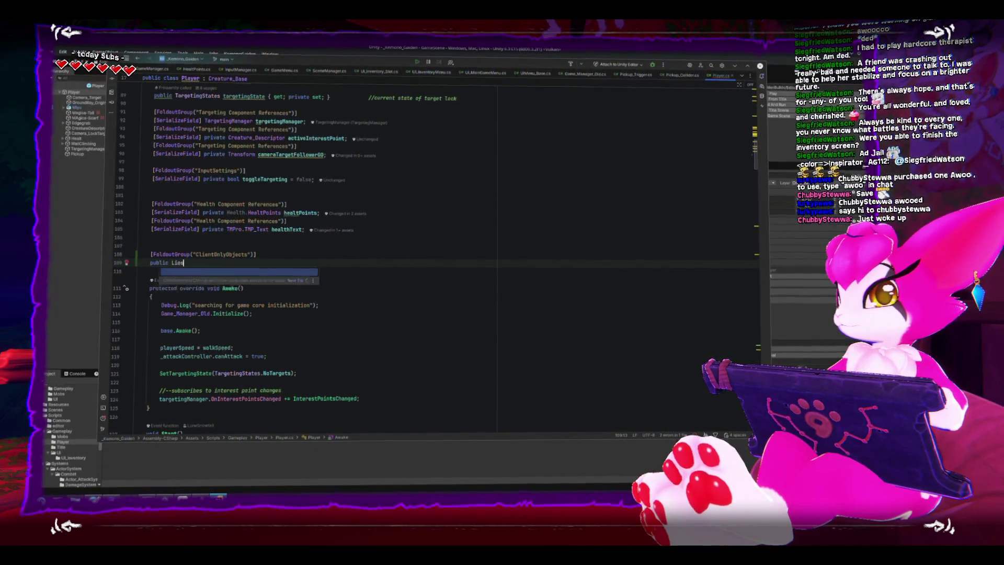
pyautogui.write('<GameObject> clientObjects;')
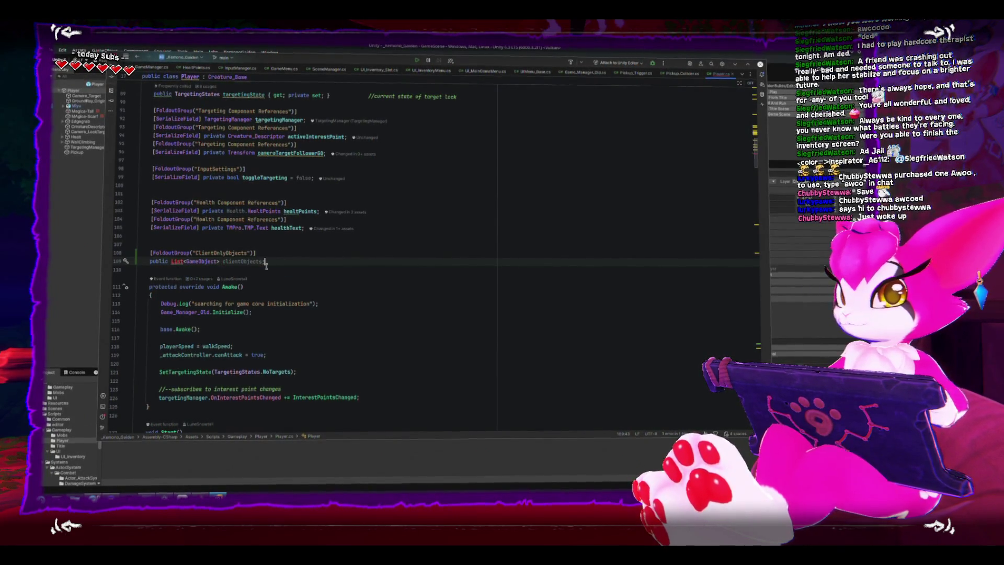
pyautogui.scroll(3)
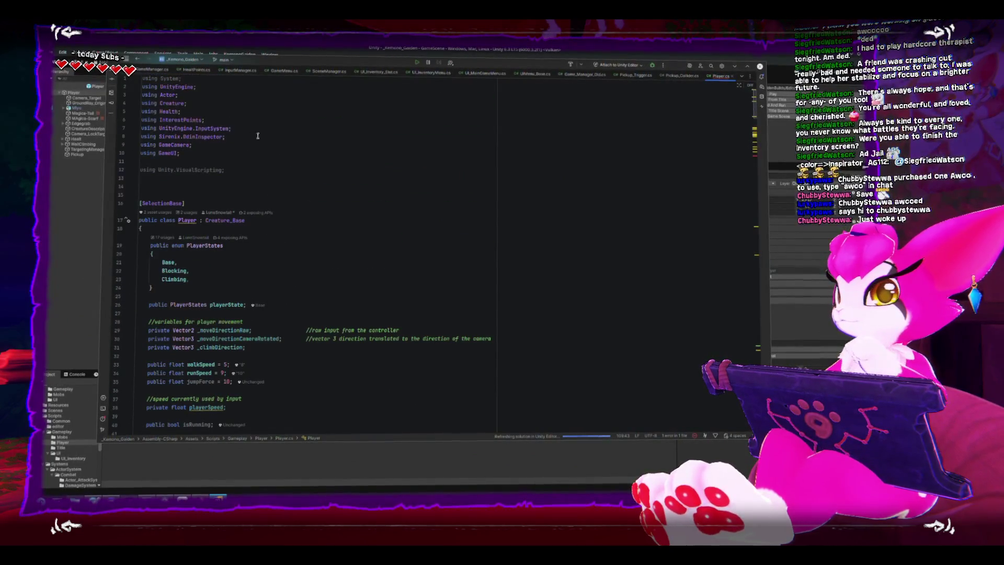
# Add 'using System.Collections.Generic;' on a new line after the using GameUI import
pyautogui.click(281, 153)
pyautogui.press('Return')
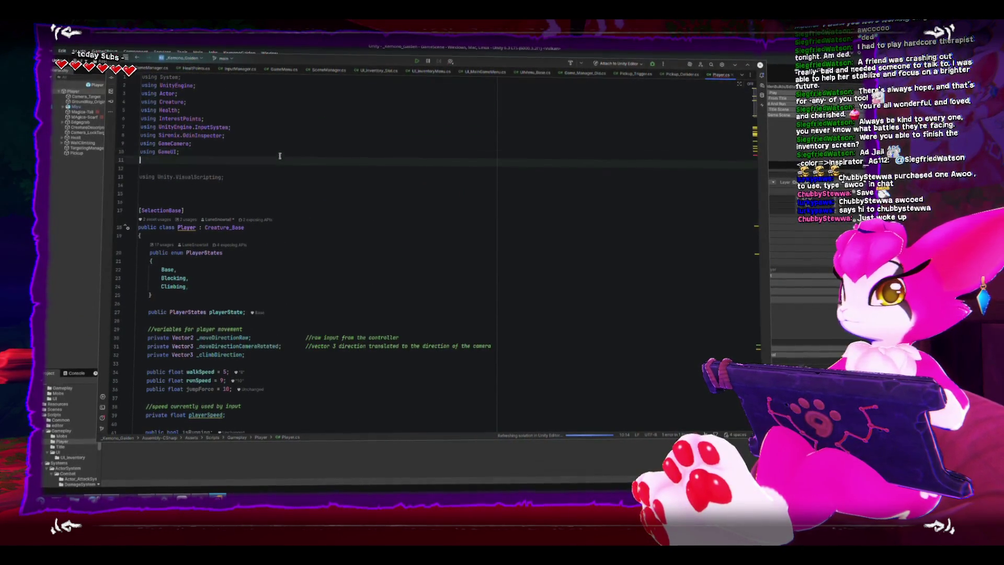
pyautogui.write('using Syste')
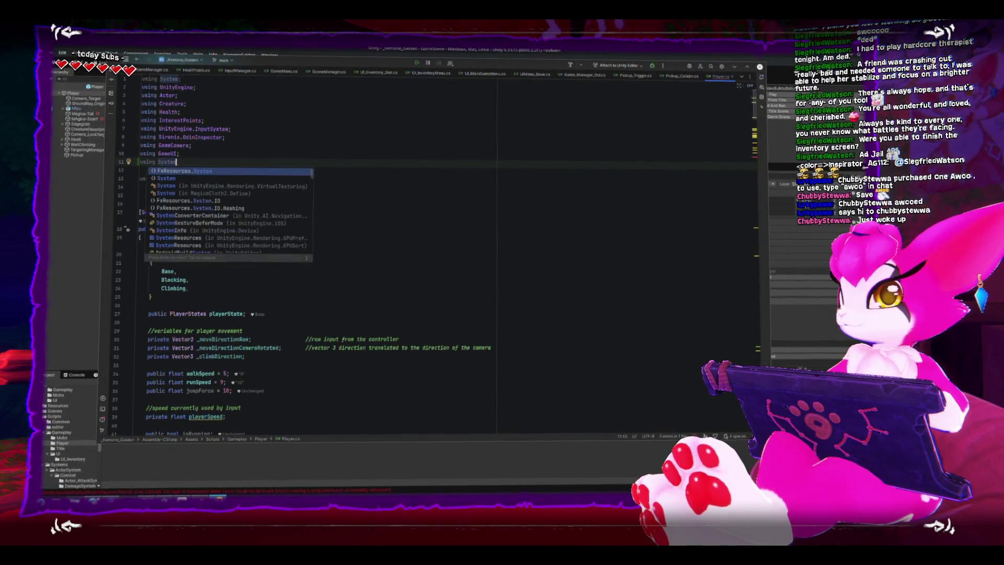
pyautogui.write('m.co')
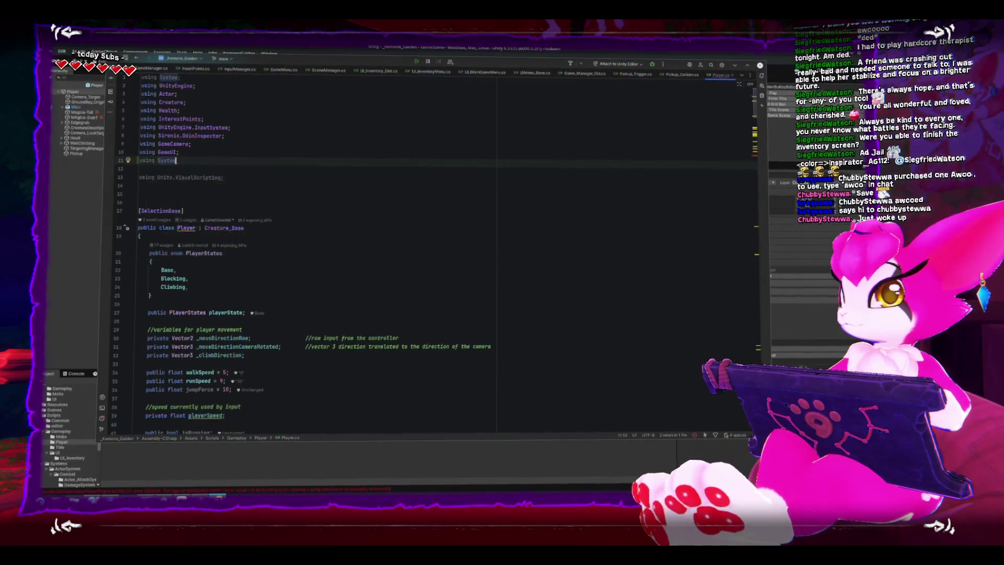
pyautogui.write('llections.Generic;')
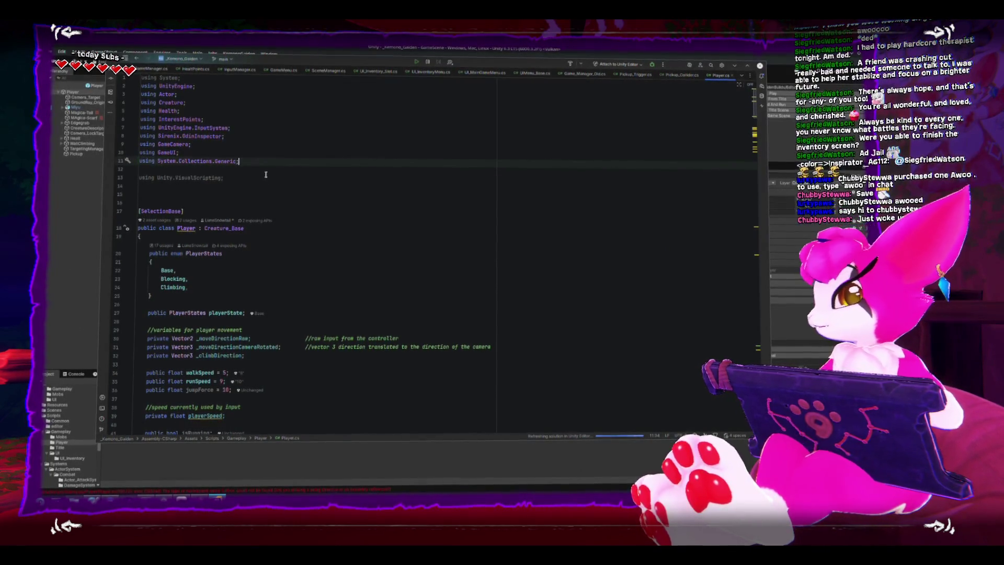
pyautogui.scroll(-3)
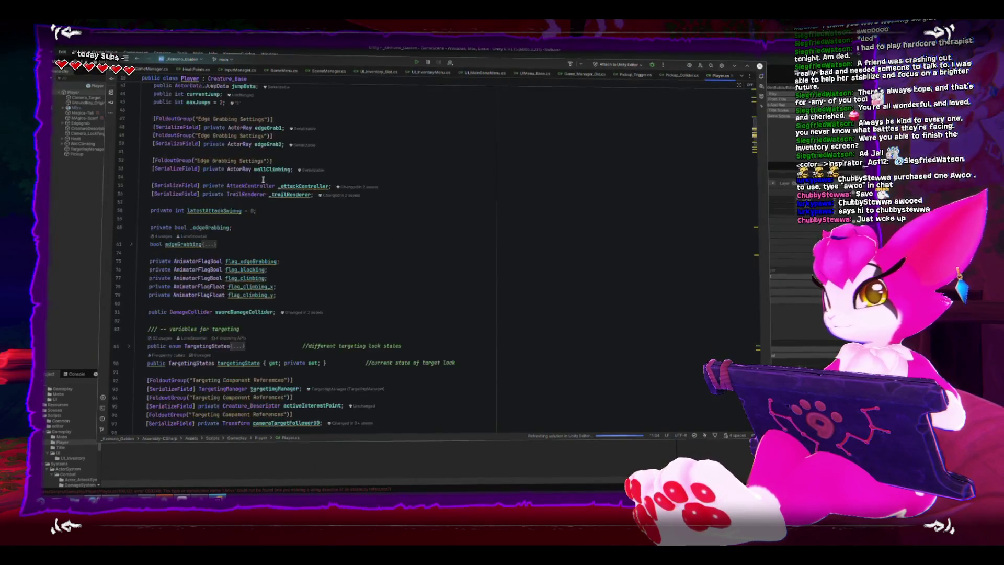
pyautogui.scroll(-3)
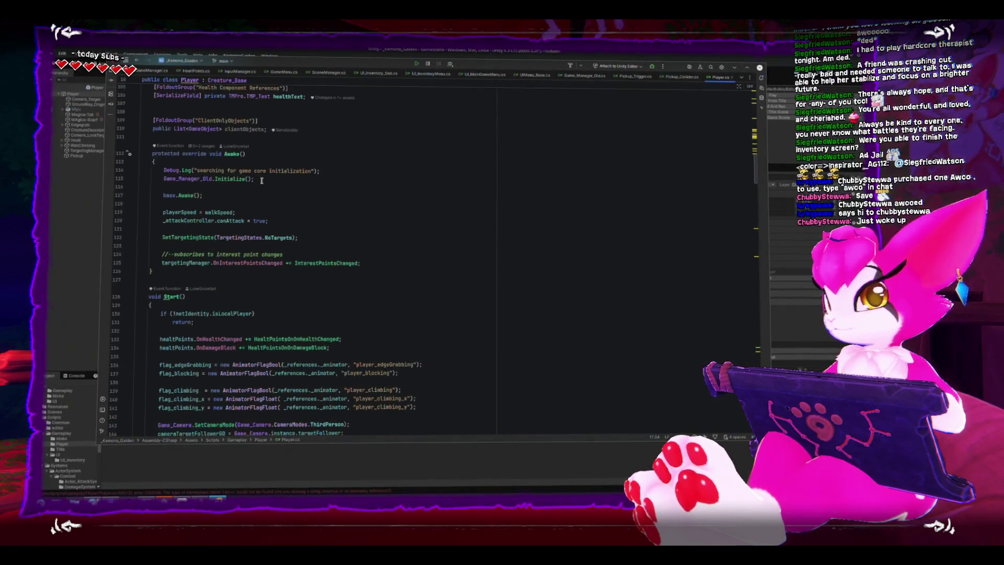
pyautogui.scroll(-3)
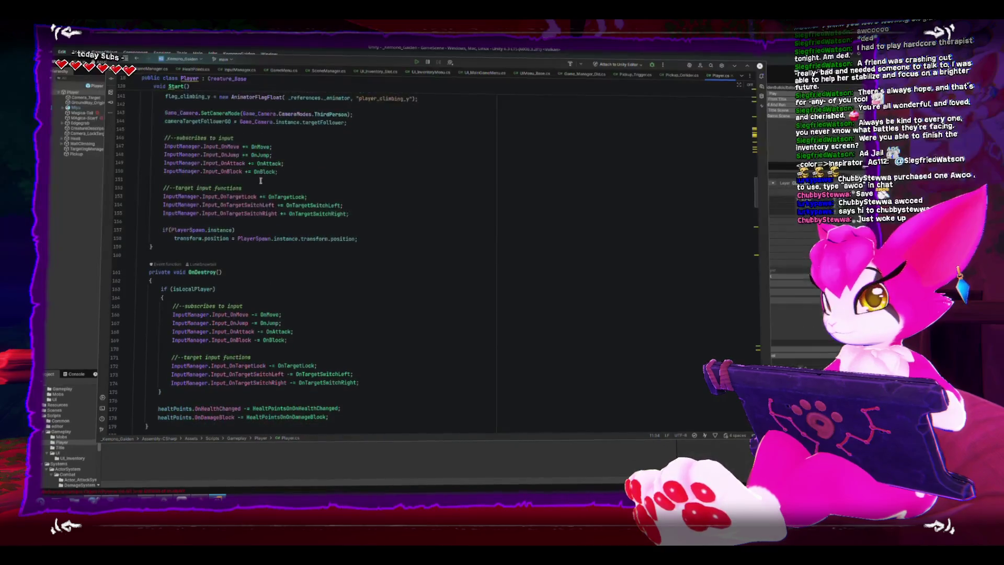
pyautogui.scroll(3)
pyautogui.click(311, 254)
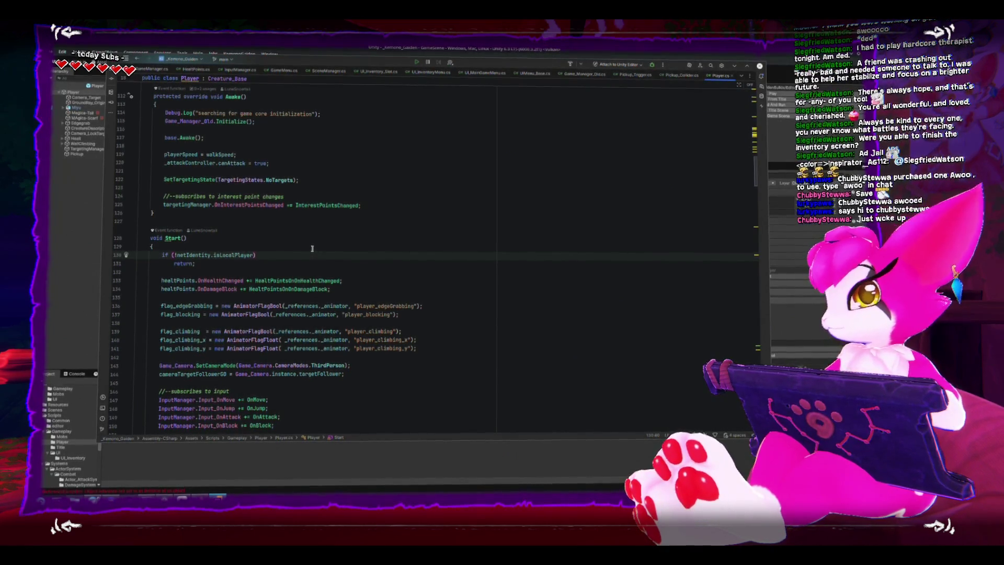
# Wrap the return under the isLocalPlayer check in its own braces
pyautogui.press('Return')
pyautogui.write('{')
pyautogui.press('Down')
pyautogui.press('Down')
pyautogui.hotkey('alt', 'shift', 'Up')
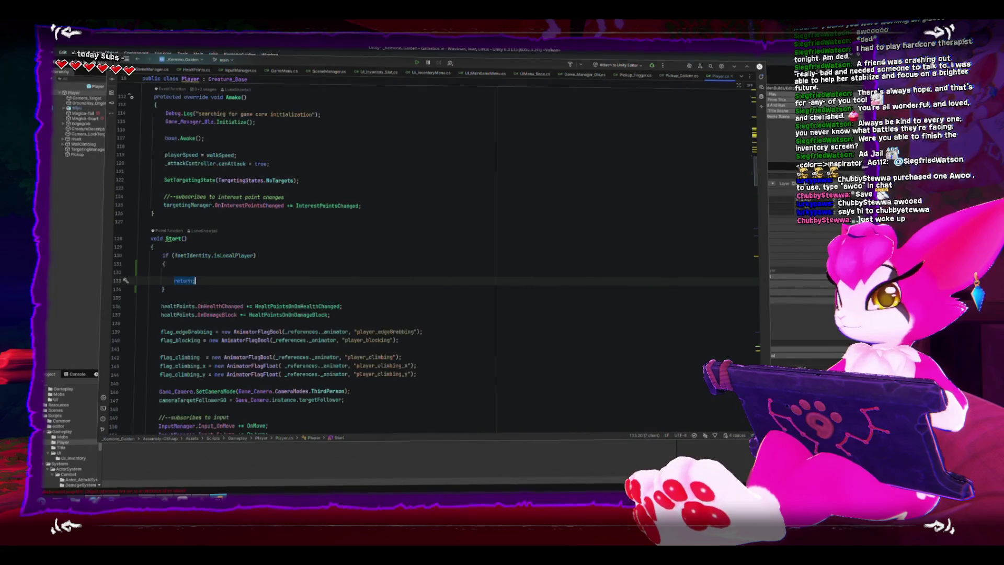
pyautogui.press('Up')
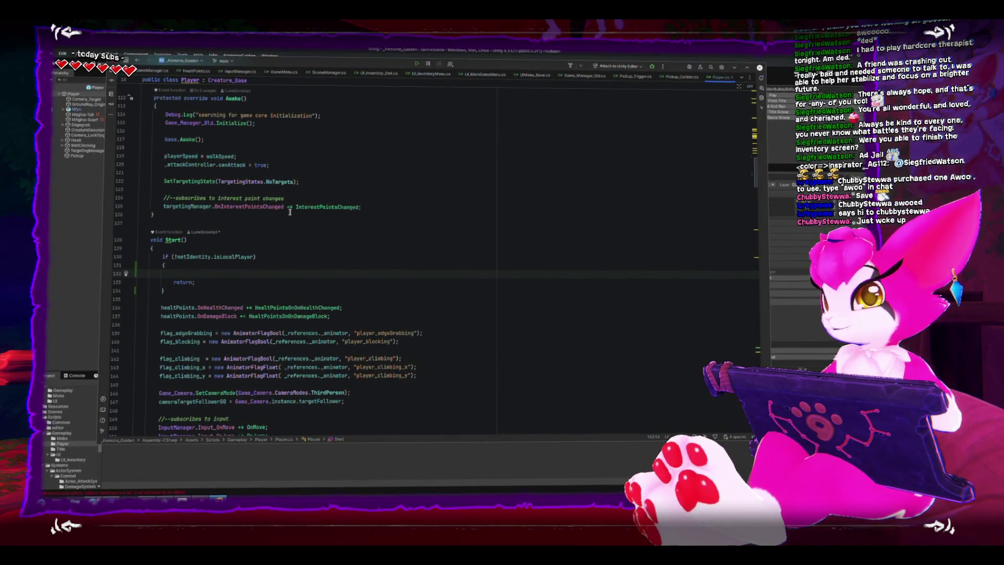
pyautogui.scroll(-3)
pyautogui.scroll(3)
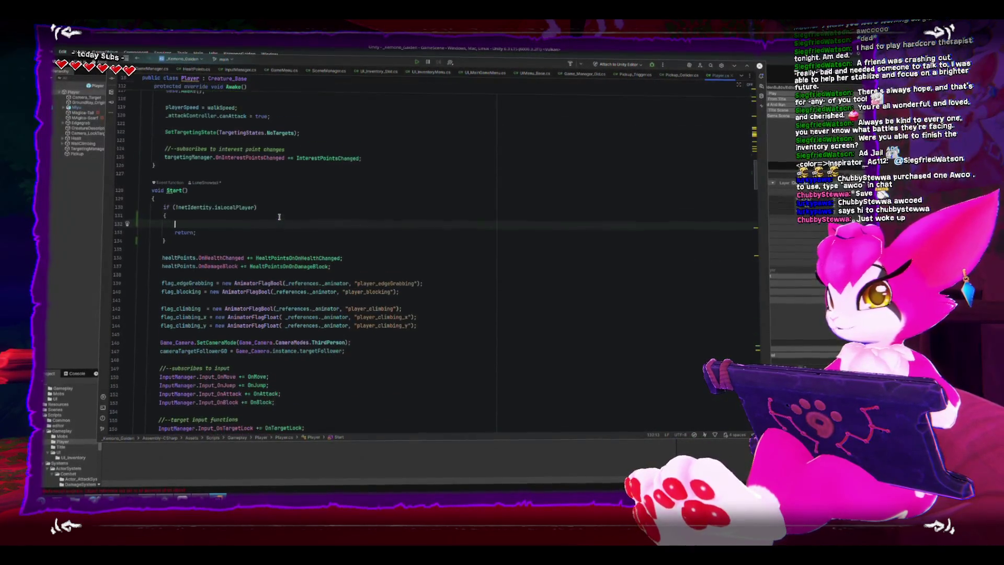
# Add a for loop over clientObjects.Count calling clientObjects[i].SetActive(false) before the return
pyautogui.write('for(int')
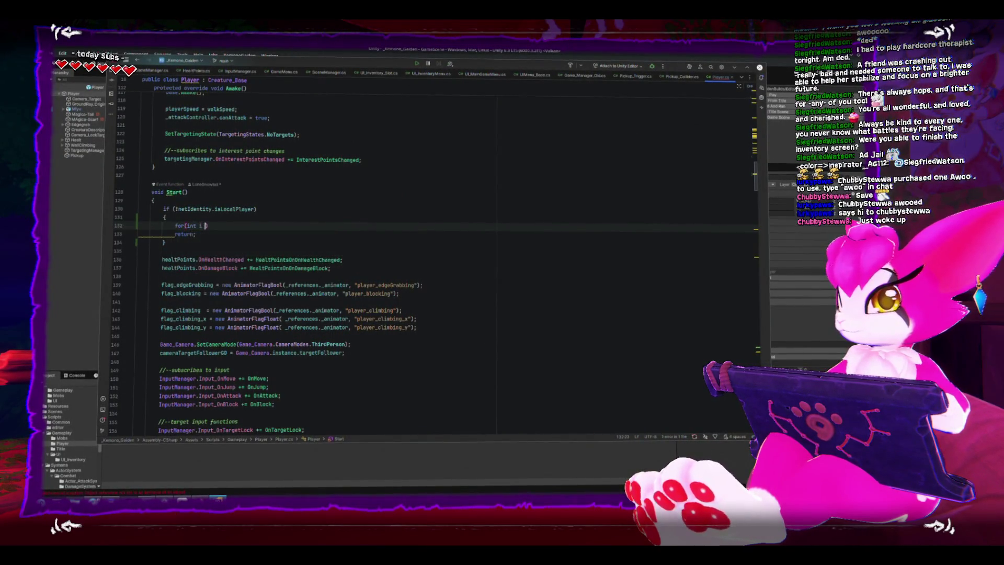
pyautogui.write(' i = ')
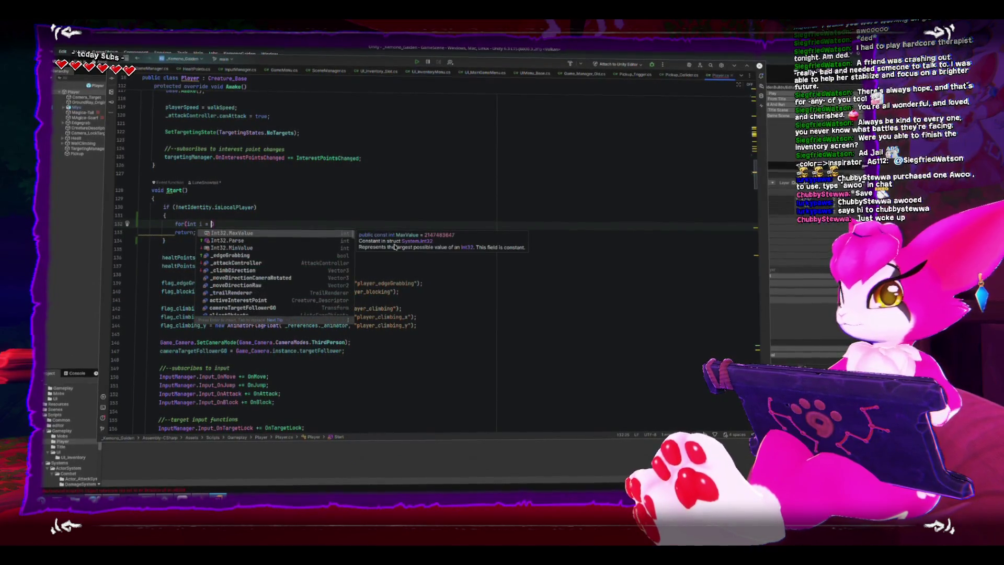
pyautogui.write('0 ;')
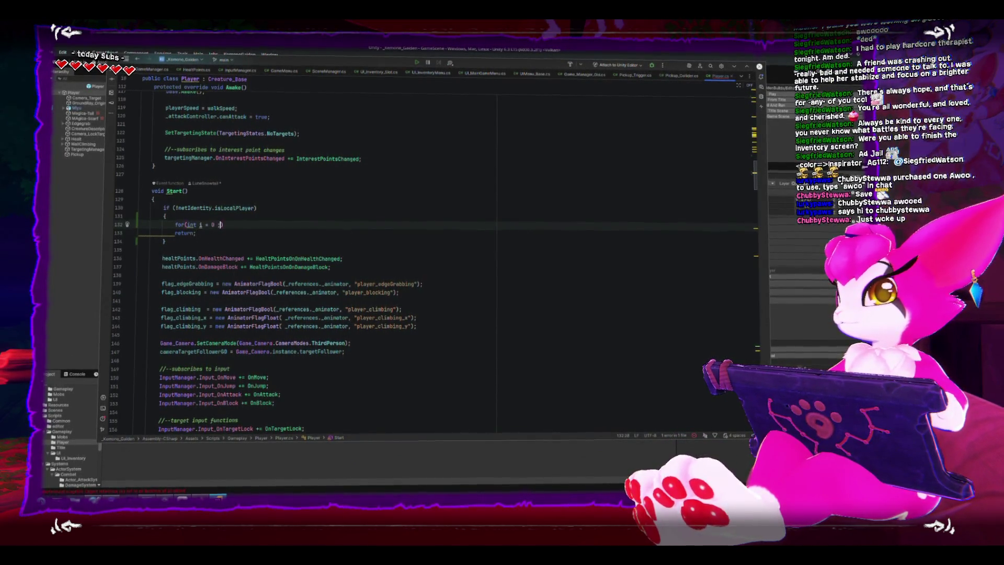
pyautogui.write(' i< ')
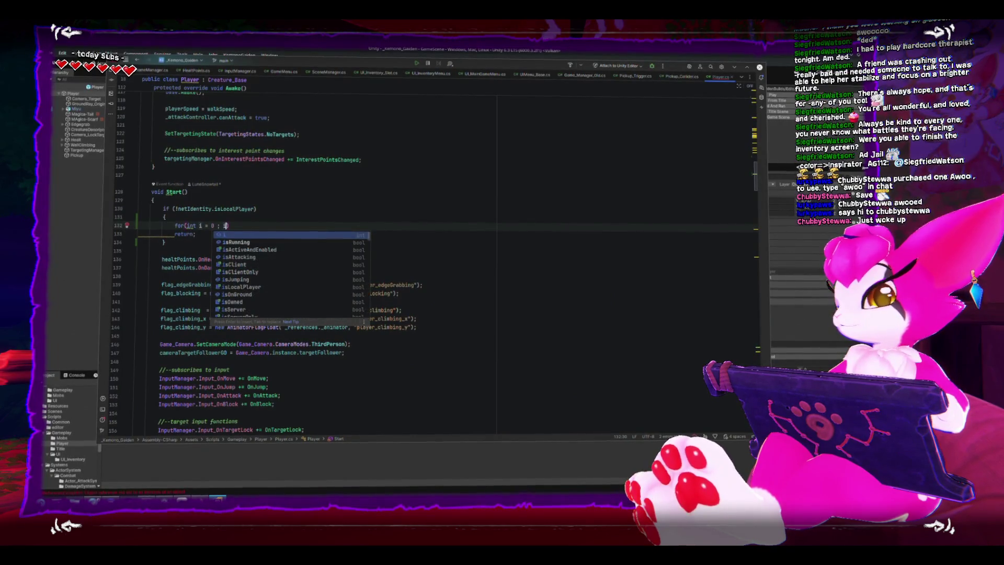
pyautogui.write('clientObjects; ')
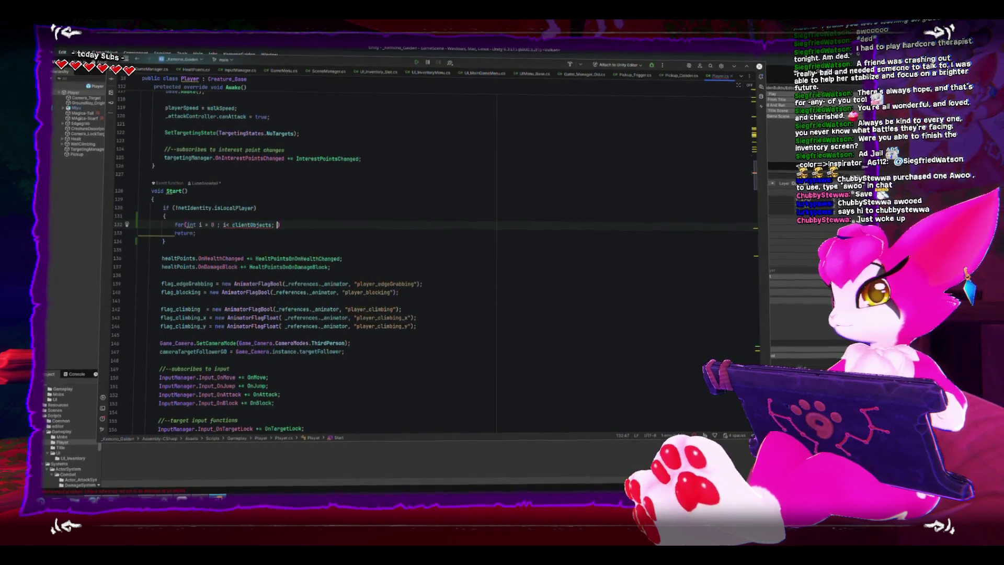
pyautogui.write('i++')
pyautogui.press('Return')
pyautogui.write('{')
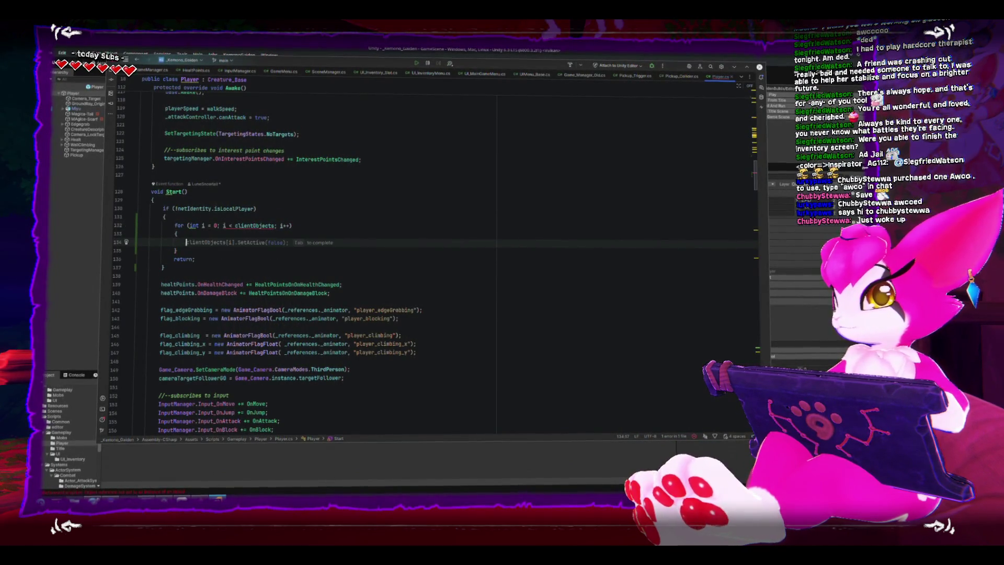
pyautogui.press('Return')
pyautogui.click(224, 223)
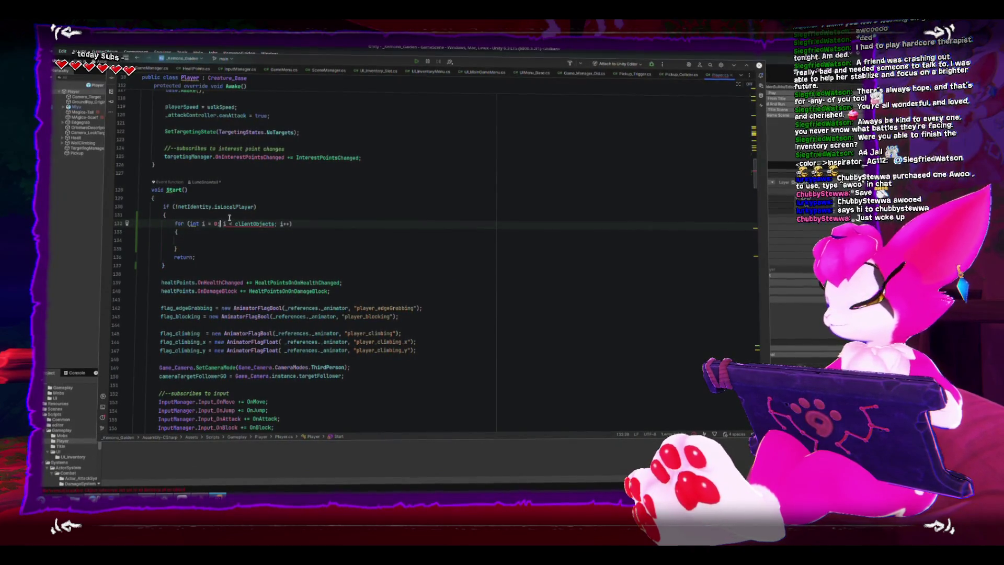
pyautogui.click(271, 225)
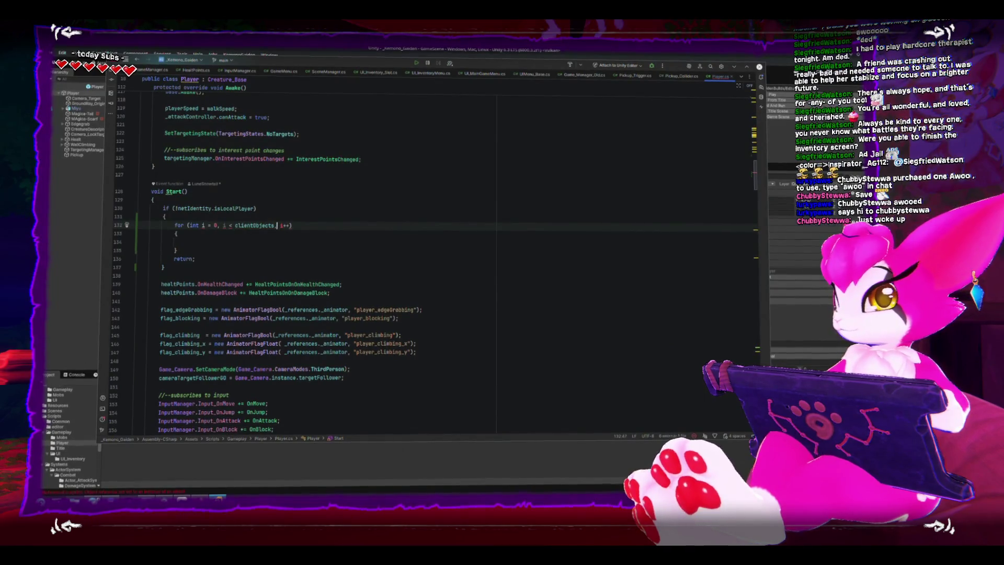
pyautogui.click(244, 245)
pyautogui.click(272, 224)
pyautogui.write('.')
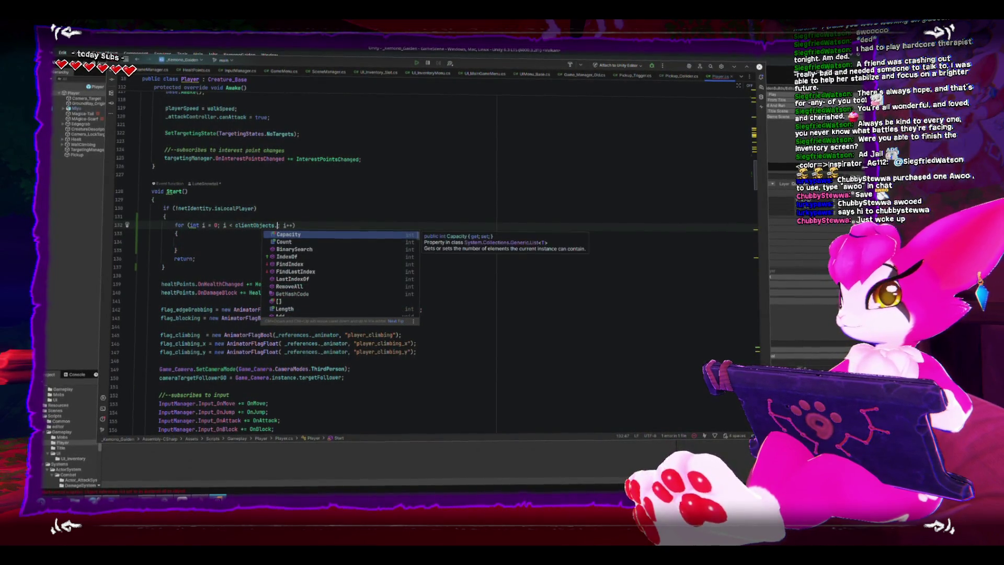
pyautogui.press('Return')
pyautogui.press('Down')
pyautogui.press('Down')
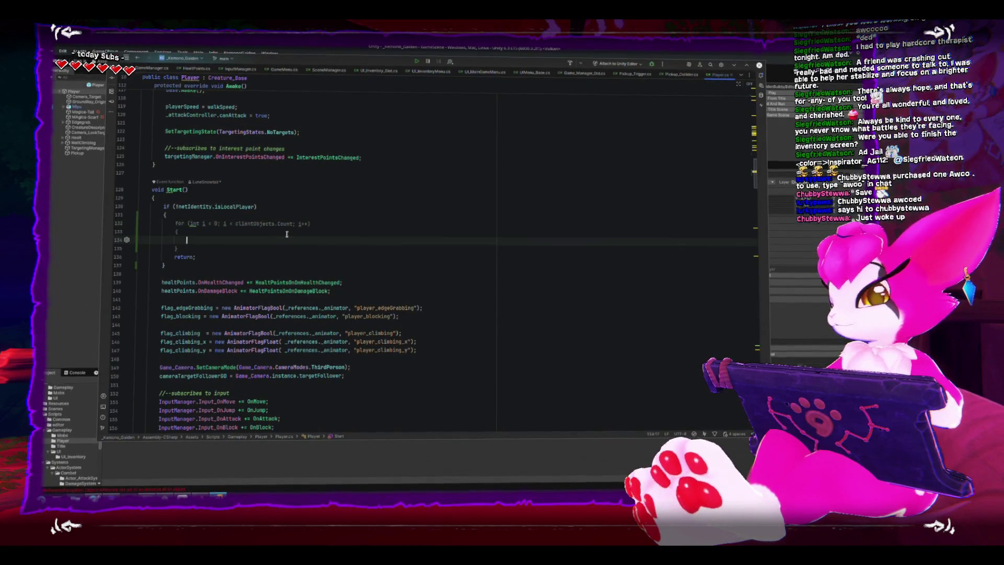
pyautogui.write('clientObjects[i].SetActive(false);')
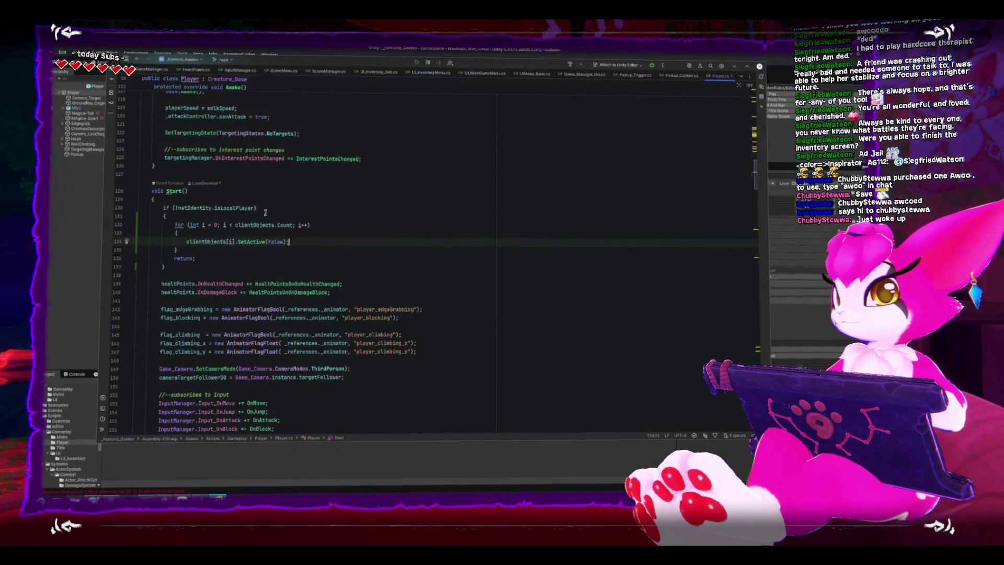
pyautogui.hotkey('ctrl', 's')
# Insert a comment above the loop explaining these objects are hidden on remote clients
pyautogui.click(267, 225)
pyautogui.click(266, 221)
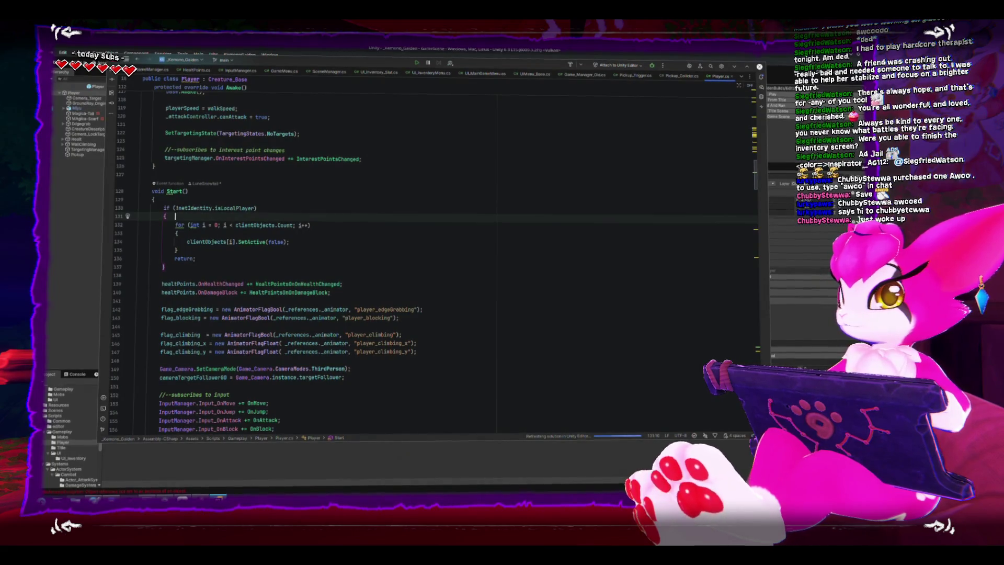
pyautogui.press('Return')
pyautogui.write('//--tu')
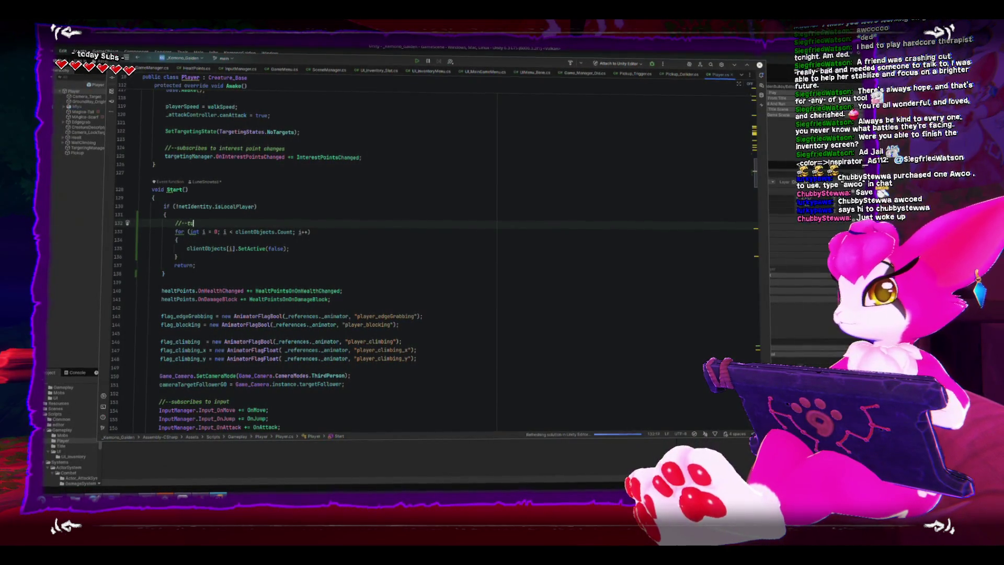
pyautogui.write('gameo')
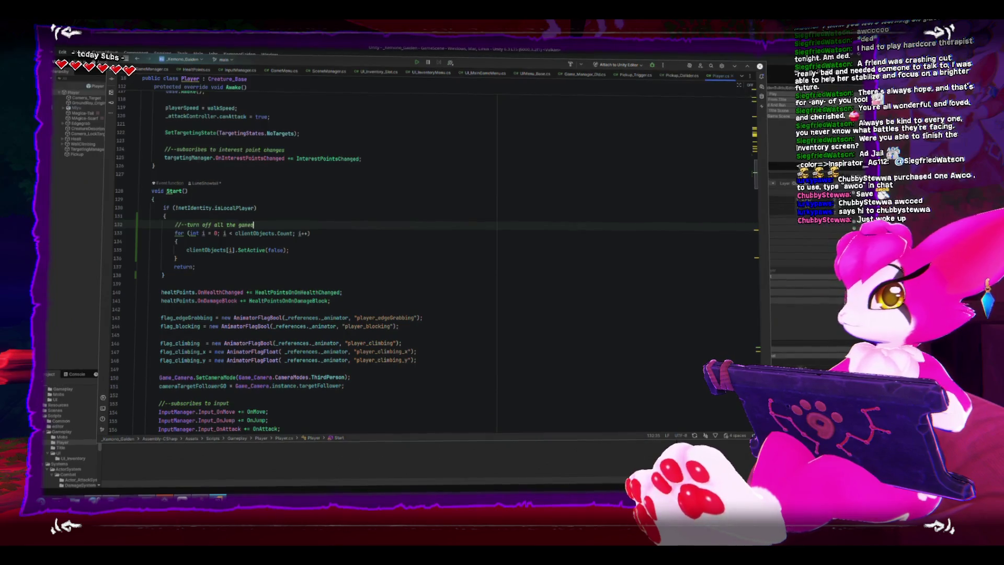
pyautogui.write('hat shound')
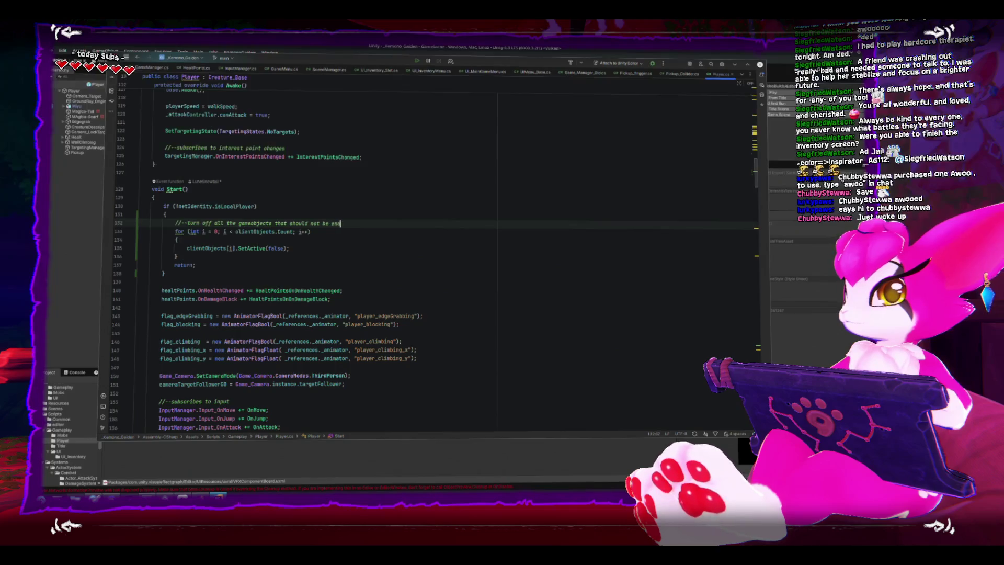
pyautogui.write('on th')
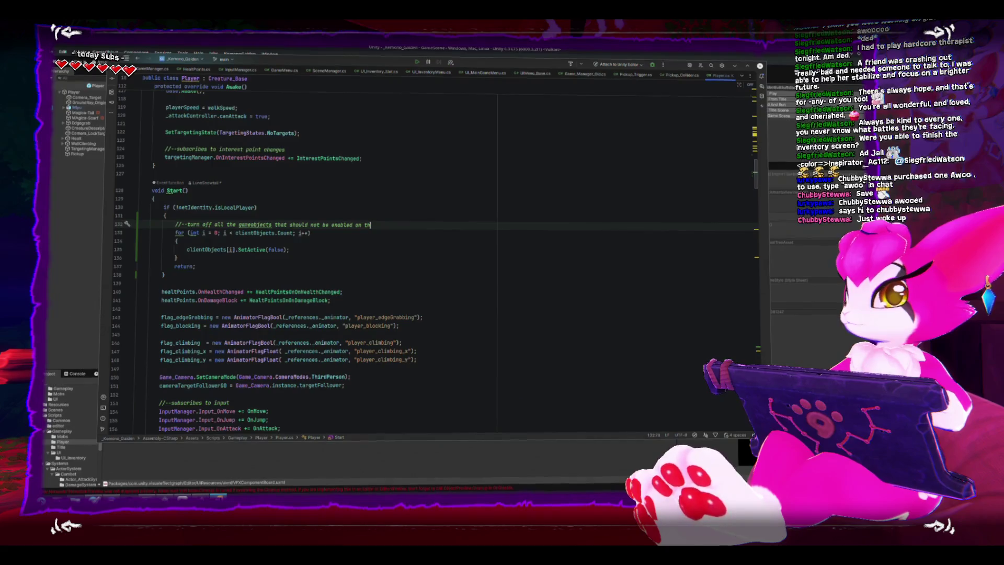
pyautogui.write('is remote clie')
pyautogui.write('nt')
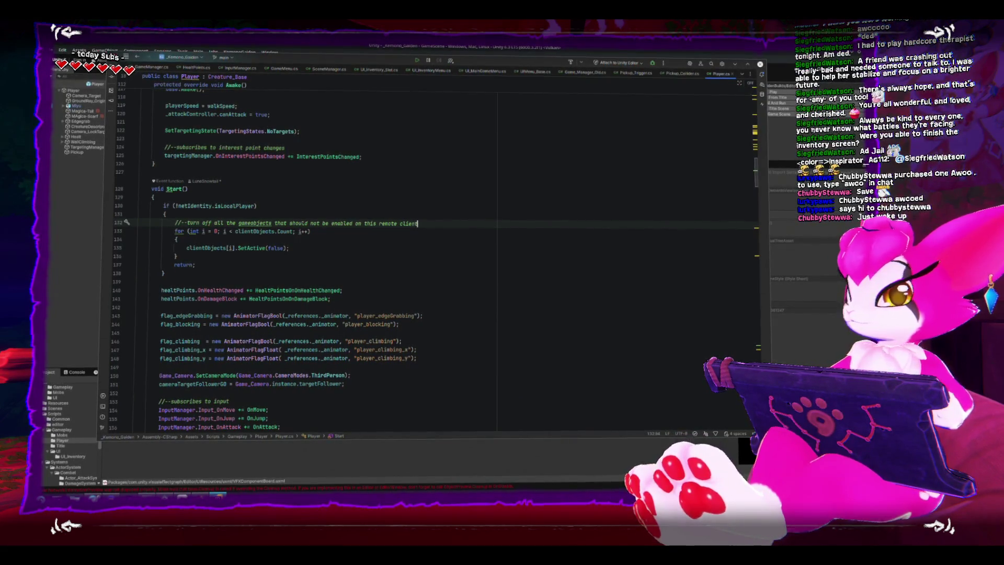
# Alt+Tab back to the Unity Editor and let the scripts reload
pyautogui.hotkey('alt', 'Tab')
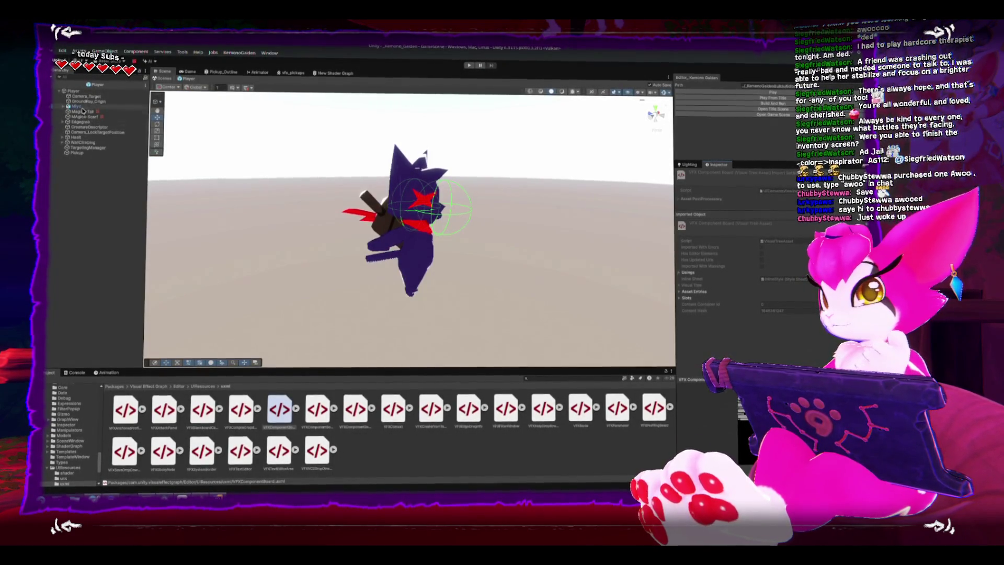
# Select the Player root, drag Pickup into its Client Objects list, and exit back to GameScene
pyautogui.click(75, 90)
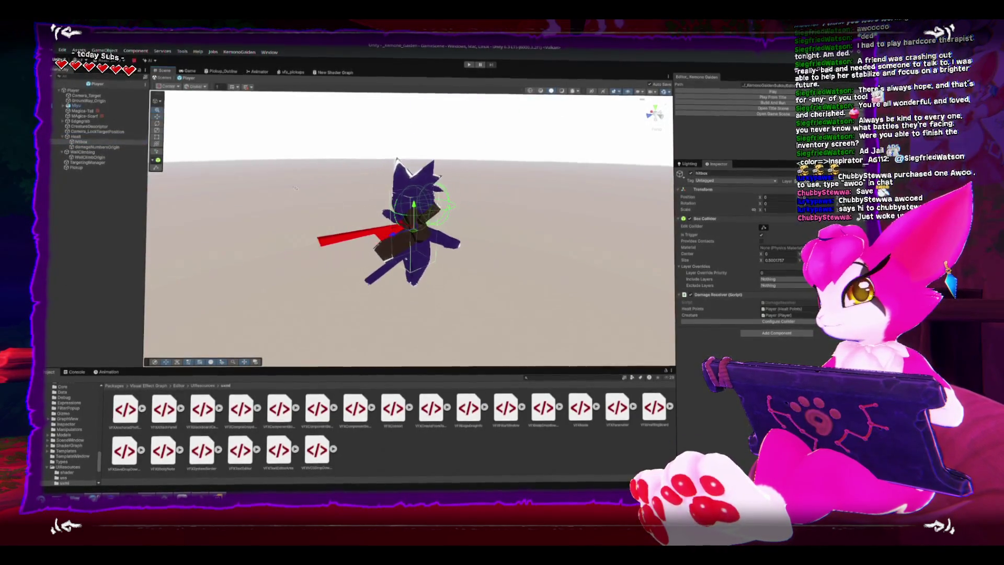
pyautogui.moveTo(296, 187); pyautogui.dragTo(408, 239)
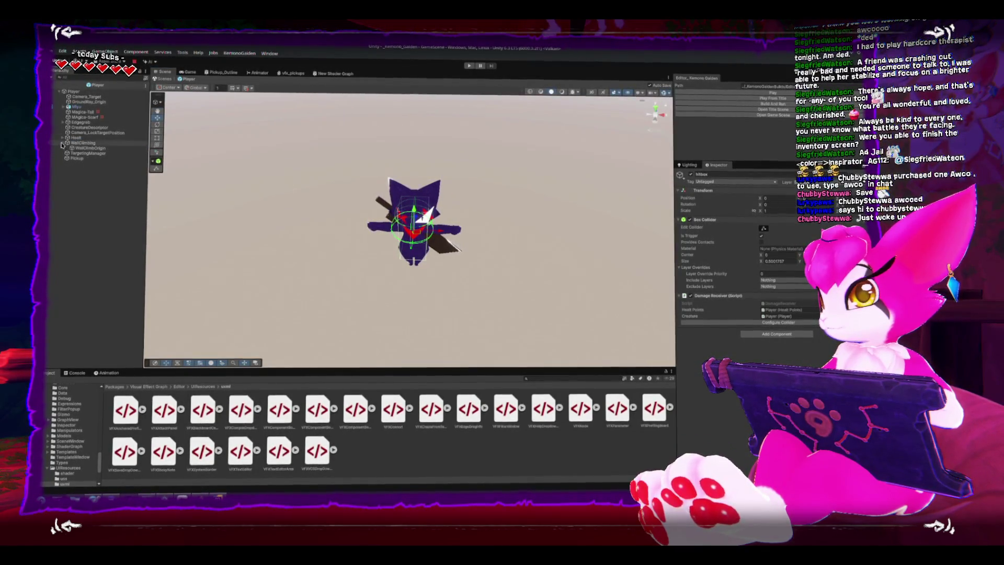
pyautogui.moveTo(485, 280); pyautogui.dragTo(450, 226)
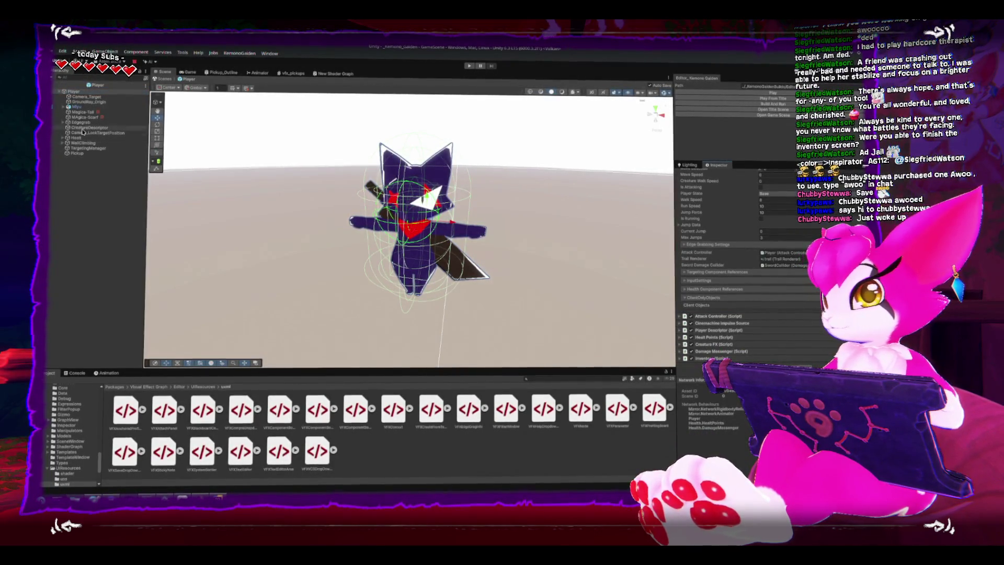
pyautogui.moveTo(72, 153); pyautogui.dragTo(725, 305)
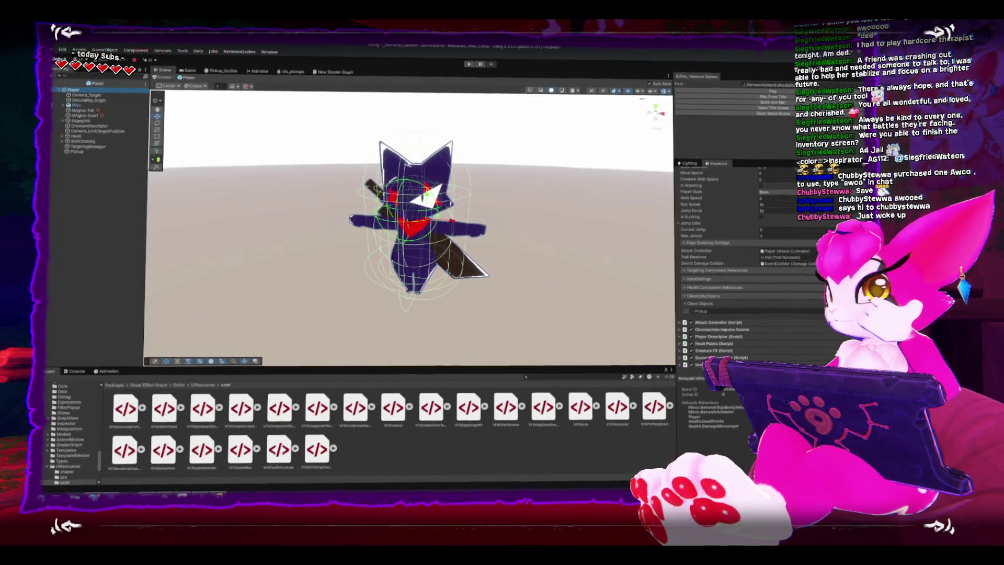
pyautogui.click(59, 84)
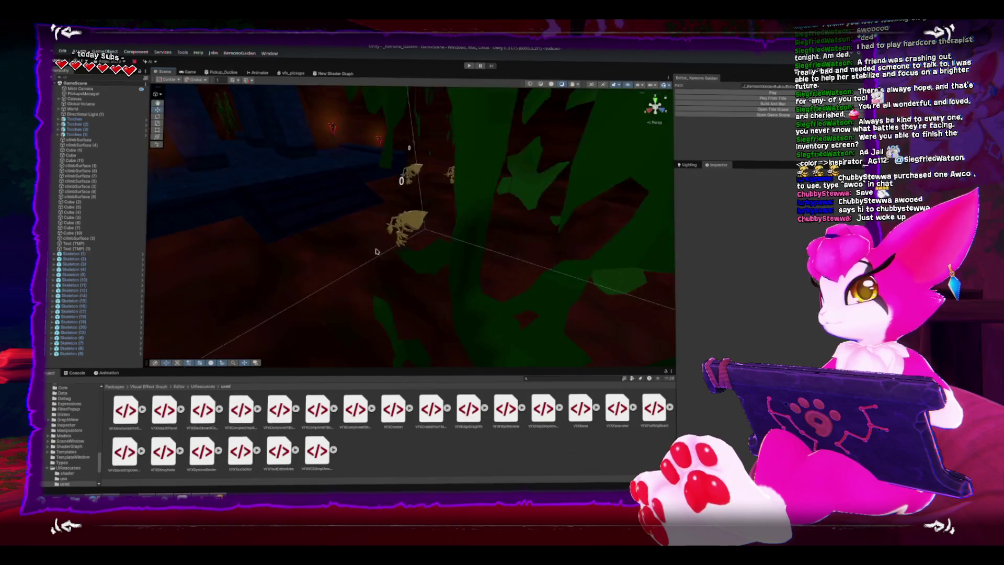
pyautogui.moveTo(376, 251); pyautogui.dragTo(361, 186)
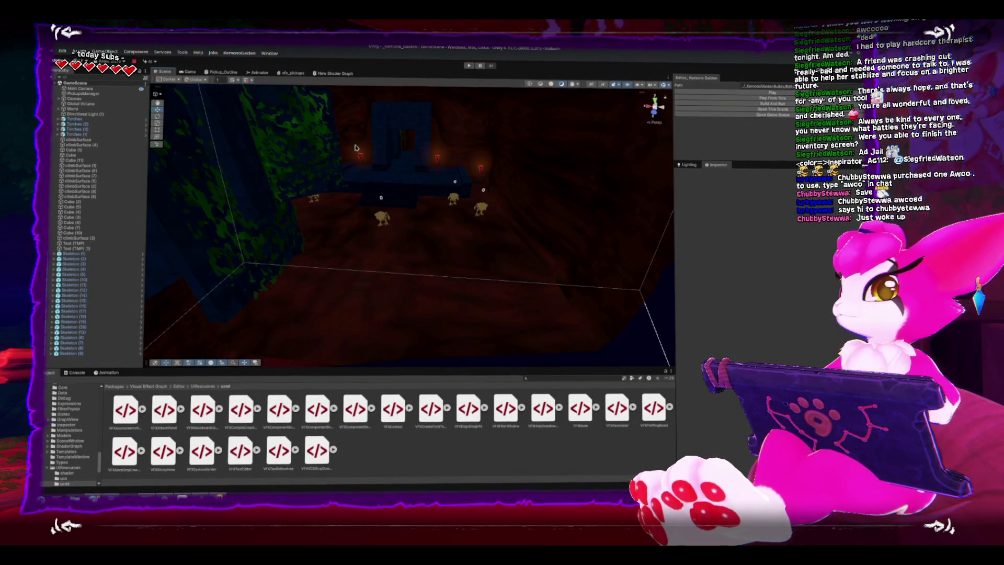
pyautogui.moveTo(398, 211); pyautogui.dragTo(490, 206)
pyautogui.click(501, 184)
pyautogui.press('f')
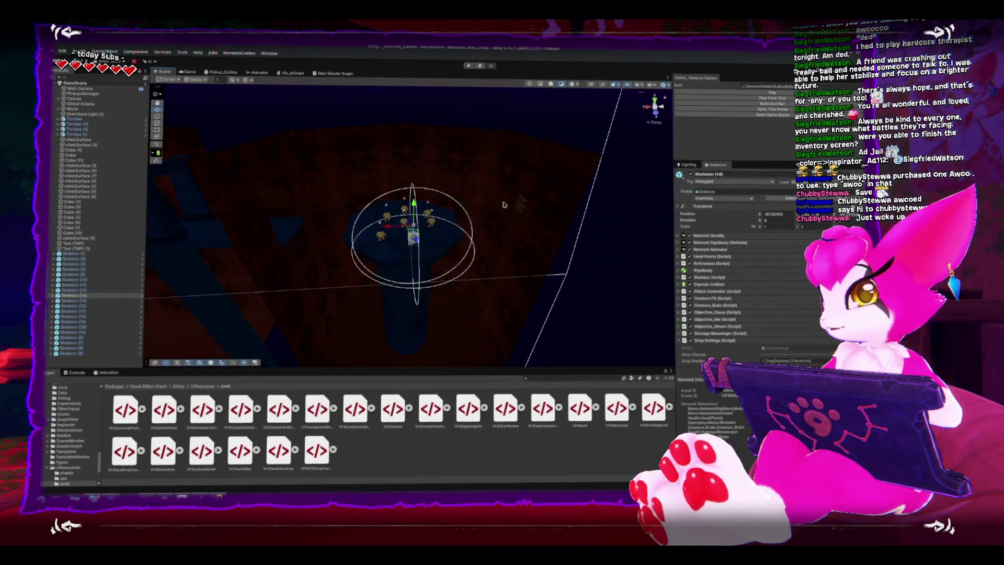
pyautogui.moveTo(346, 206); pyautogui.dragTo(414, 279)
pyautogui.click(413, 278)
pyautogui.press('f')
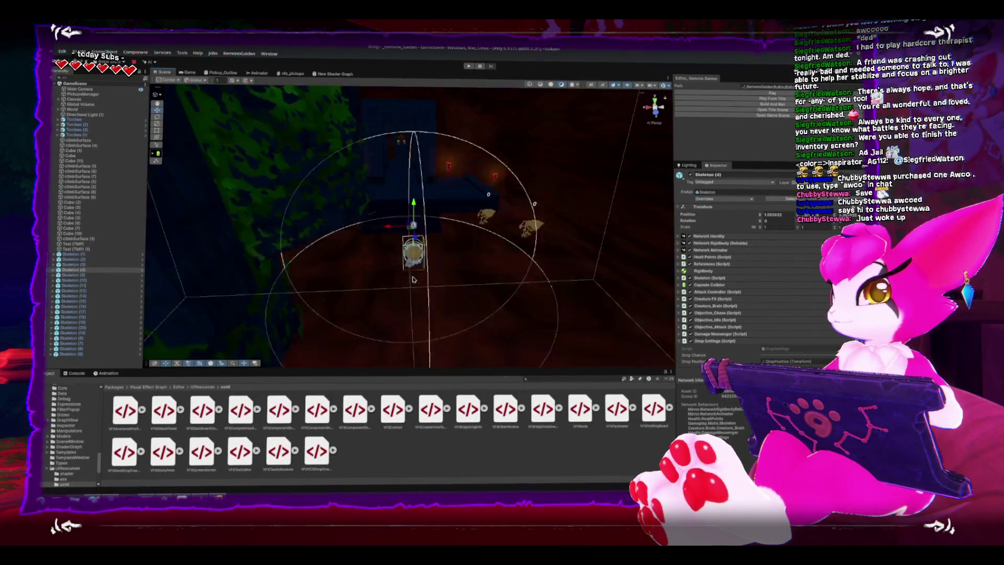
pyautogui.scroll(-3)
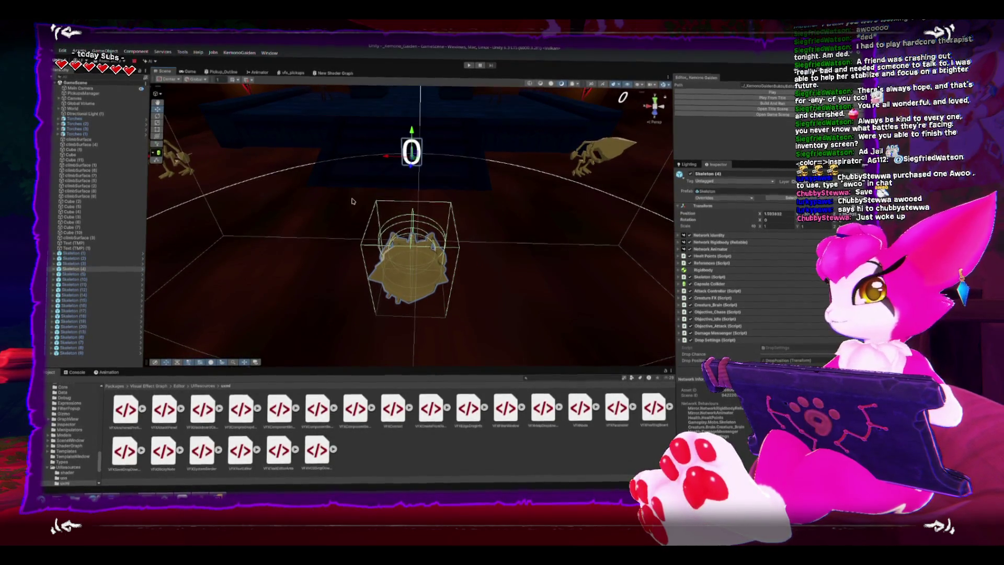
pyautogui.moveTo(606, 179); pyautogui.dragTo(429, 264)
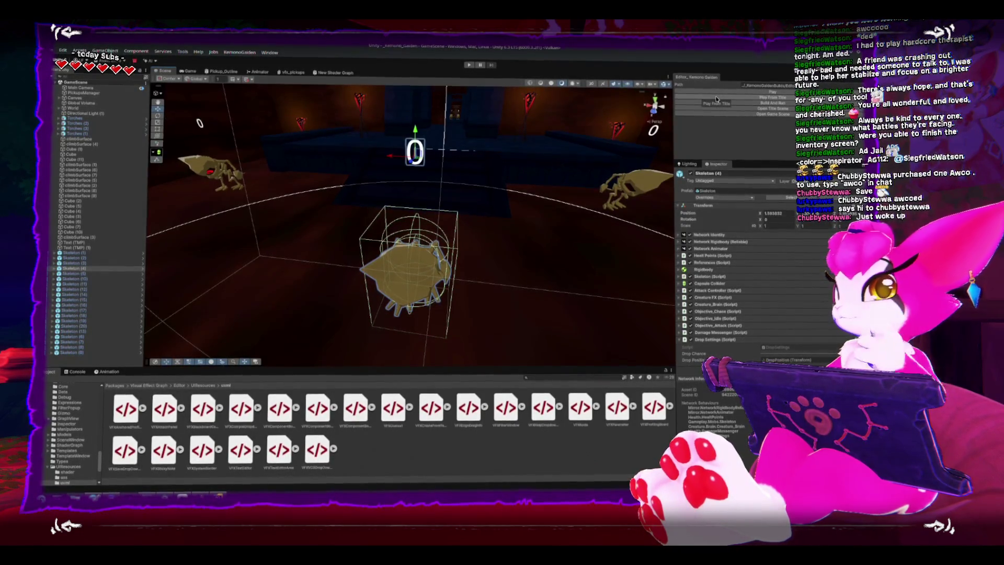
pyautogui.click(717, 100)
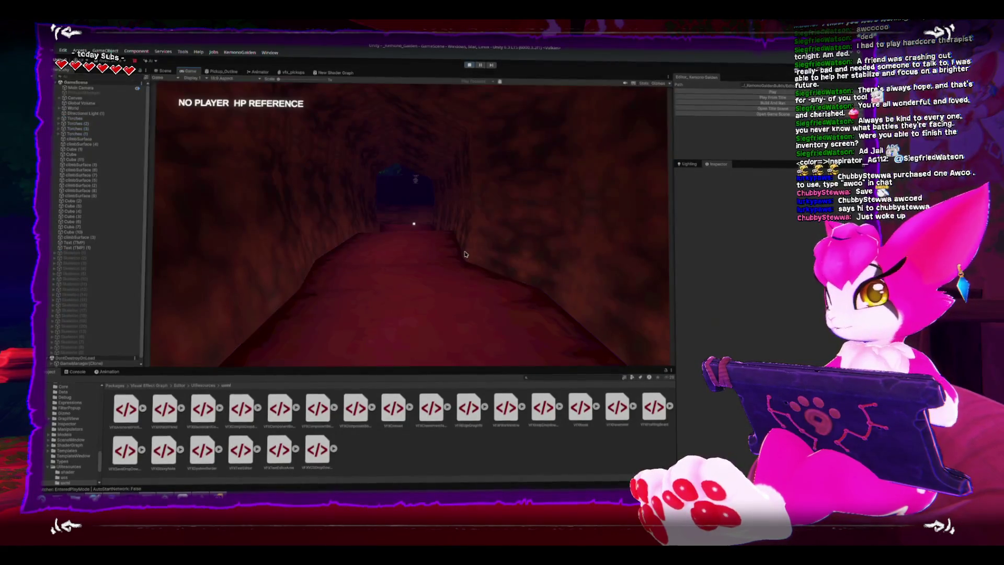
pyautogui.click(470, 66)
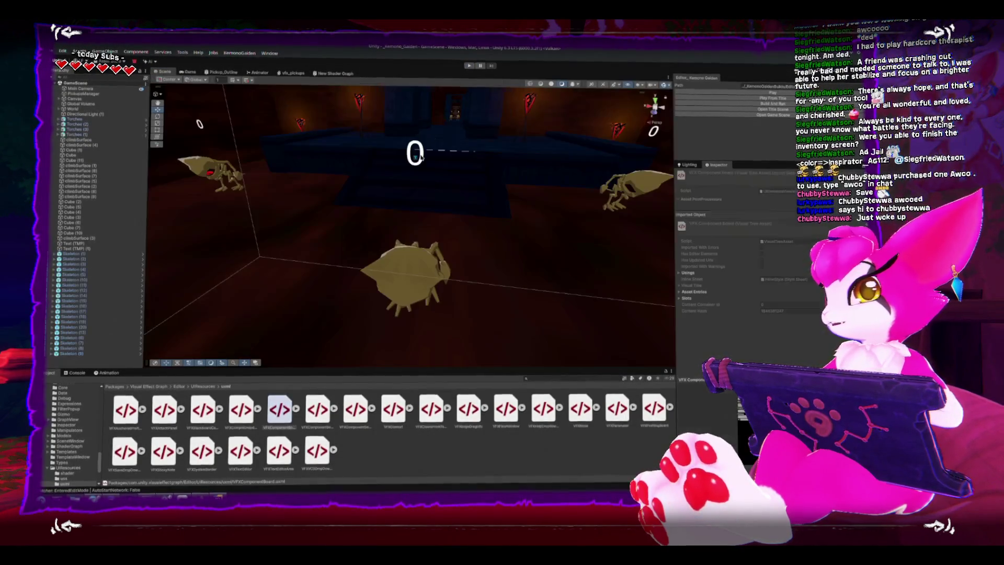
# Frame Title-Manager and the FEB UPDATES text, zooming and panning across the update notes
pyautogui.moveTo(443, 210); pyautogui.dragTo(604, 180)
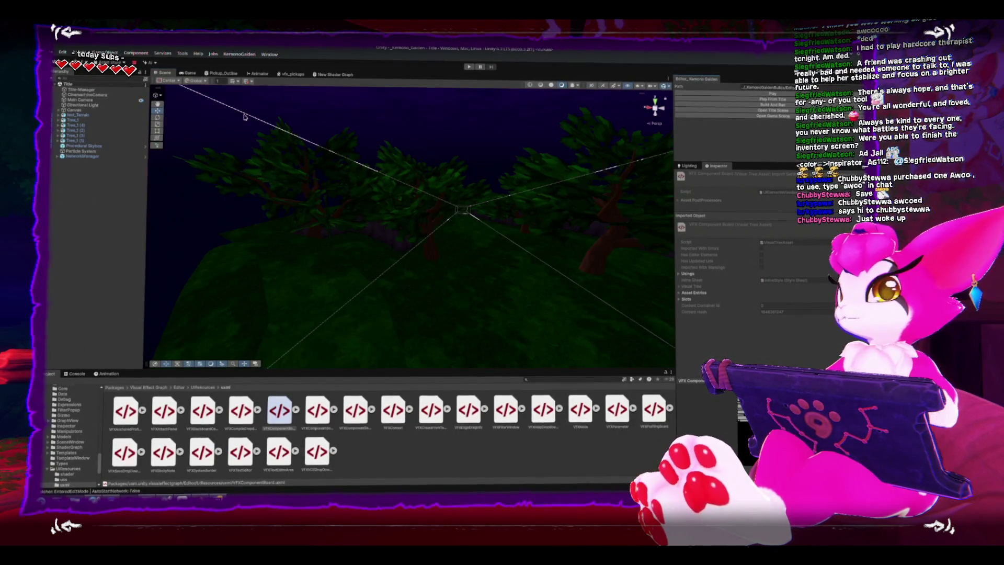
pyautogui.doubleClick(91, 89)
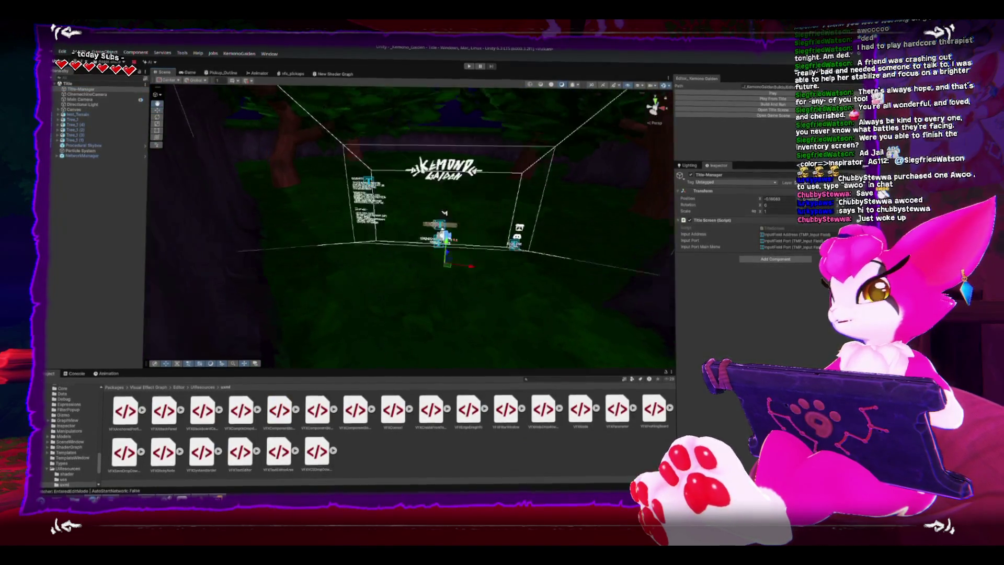
pyautogui.click(367, 193)
pyautogui.scroll(3)
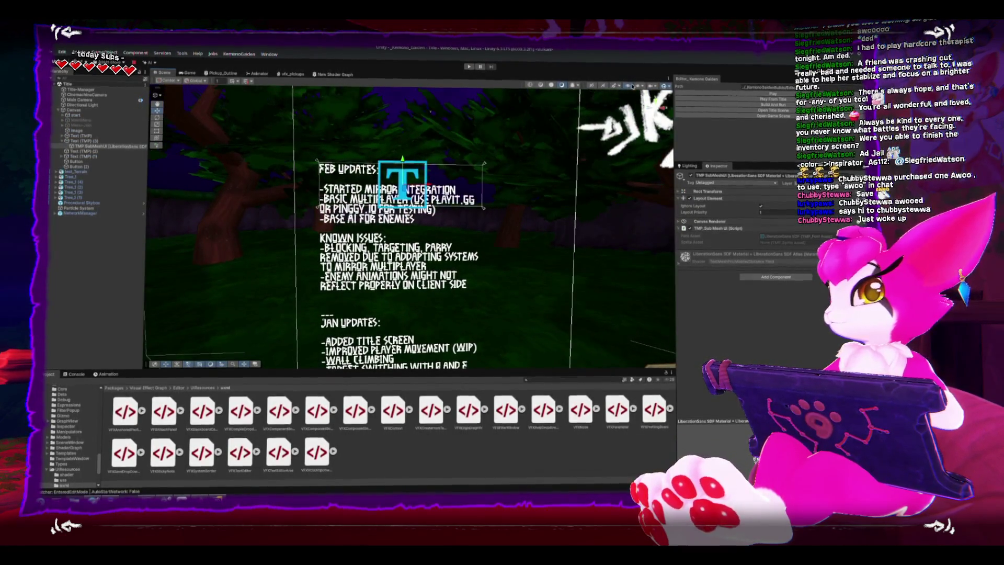
pyautogui.scroll(3)
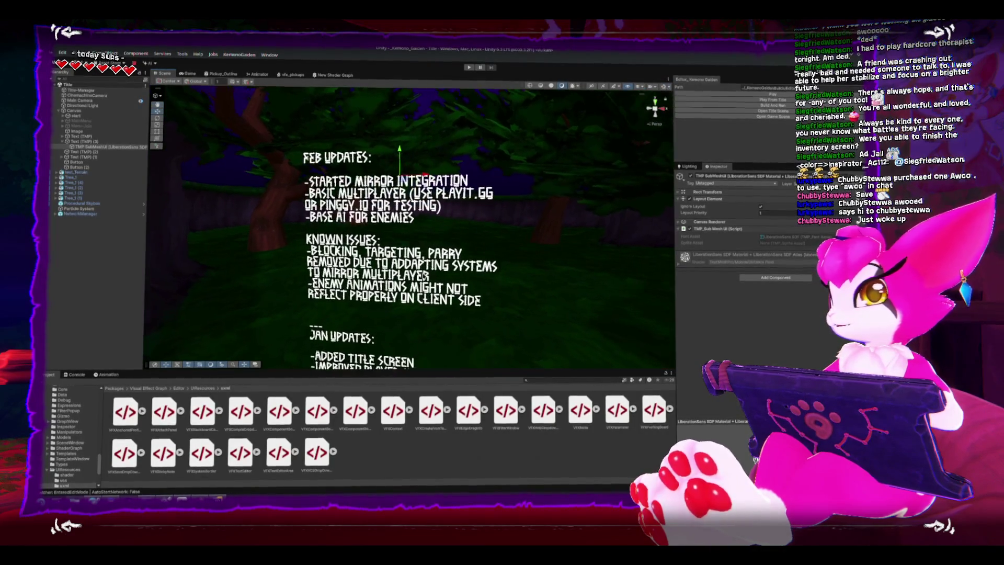
pyautogui.scroll(3)
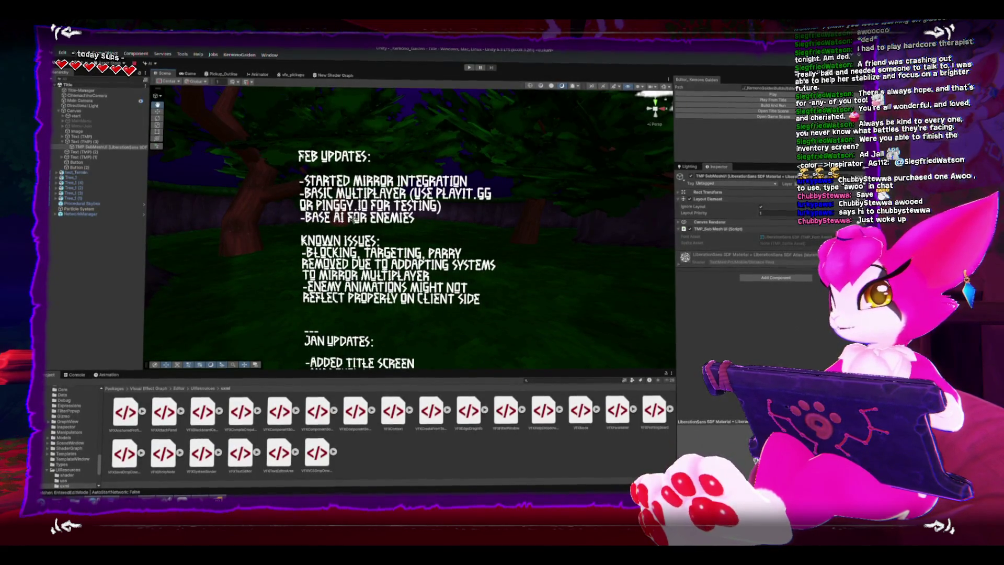
pyautogui.moveTo(340, 212); pyautogui.dragTo(331, 198)
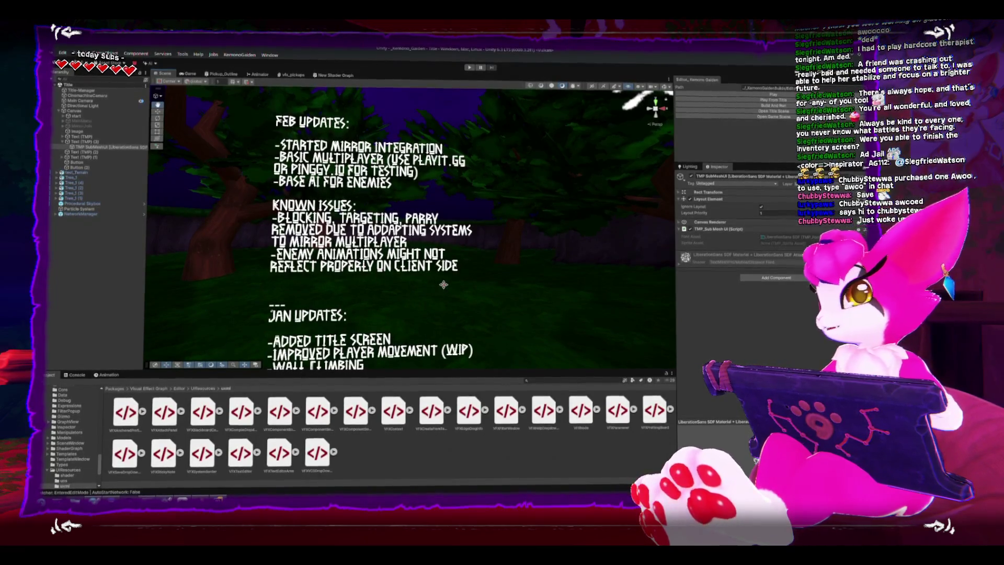
pyautogui.scroll(-3)
pyautogui.scroll(-3)
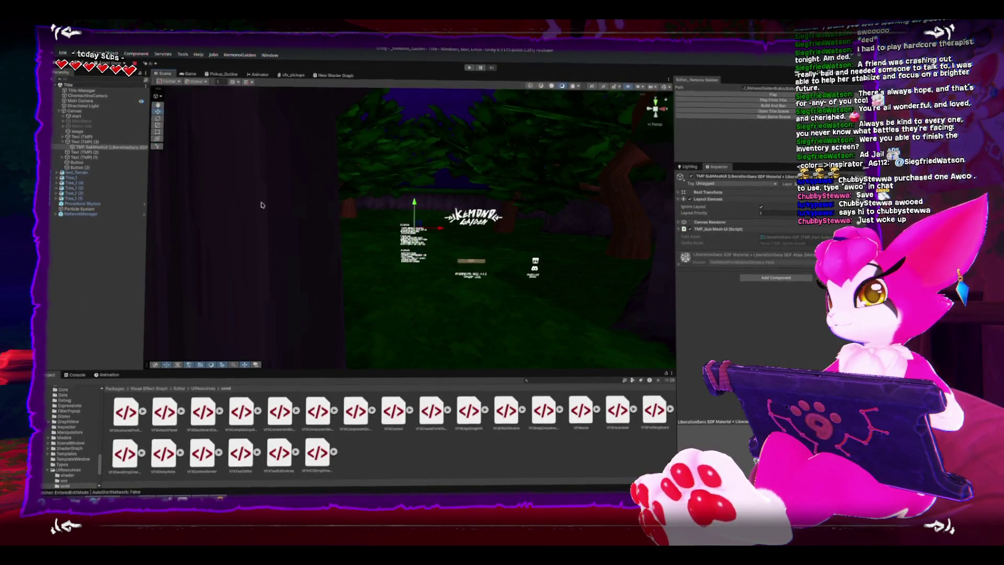
# Select Text (TMP) (3), drag it slightly lower, and preview the title screen in Game view
pyautogui.doubleClick(84, 142)
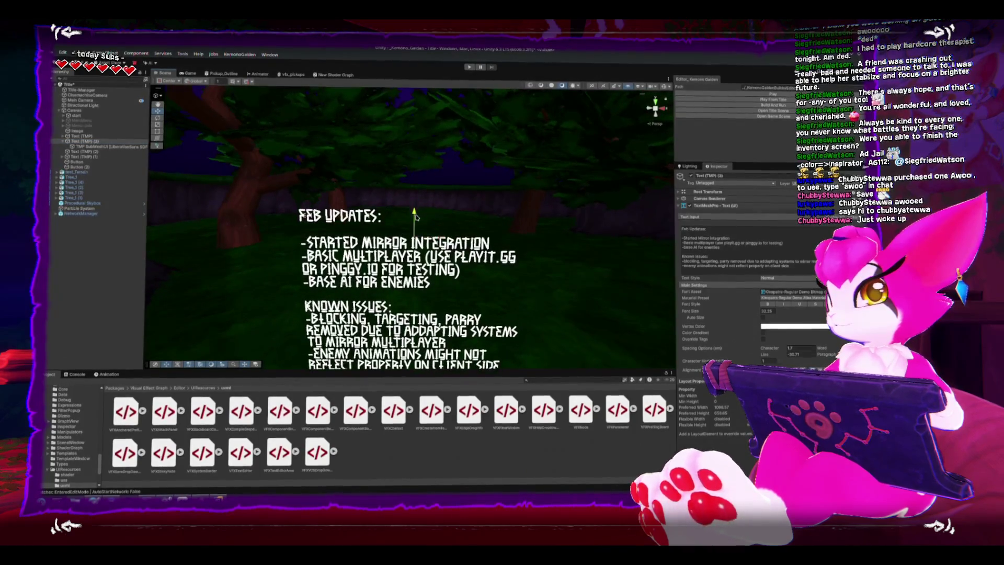
pyautogui.scroll(-3)
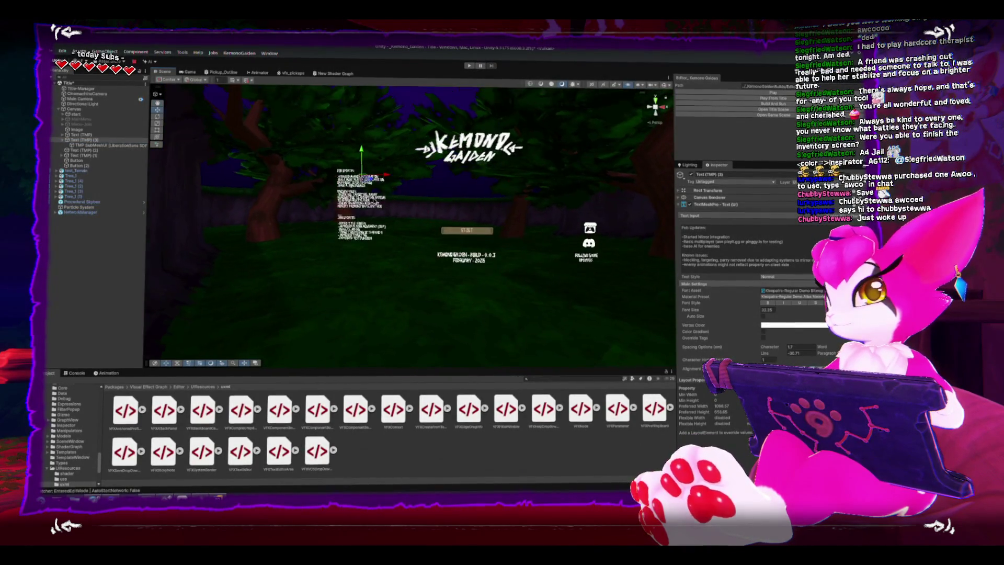
pyautogui.scroll(-3)
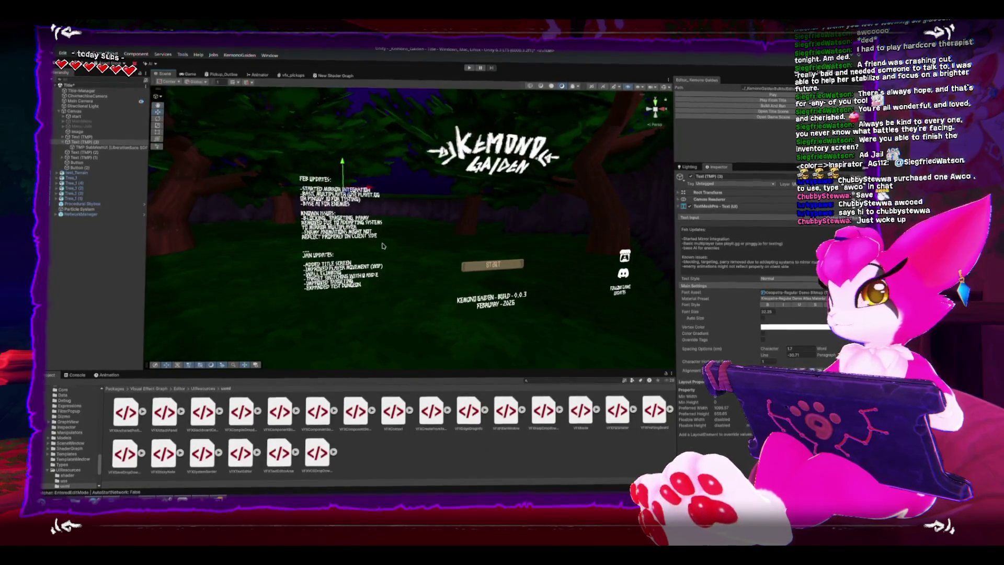
pyautogui.scroll(-3)
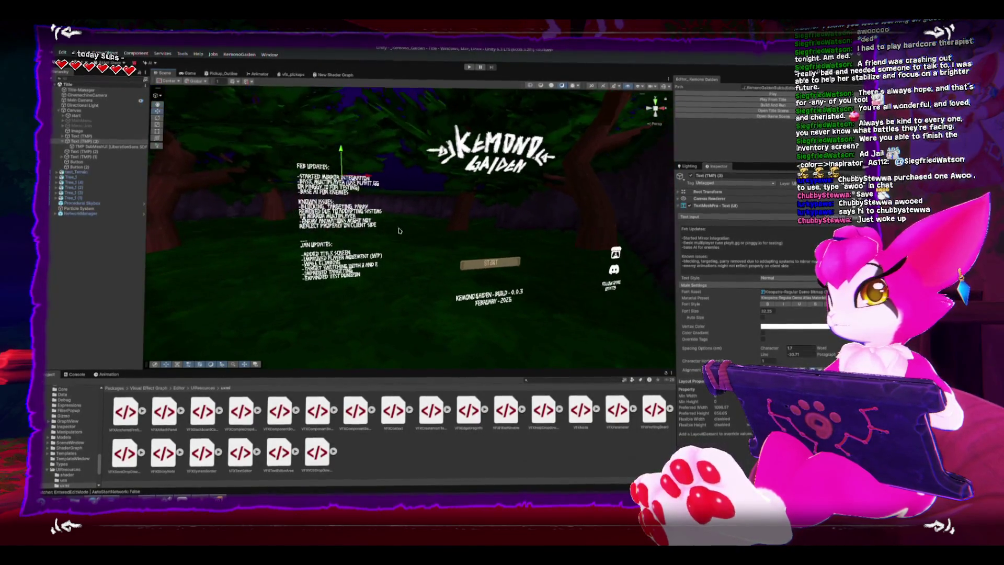
pyautogui.moveTo(342, 152); pyautogui.dragTo(347, 179)
pyautogui.hotkey('ctrl', '2')
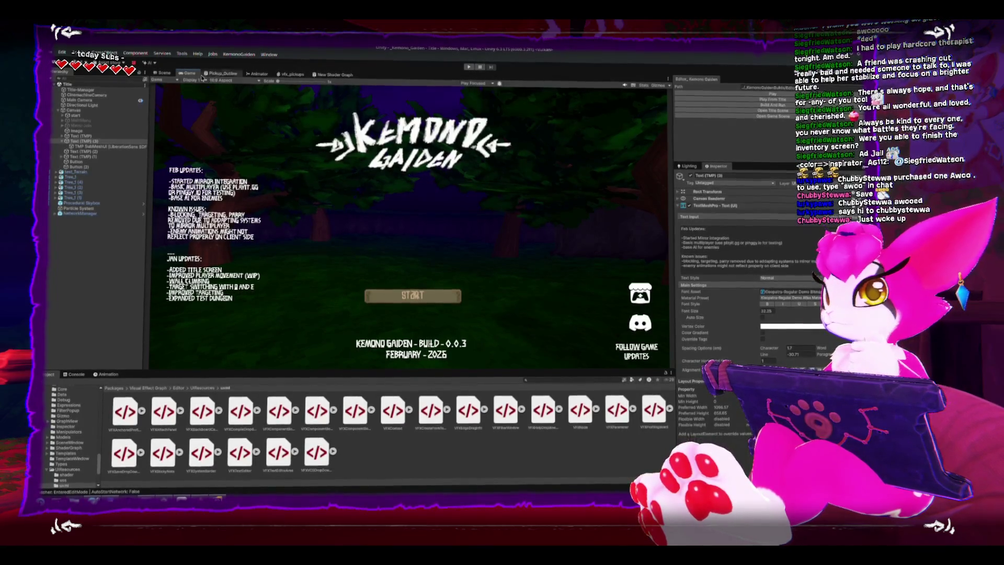
pyautogui.click(171, 74)
# Orbit the title scene, selecting a tree, the Procedural Skybox and the Grid
pyautogui.click(490, 167)
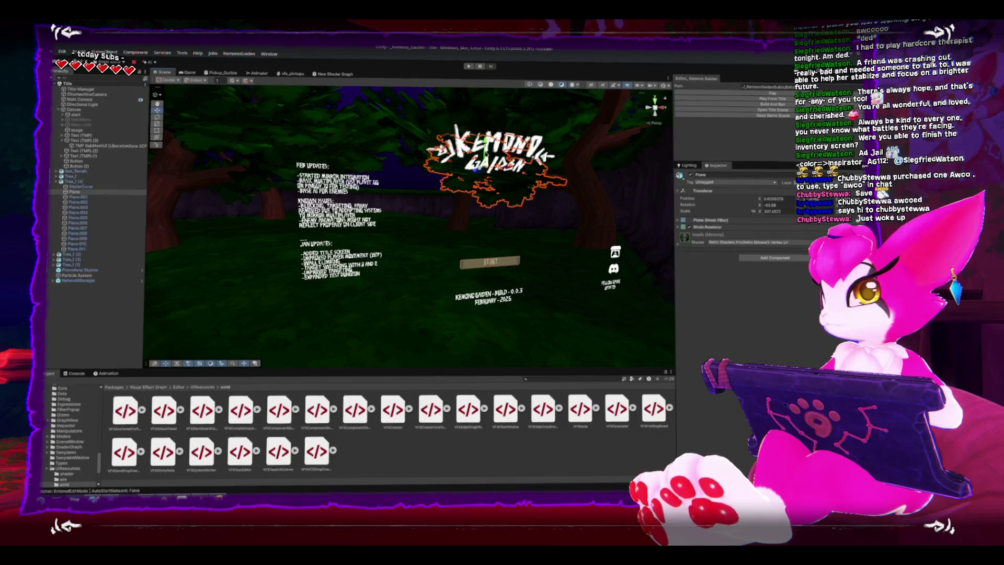
pyautogui.click(487, 148)
pyautogui.moveTo(487, 148); pyautogui.dragTo(602, 192)
pyautogui.click(396, 162)
pyautogui.click(492, 186)
pyautogui.click(456, 133)
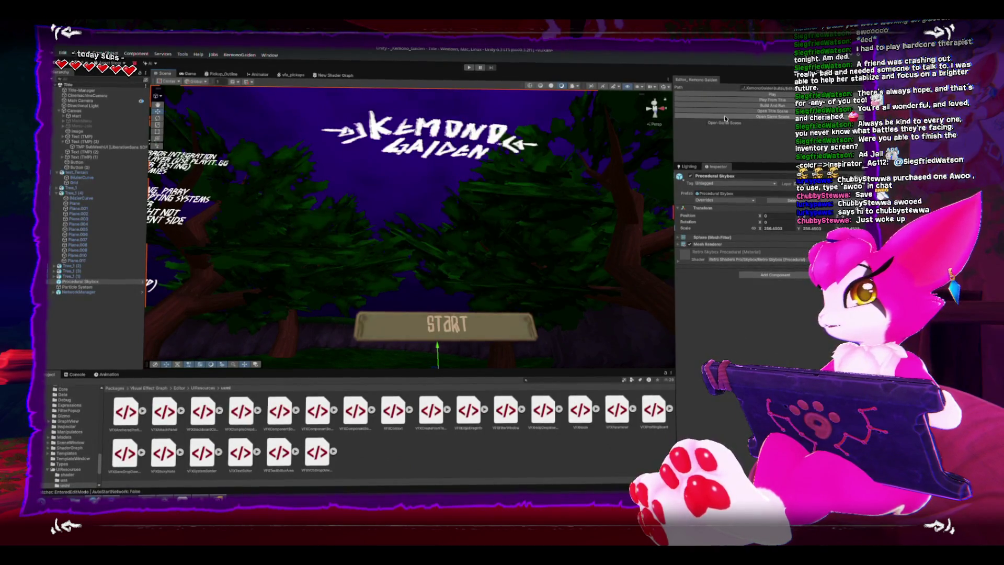
# Open GameScene and frame Skeleton (4) to view the skeleton enemies head-on
pyautogui.click(725, 115)
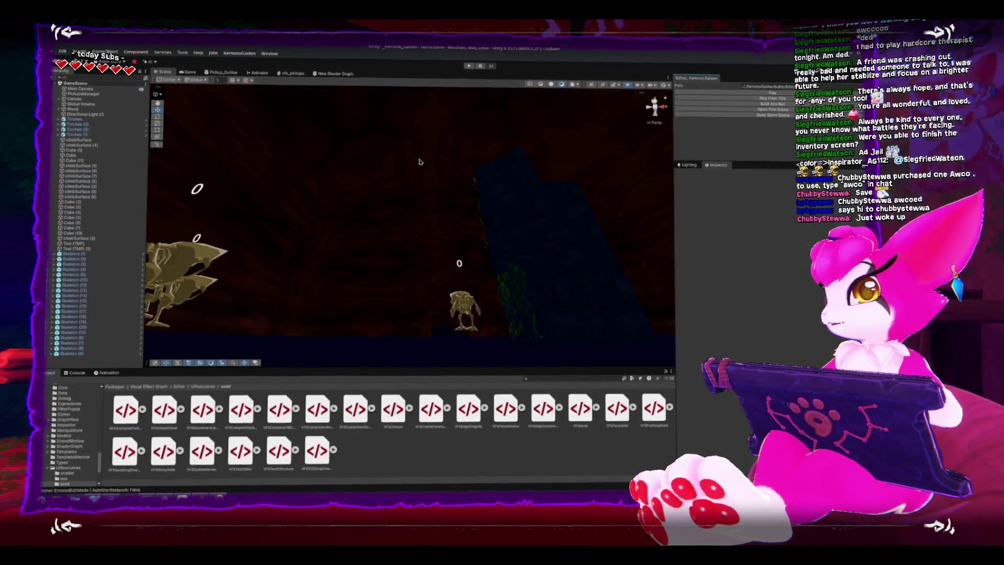
pyautogui.moveTo(501, 284); pyautogui.dragTo(363, 259)
pyautogui.click(331, 214)
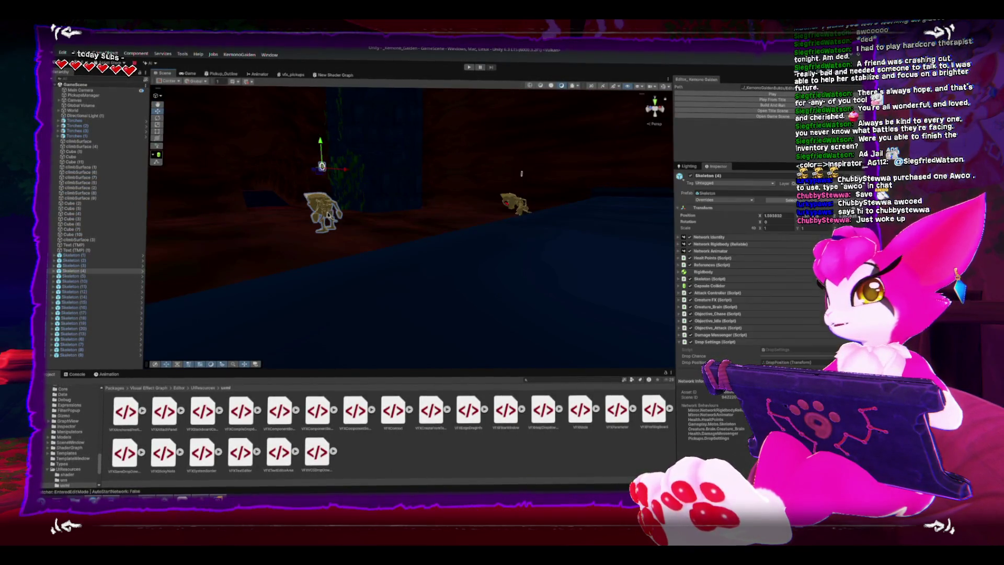
pyautogui.press('f')
pyautogui.moveTo(439, 155); pyautogui.dragTo(372, 253)
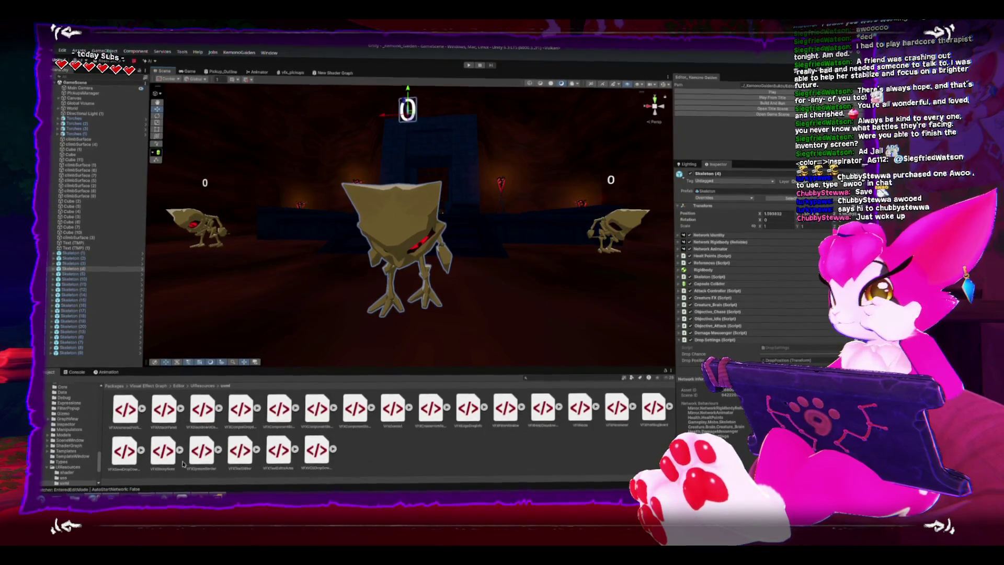
# Browse the Project tree from the Visual Effect Graph package to Prefabs > Gameplay and select the Player prefab
pyautogui.click(66, 425)
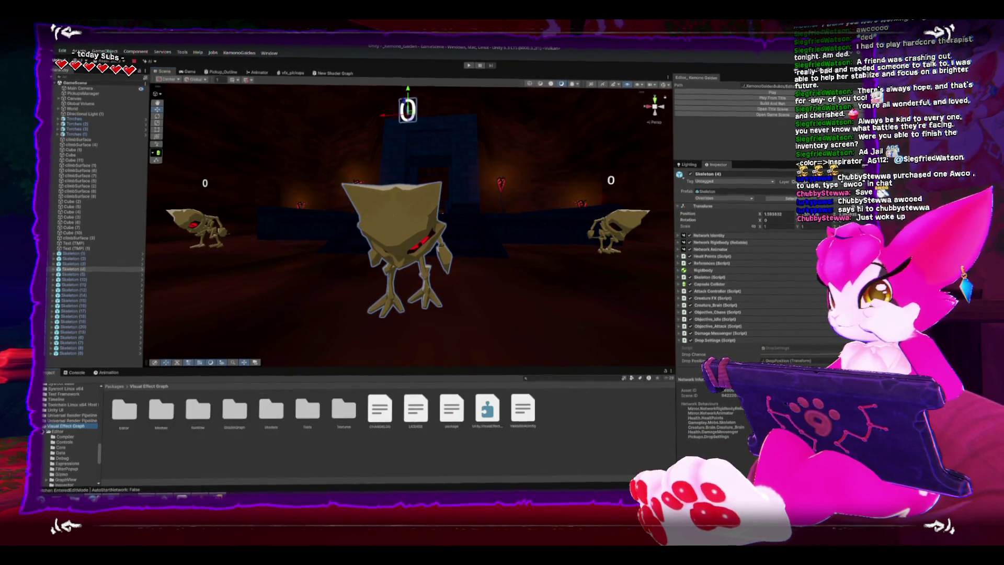
pyautogui.scroll(3)
pyautogui.scroll(3)
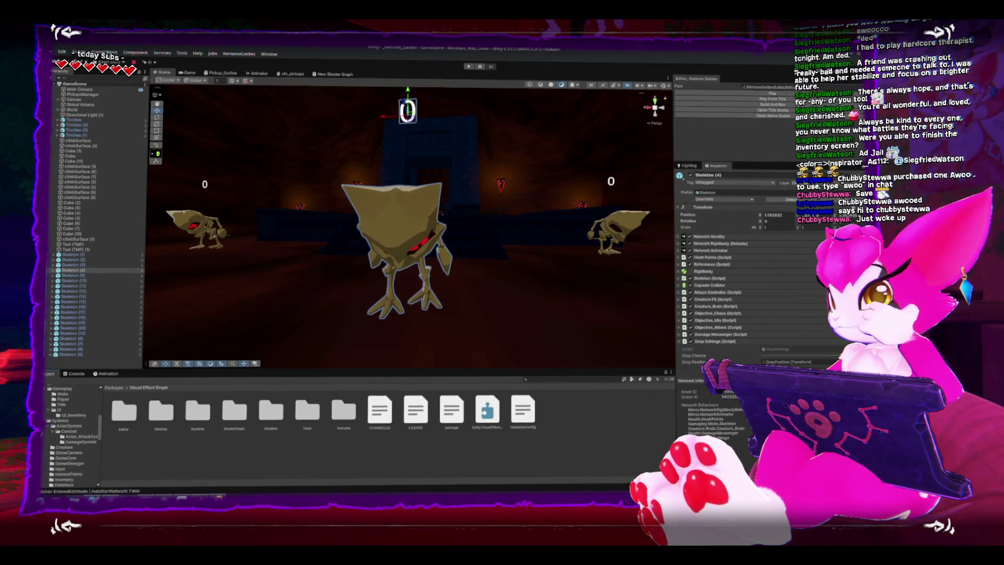
pyautogui.click(61, 404)
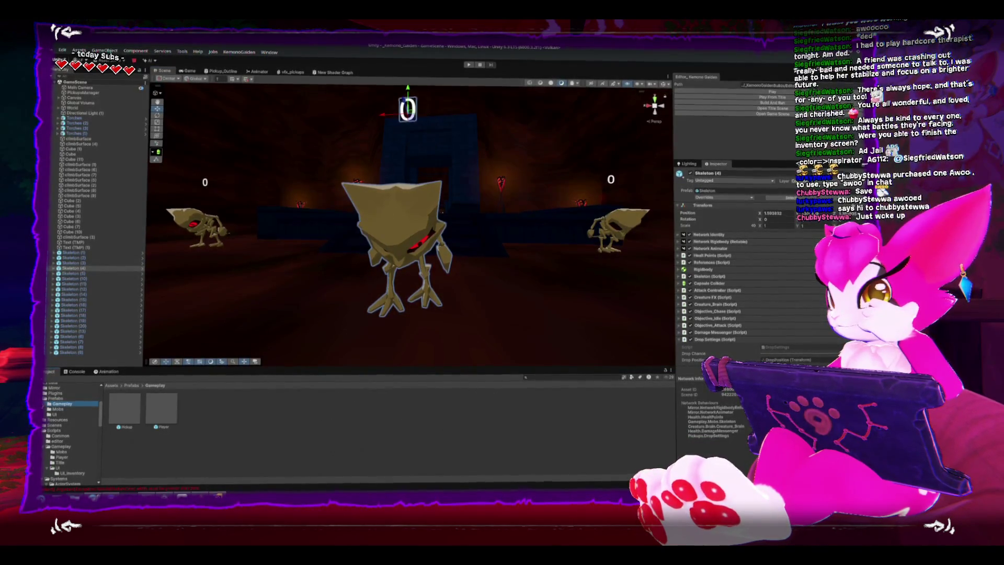
pyautogui.click(44, 414)
pyautogui.click(45, 398)
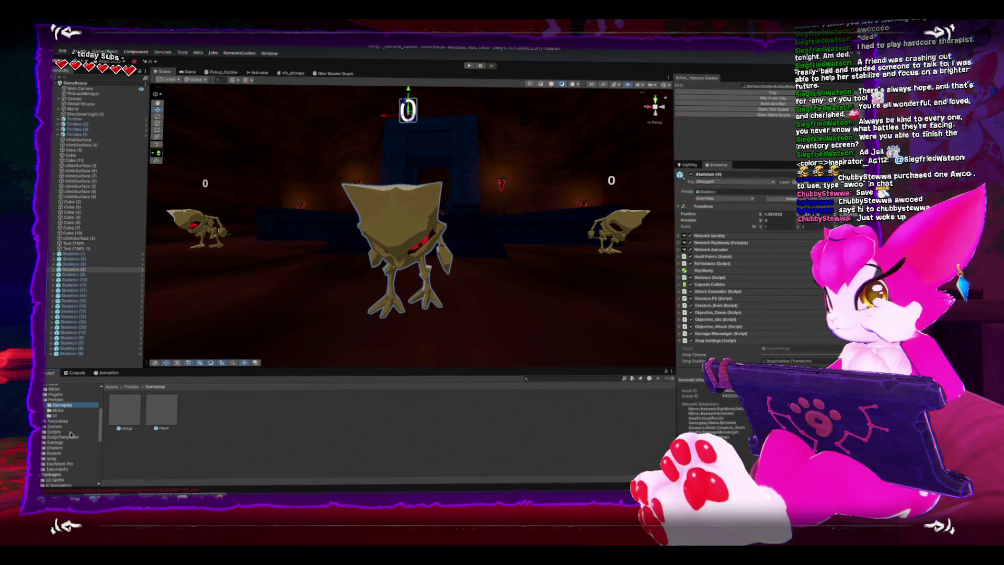
pyautogui.click(155, 415)
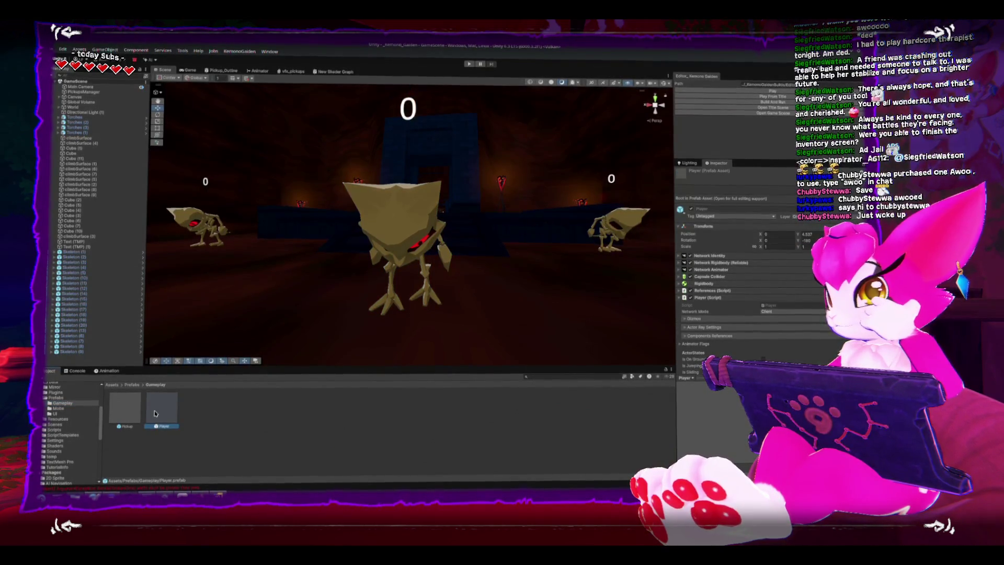
# Open the Player prefab in prefab mode and open its Pickup_Collider script in the code editor
pyautogui.doubleClick(155, 414)
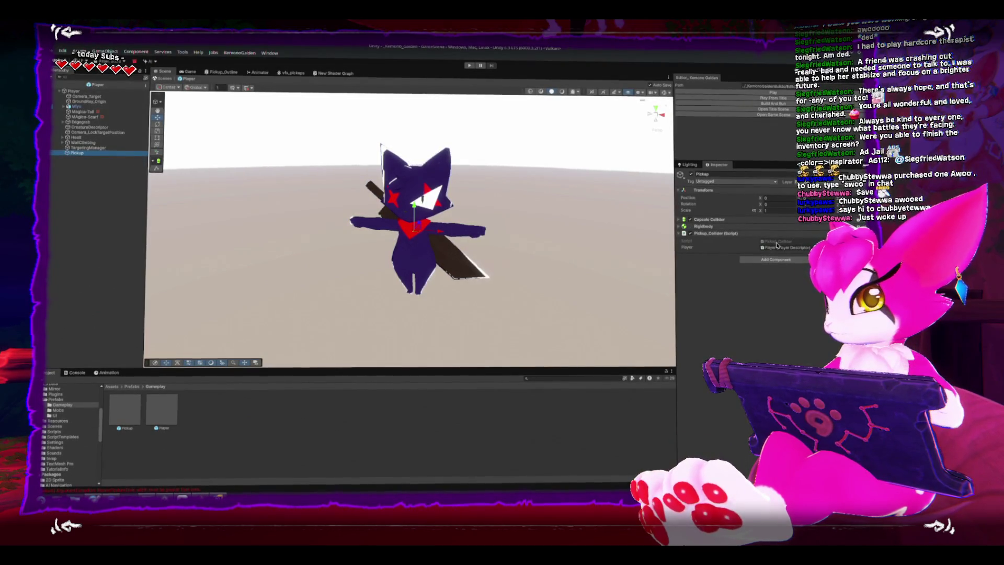
pyautogui.doubleClick(776, 242)
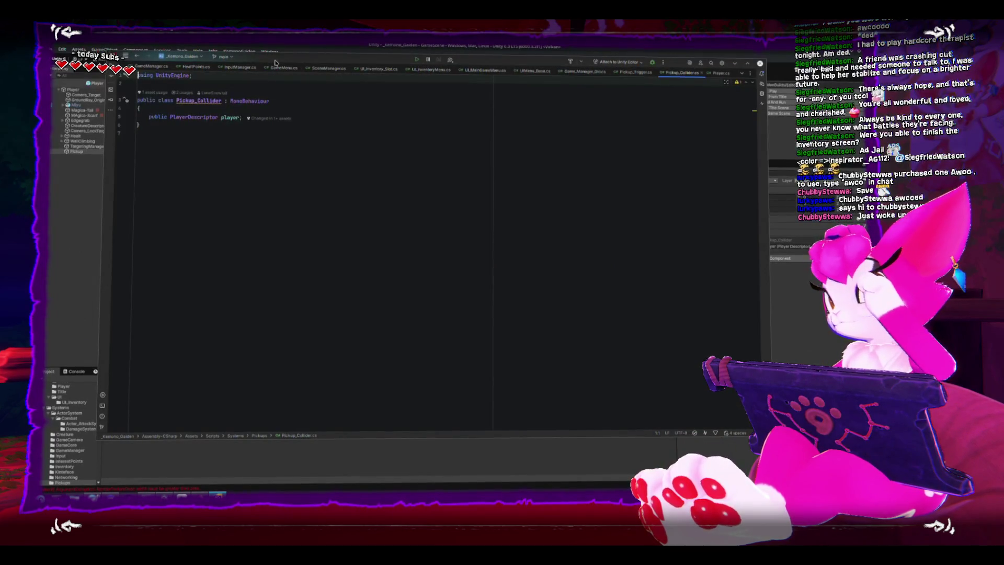
pyautogui.click(65, 189)
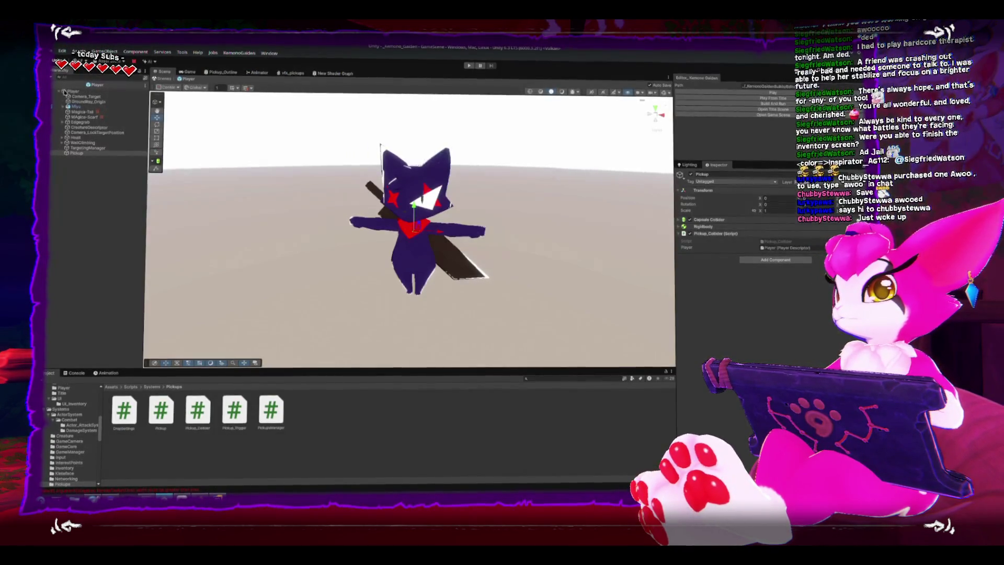
# Select the Player root, collapse its Player script component and review the Inventory component
pyautogui.click(72, 92)
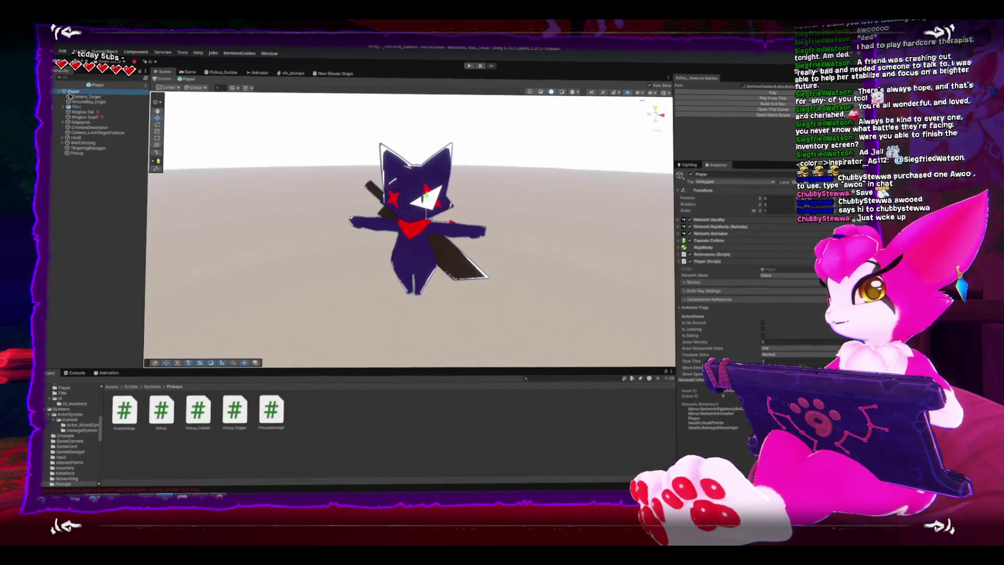
pyautogui.click(680, 260)
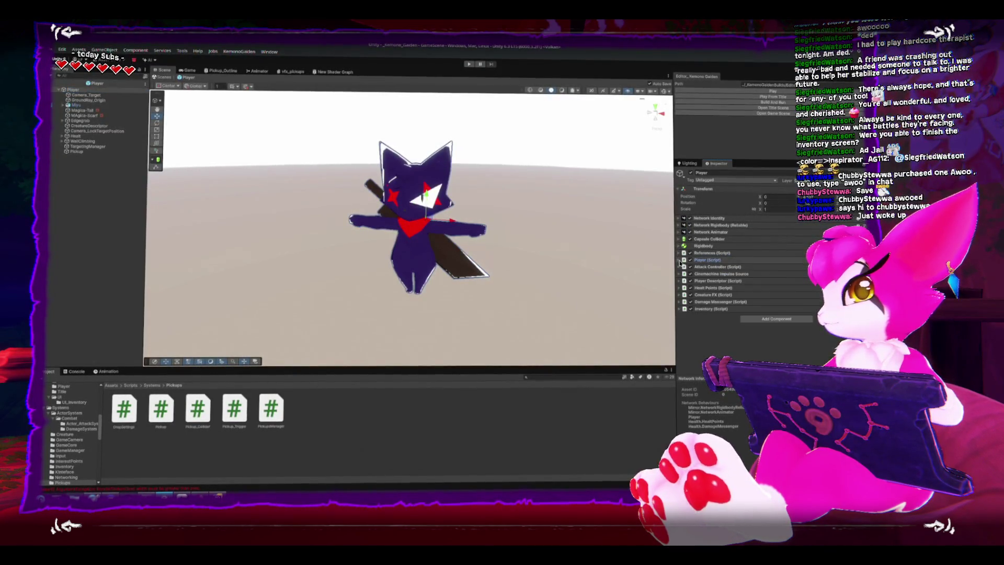
pyautogui.moveTo(583, 249); pyautogui.dragTo(515, 222)
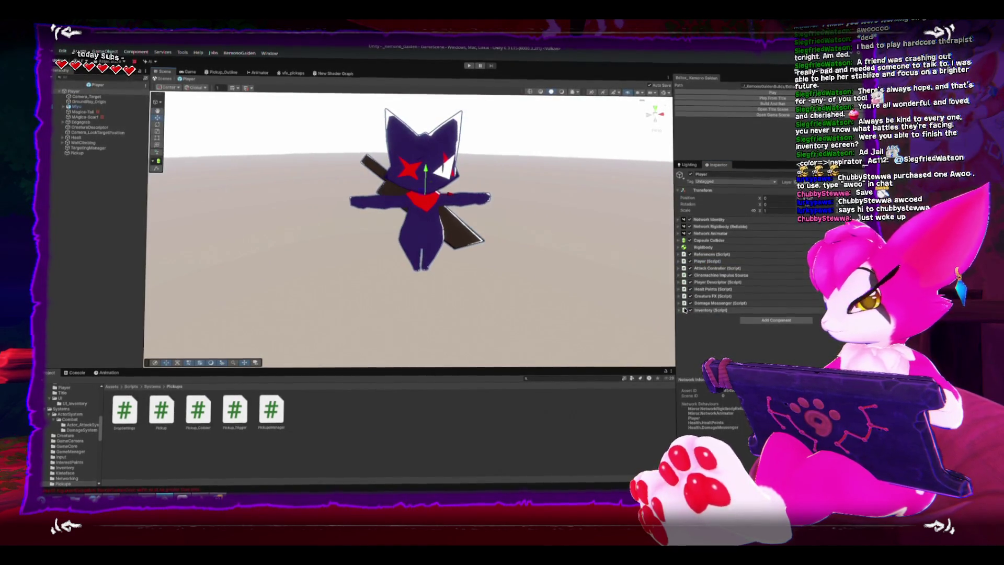
pyautogui.click(681, 309)
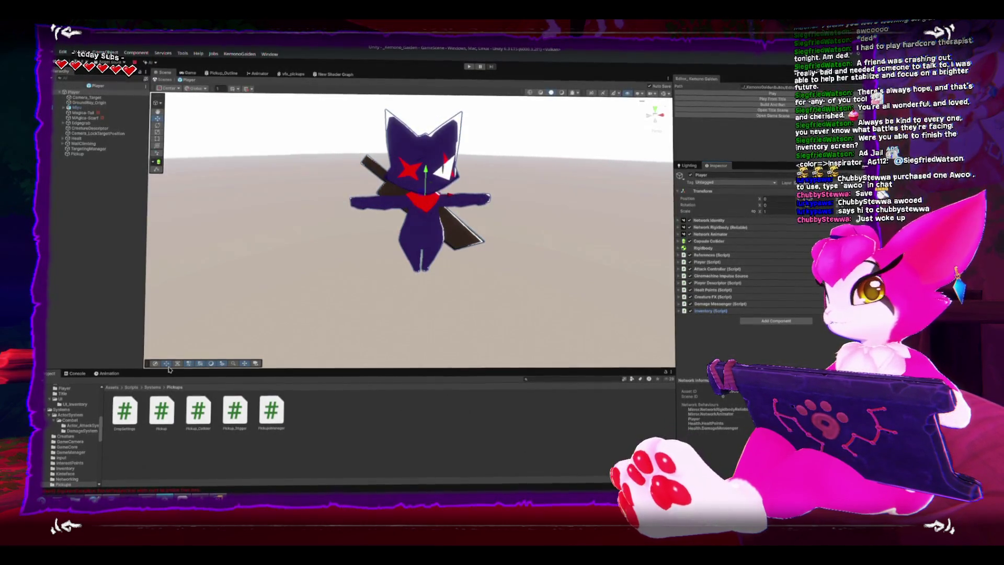
# Collapse the Prefabs, Gameplay and ActorSystem folders and navigate to the Pickups scripts folder
pyautogui.scroll(3)
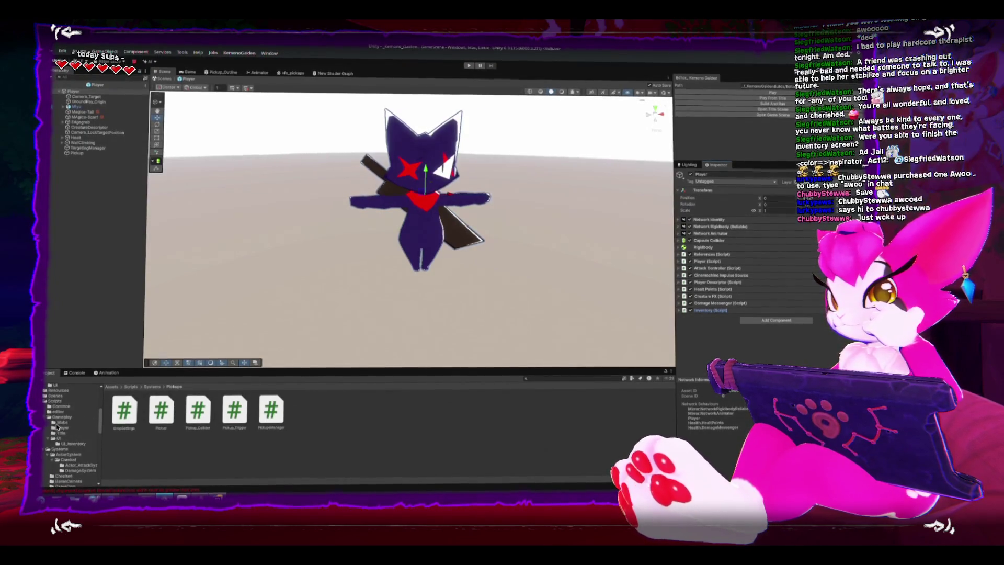
pyautogui.scroll(3)
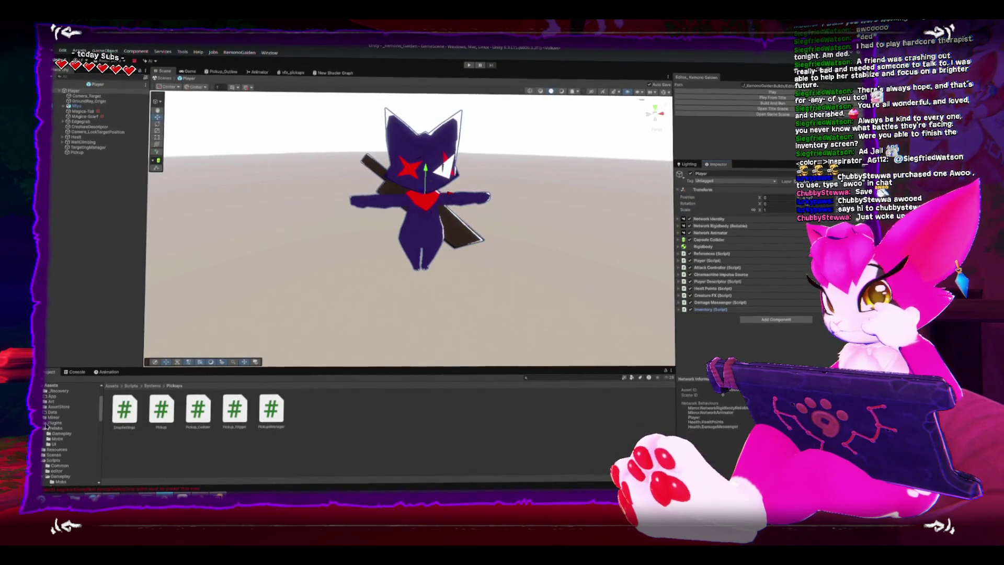
pyautogui.click(61, 434)
pyautogui.click(44, 429)
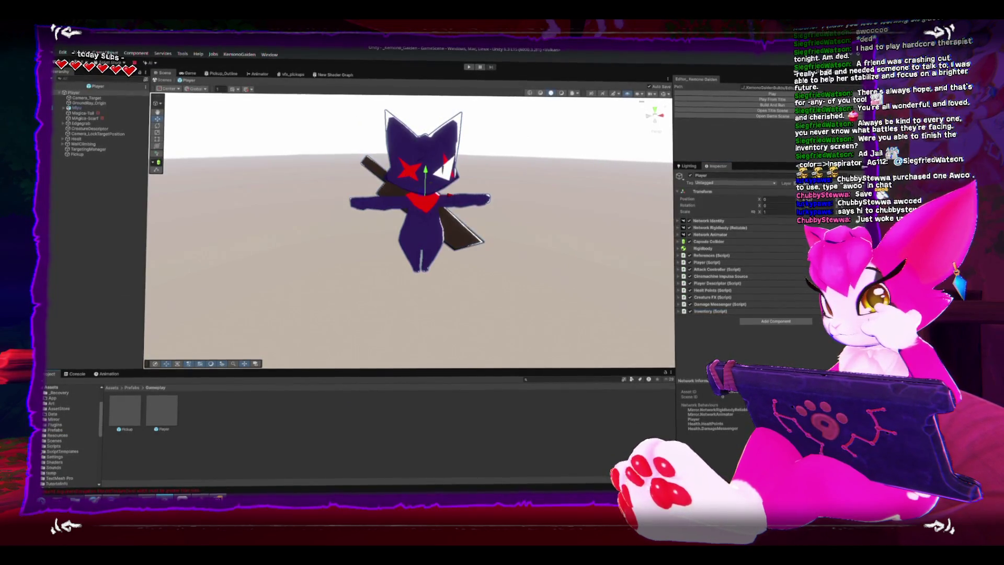
pyautogui.click(44, 462)
pyautogui.scroll(-3)
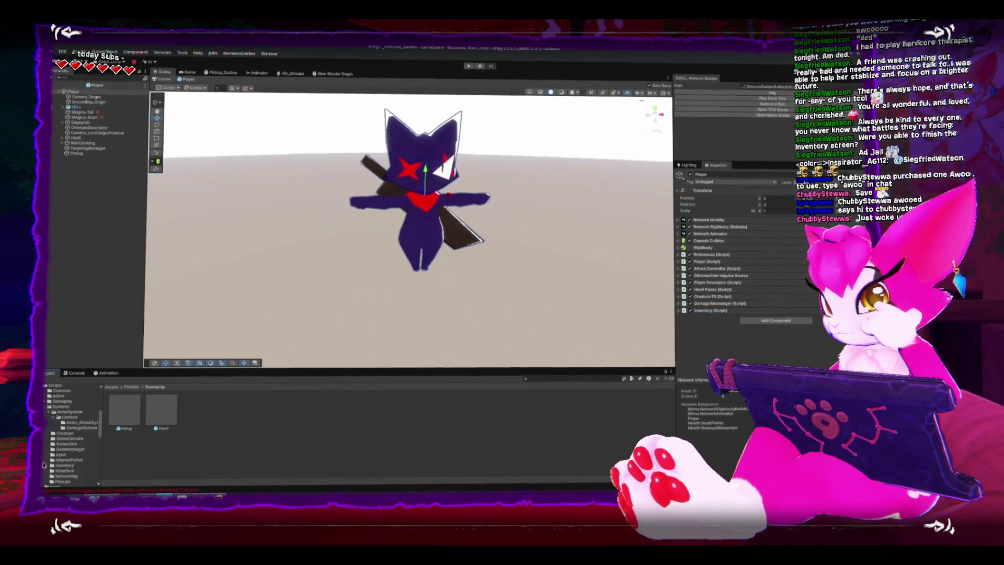
pyautogui.click(52, 418)
pyautogui.click(49, 412)
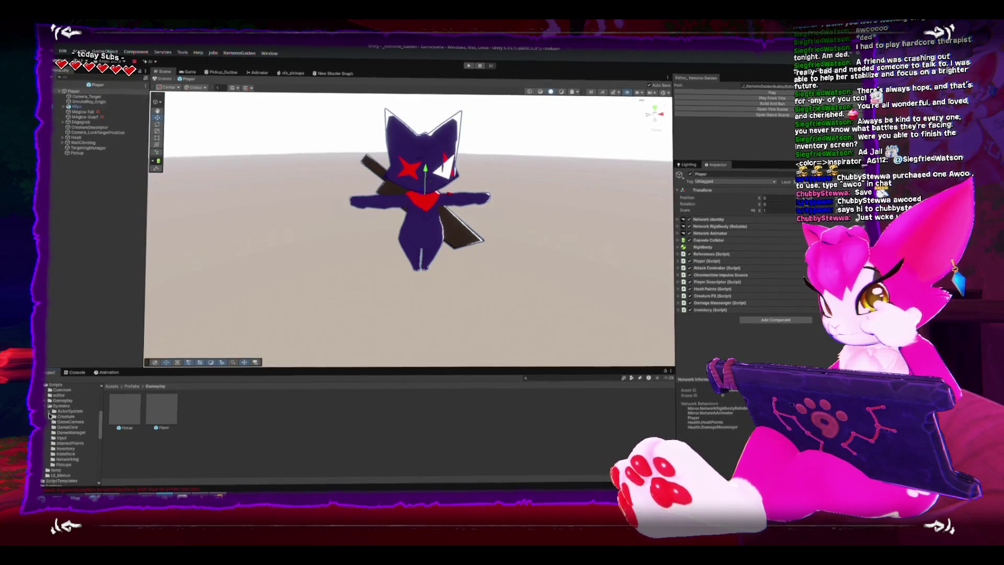
pyautogui.click(64, 466)
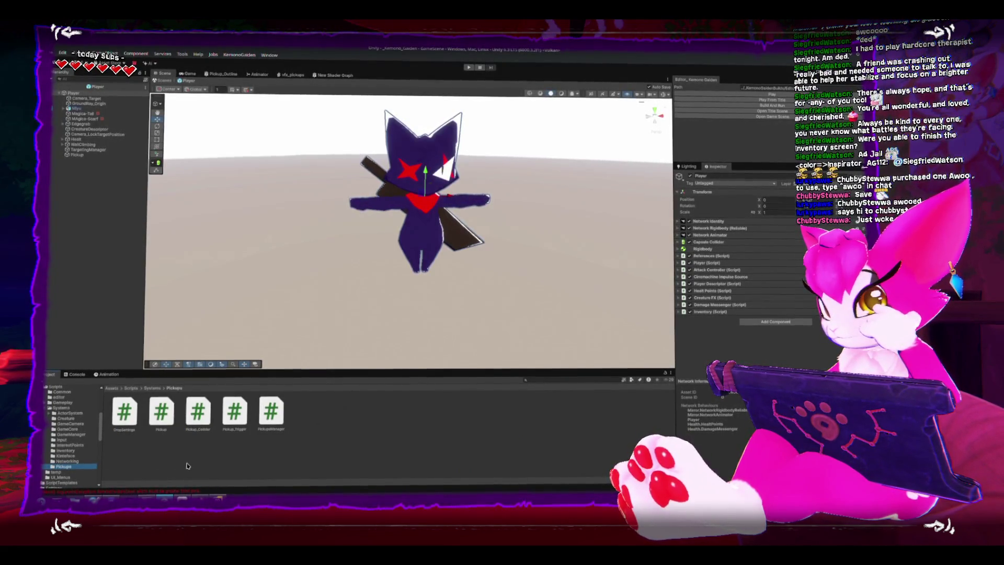
# Preview DropSettings, Pickup, Pickup_Collider and Pickup_Trigger, then open Pickup_Trigger in Rider
pyautogui.click(127, 427)
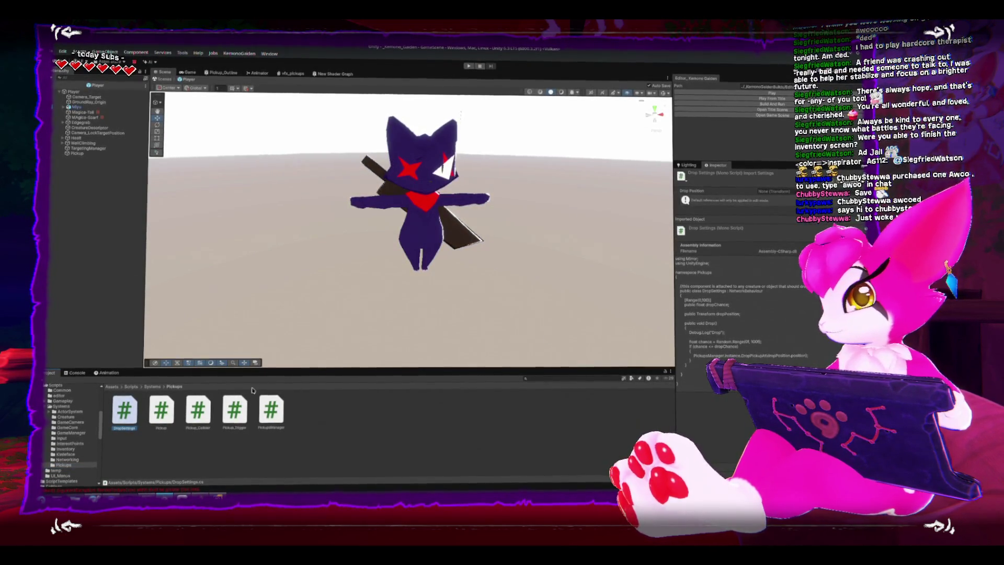
pyautogui.press('Right')
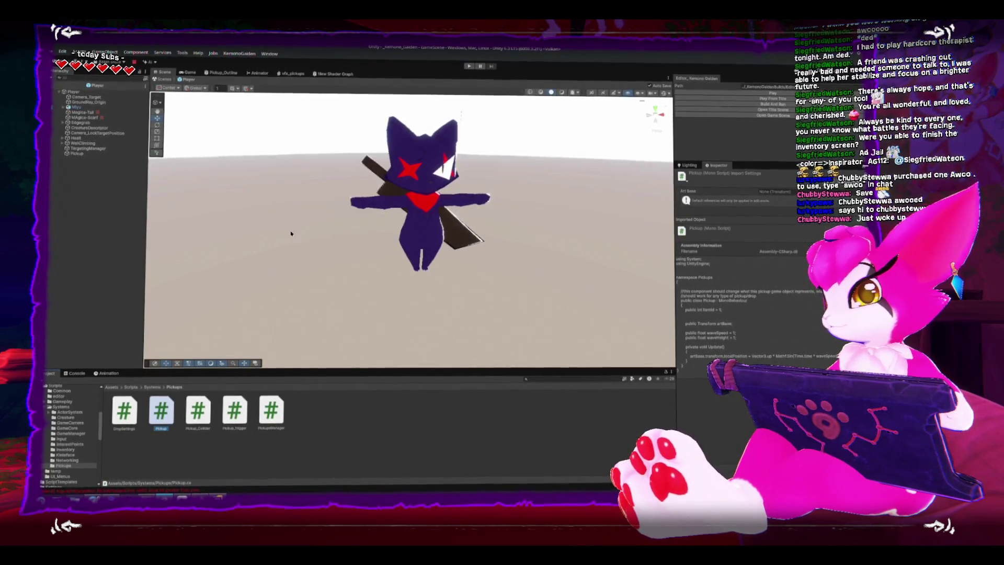
pyautogui.click(198, 410)
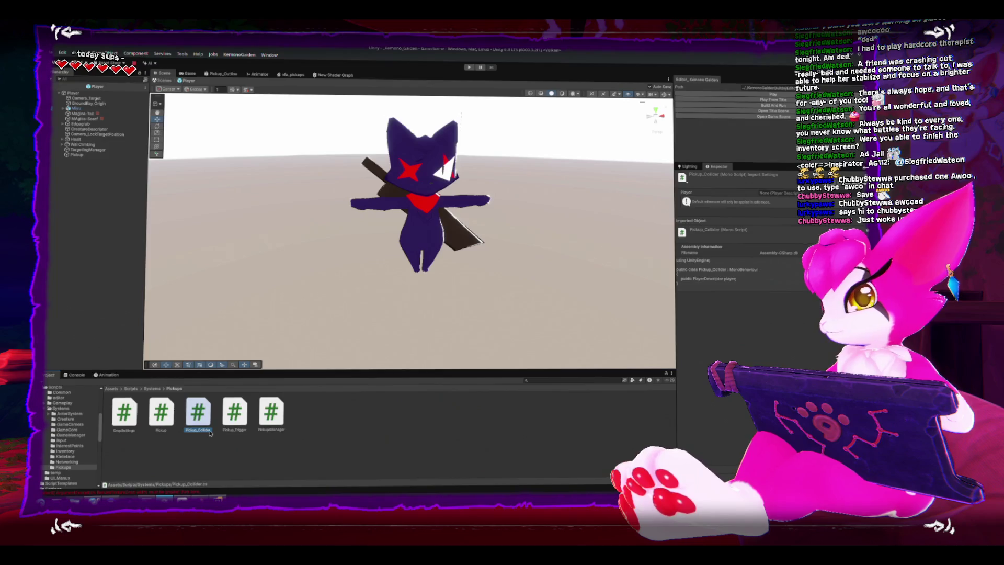
pyautogui.click(223, 423)
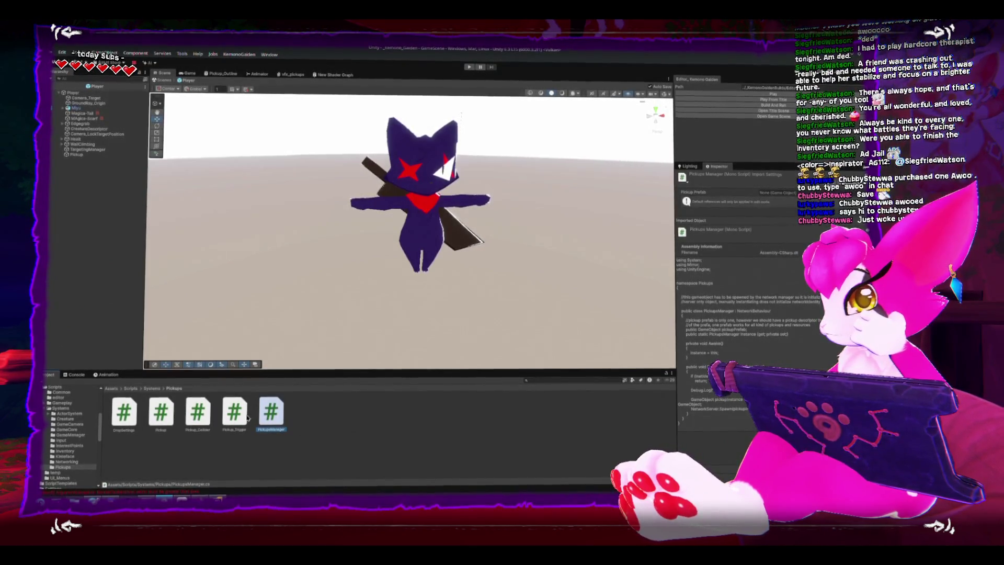
pyautogui.click(245, 416)
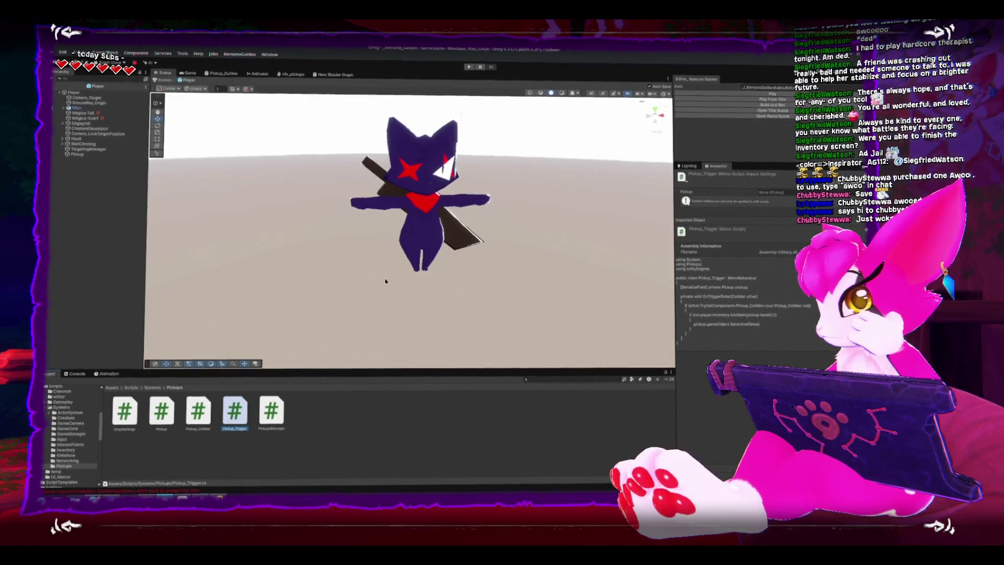
pyautogui.doubleClick(235, 411)
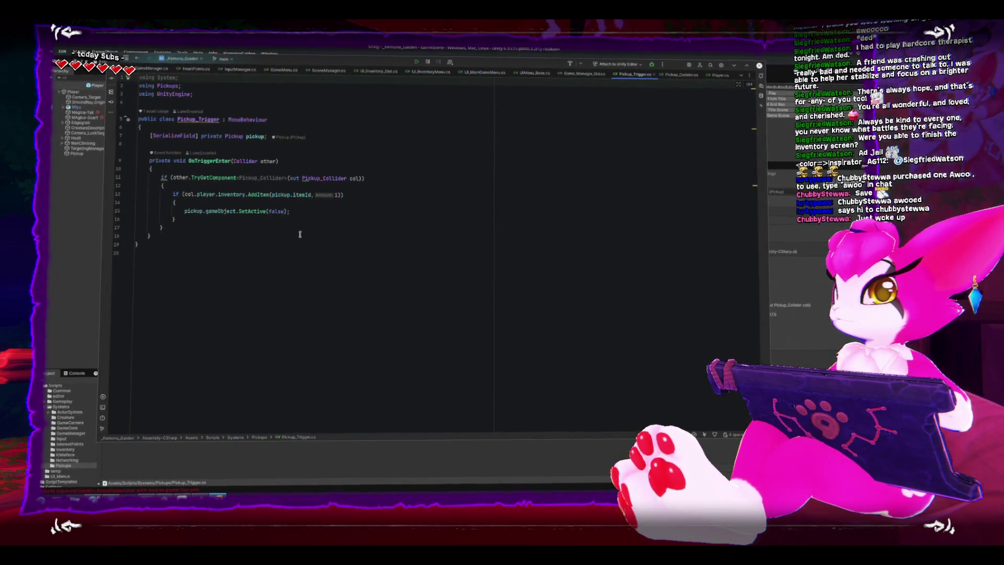
# Read through Pickup_Trigger's OnTriggerEnter code in Rider, then return to Unity
pyautogui.click(200, 210)
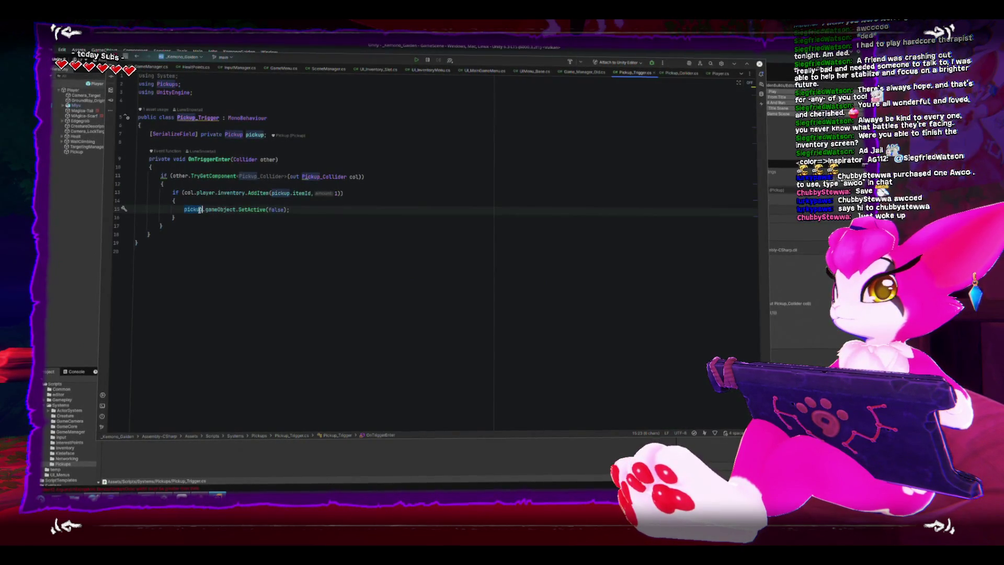
pyautogui.click(188, 268)
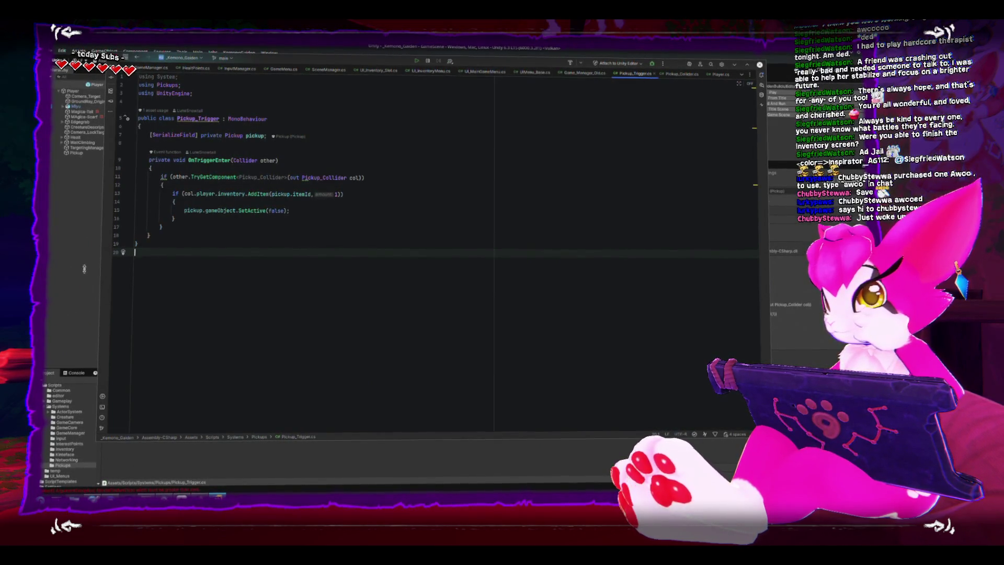
pyautogui.hotkey('alt', 'Tab')
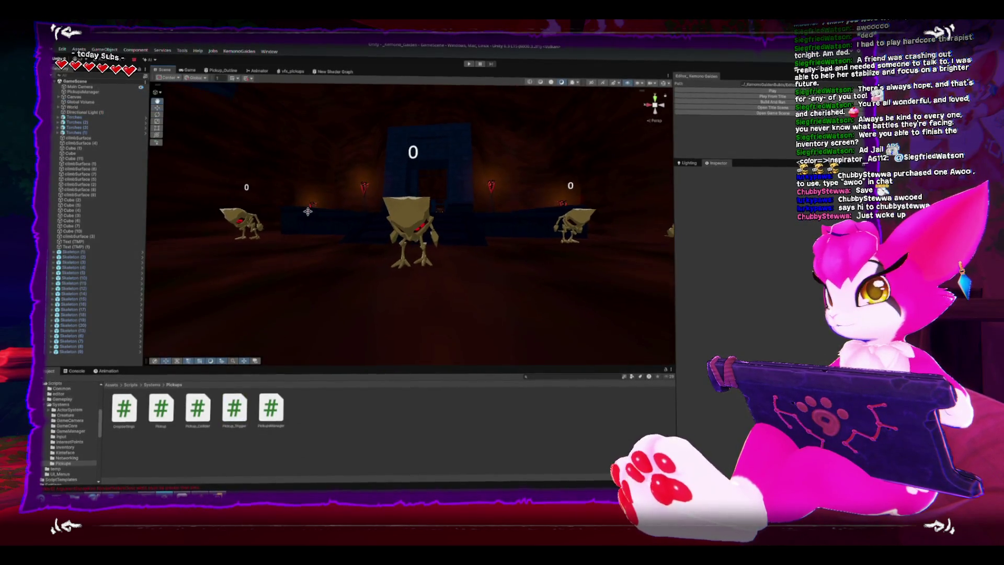
# Check the PickupsManager object, then open the Pickup_Trigger script in Rider
pyautogui.click(82, 91)
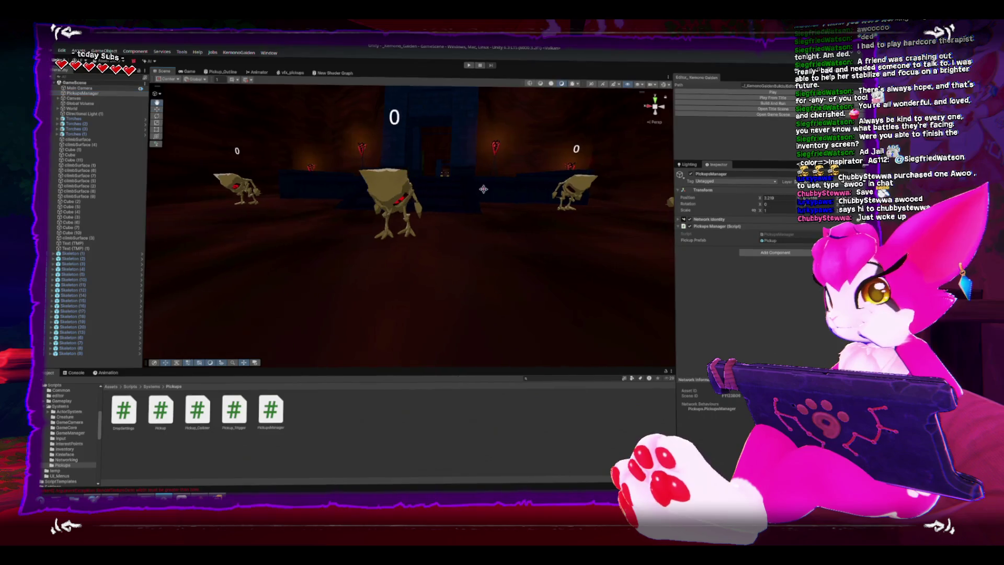
pyautogui.moveTo(483, 189); pyautogui.dragTo(382, 259)
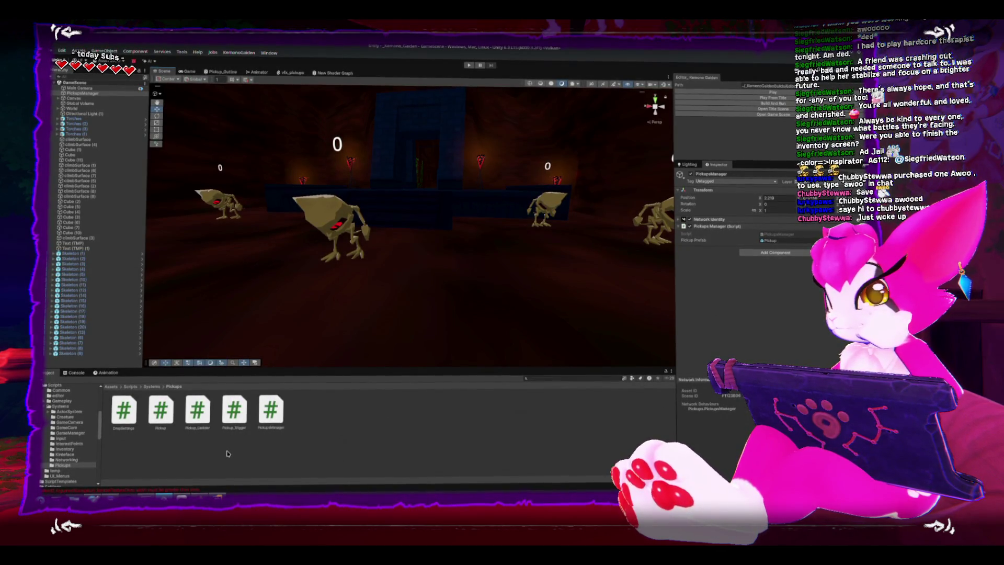
pyautogui.doubleClick(234, 409)
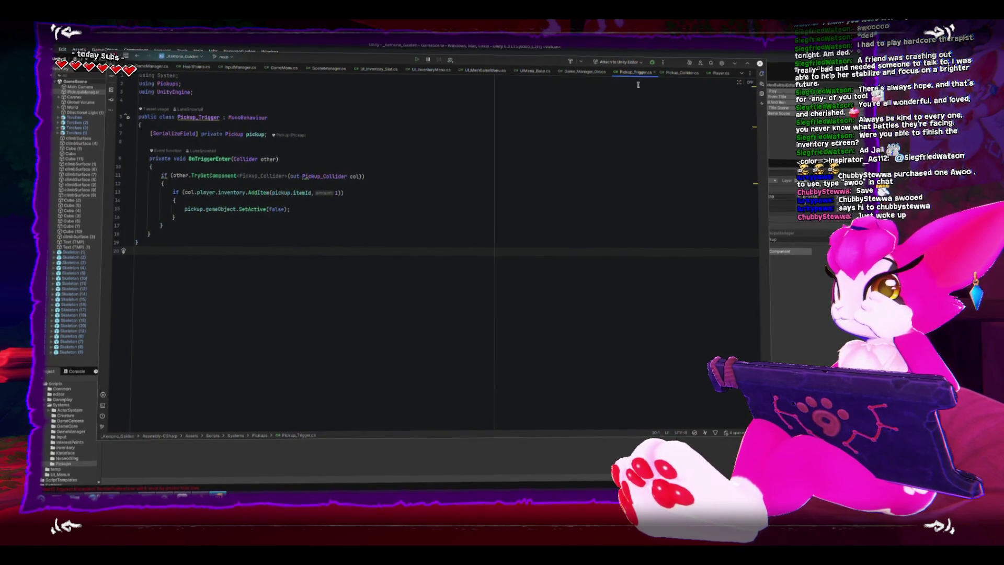
# Change Pickup_Collider's base class from MonoBehaviour to NetworkBehaviour, then switch to Unity to recompile
pyautogui.click(321, 176)
pyautogui.click(257, 102)
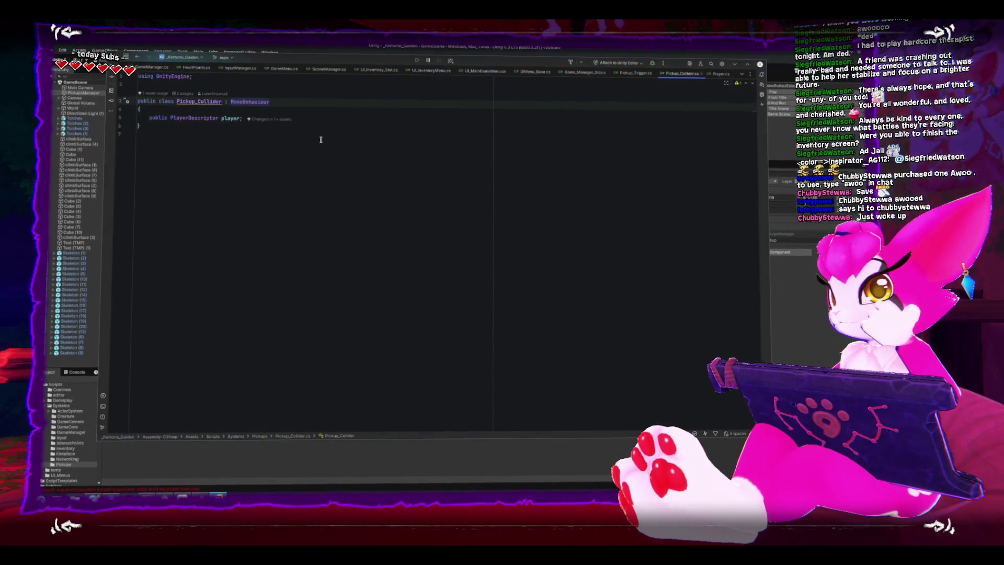
pyautogui.doubleClick(255, 104)
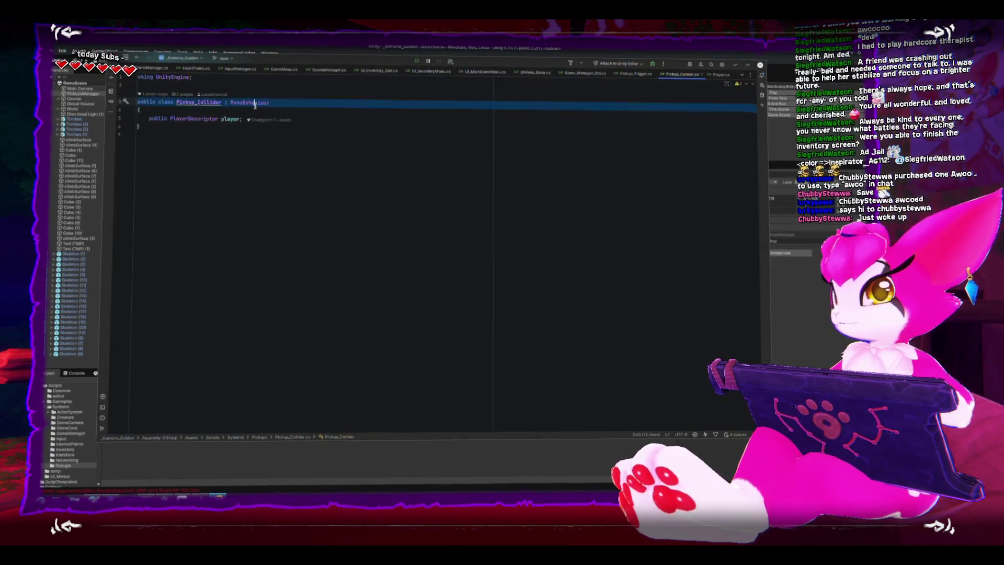
pyautogui.doubleClick(255, 104)
pyautogui.write('Netf')
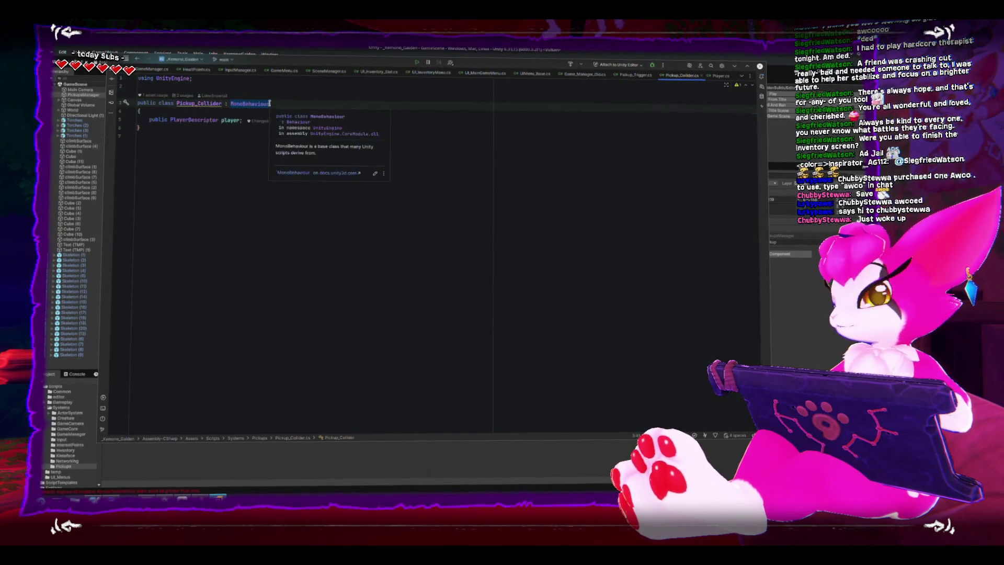
pyautogui.press('BackSpace')
pyautogui.write('work')
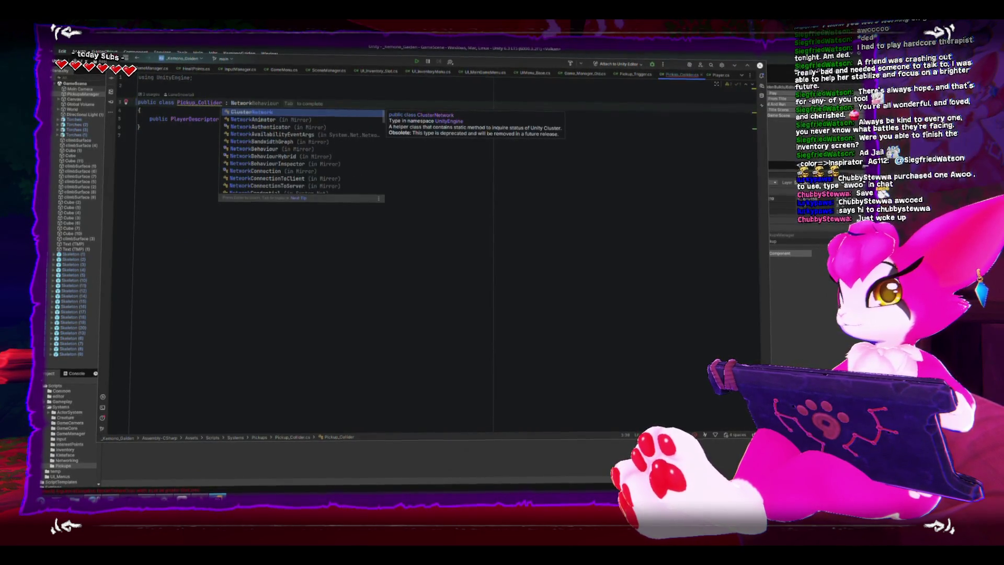
pyautogui.write('Behaviour')
pyautogui.press('Return')
pyautogui.click(291, 191)
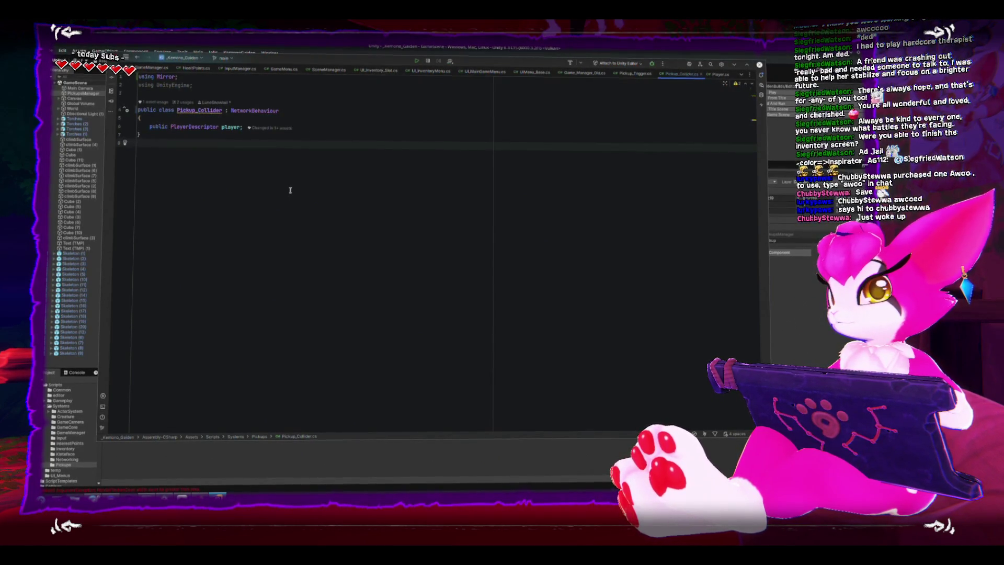
pyautogui.click(234, 121)
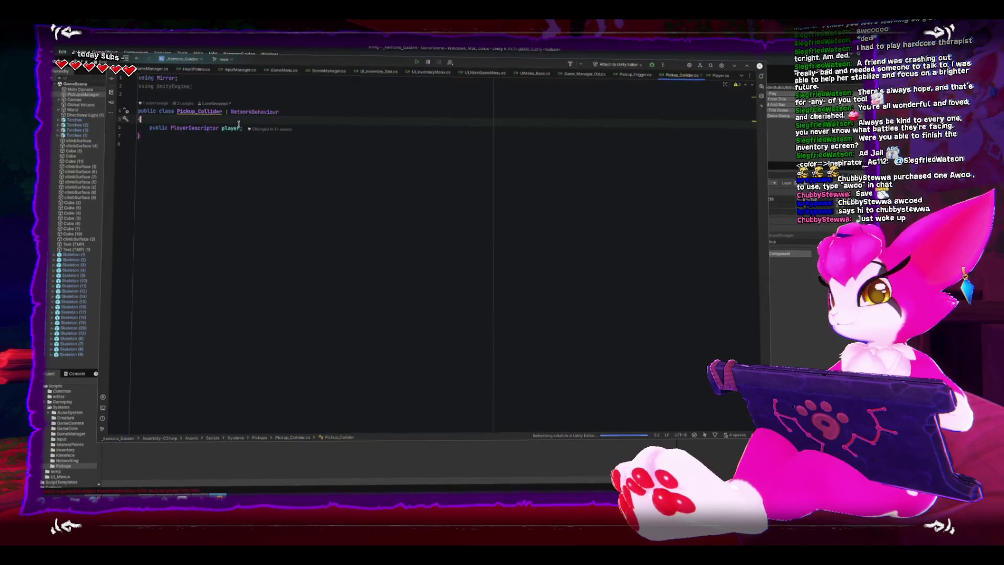
pyautogui.click(77, 374)
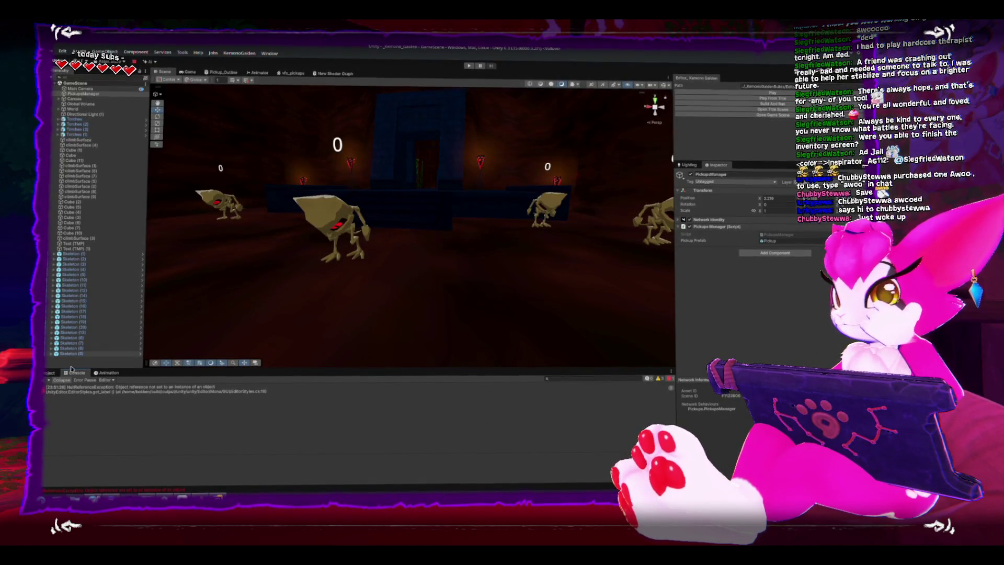
# Open the Player prefab from the Prefabs > Gameplay folder in prefab mode
pyautogui.click(48, 373)
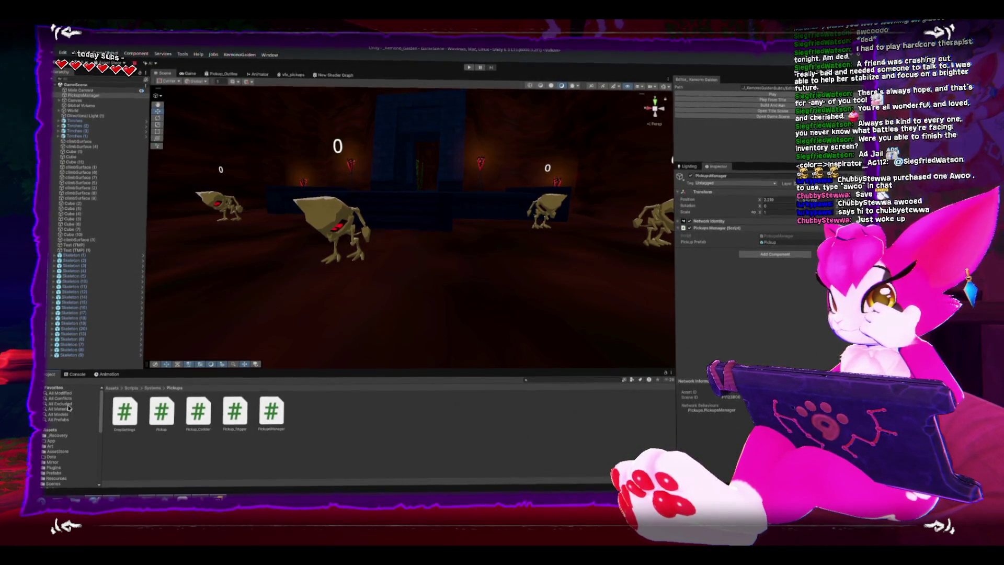
pyautogui.scroll(-3)
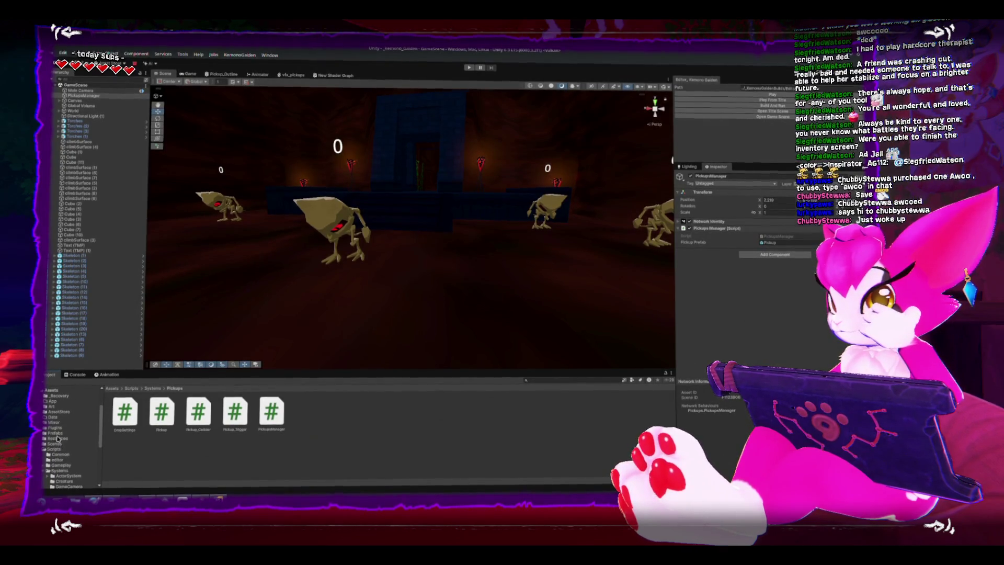
pyautogui.click(55, 433)
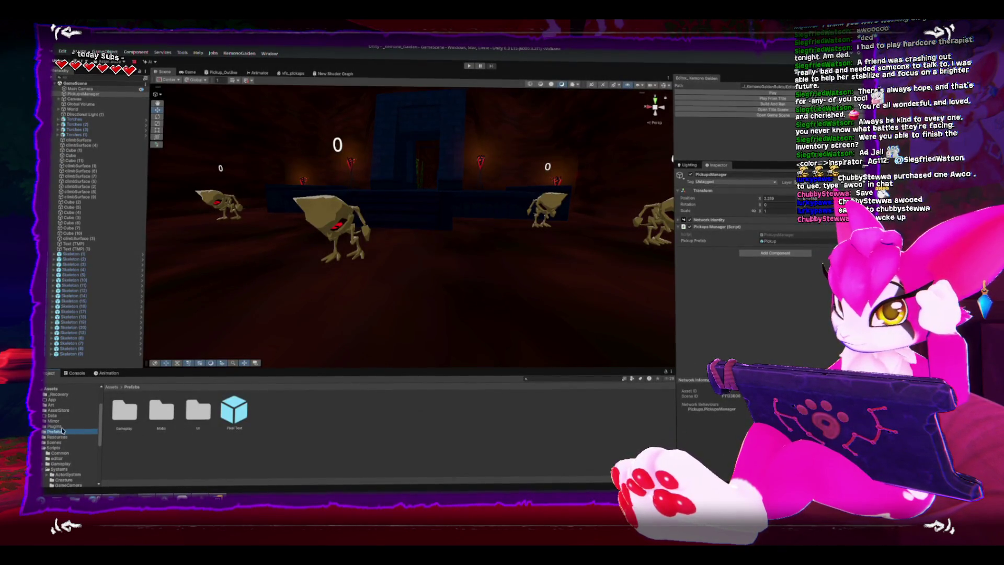
pyautogui.doubleClick(124, 411)
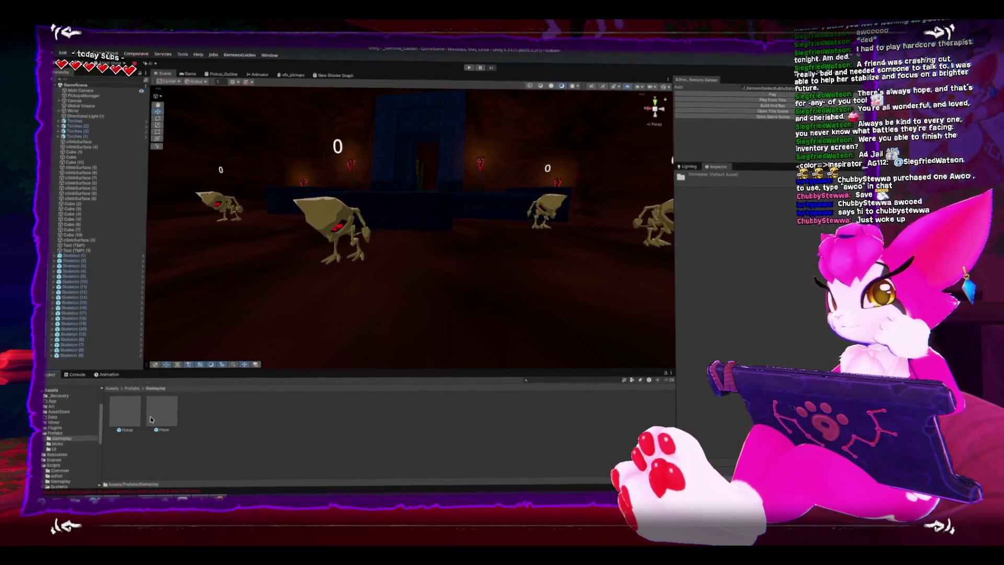
pyautogui.doubleClick(152, 420)
# Clear the Console and inspect the Pickup child's and Player's components
pyautogui.click(75, 374)
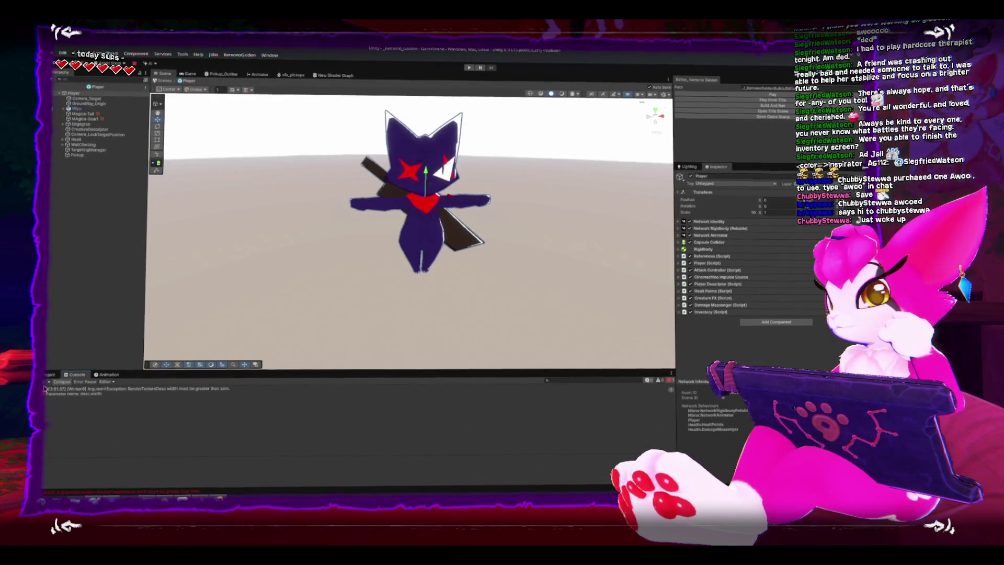
pyautogui.click(47, 381)
pyautogui.click(77, 153)
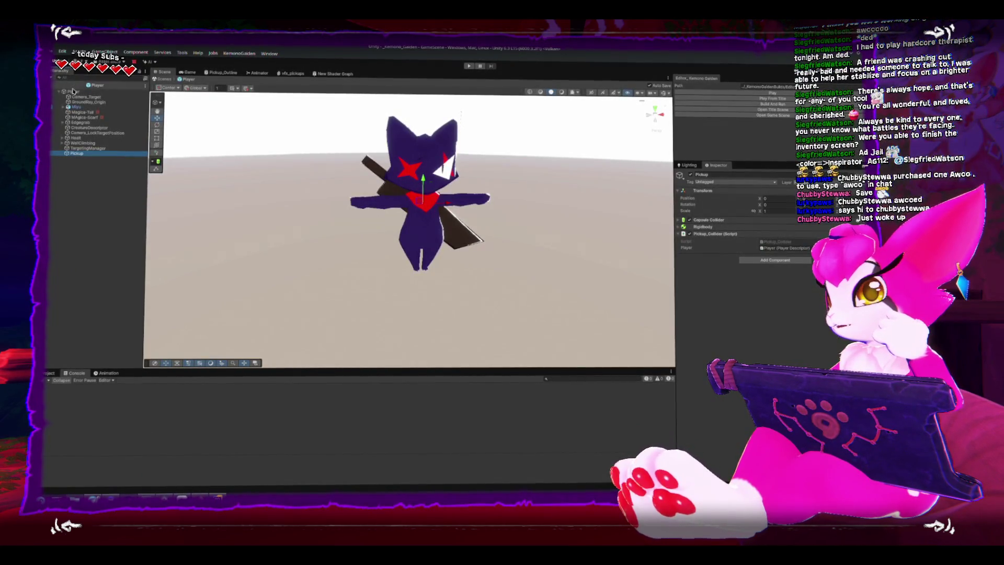
pyautogui.click(72, 93)
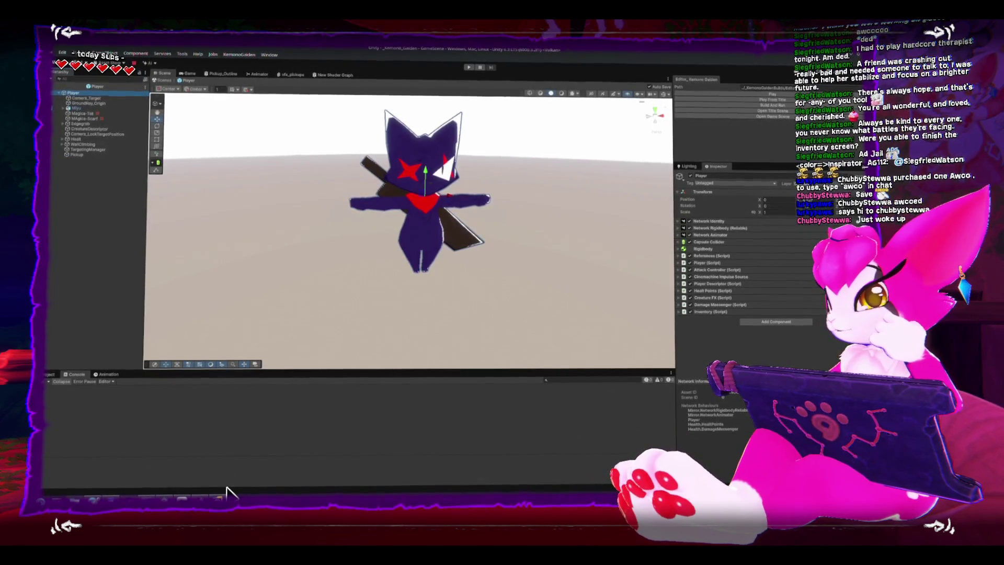
# Add a Start method to Pickup_Collider that logs netIdentity.gameObject.name
pyautogui.click(164, 497)
pyautogui.click(376, 146)
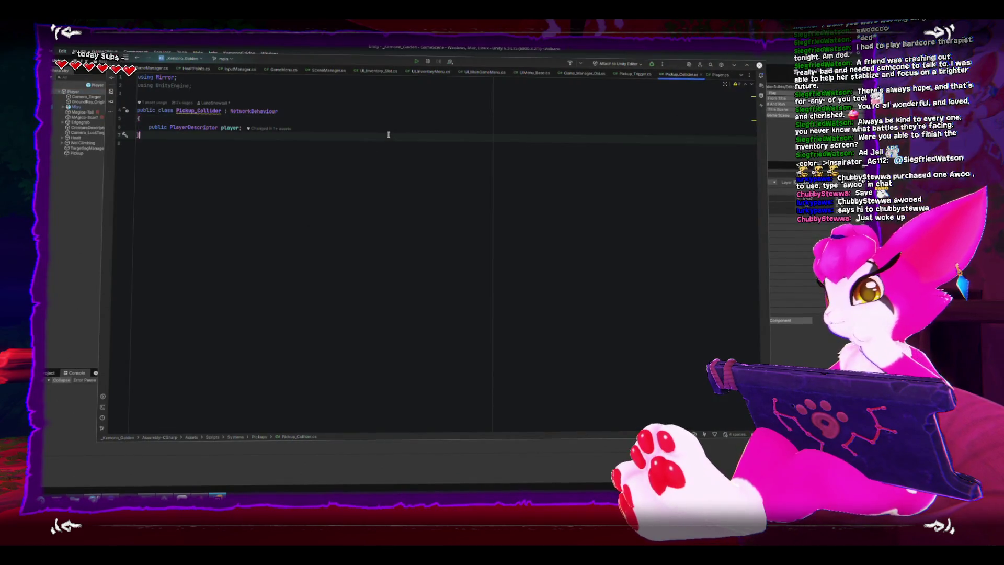
pyautogui.click(387, 133)
pyautogui.press('Return')
pyautogui.press('Return')
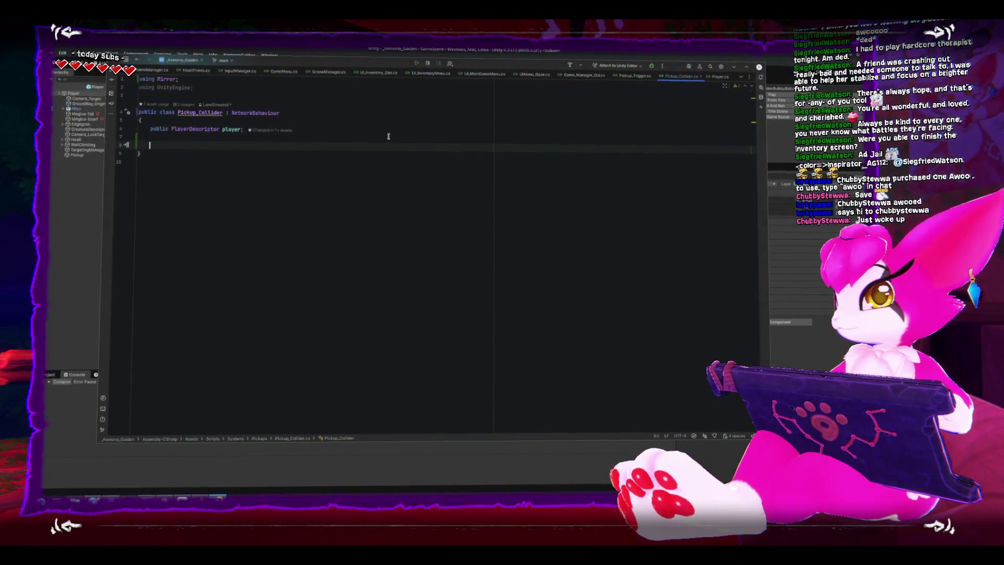
pyautogui.write('void Start(')
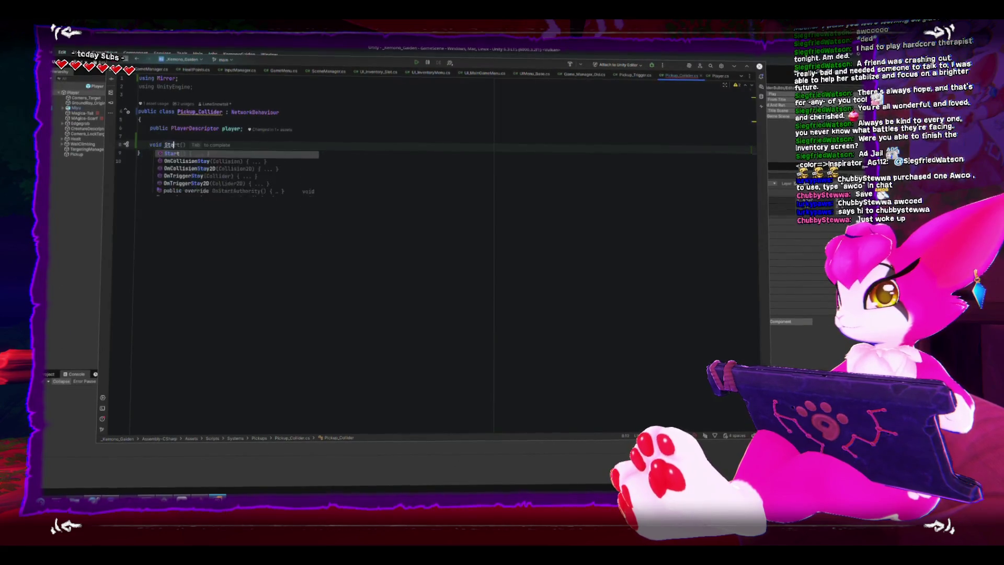
pyautogui.press('Return')
pyautogui.press('BackSpace')
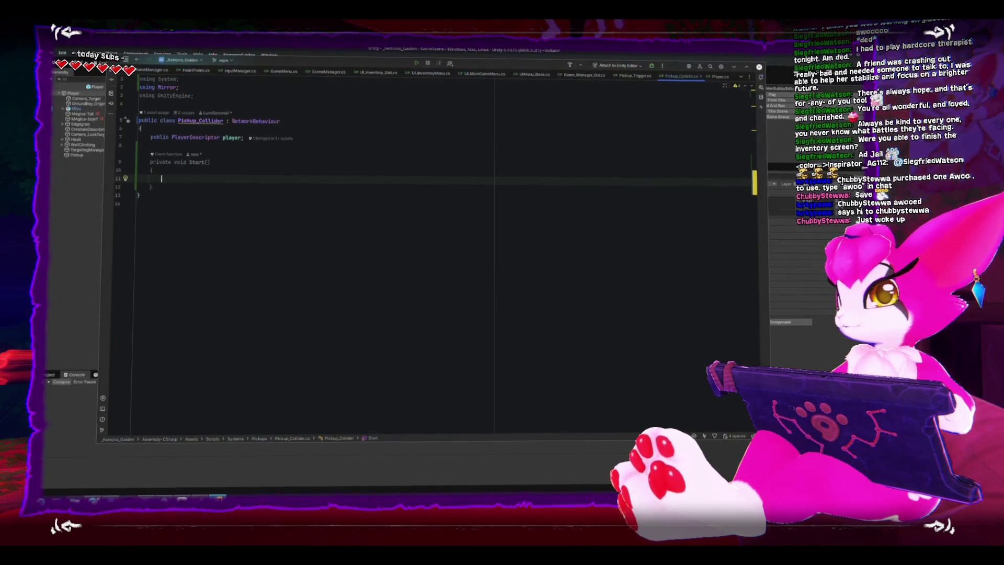
pyautogui.write('Debug.Log(')
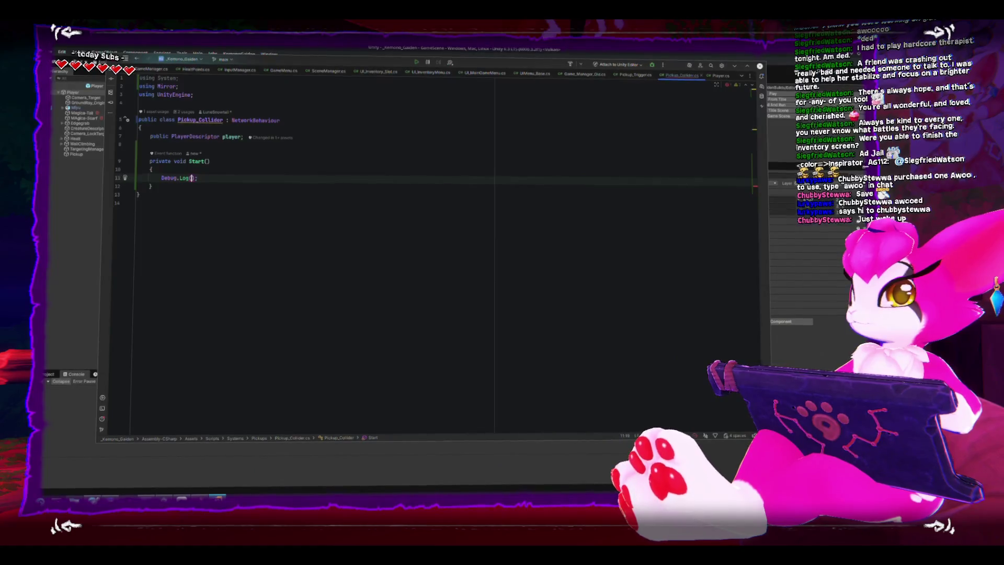
pyautogui.write('net')
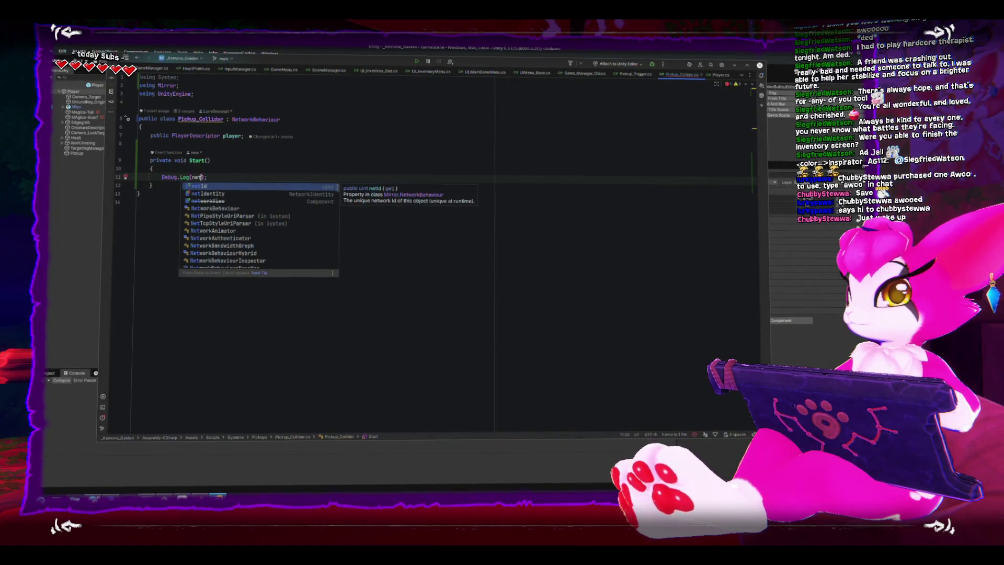
pyautogui.write('Identity.gameObject.n')
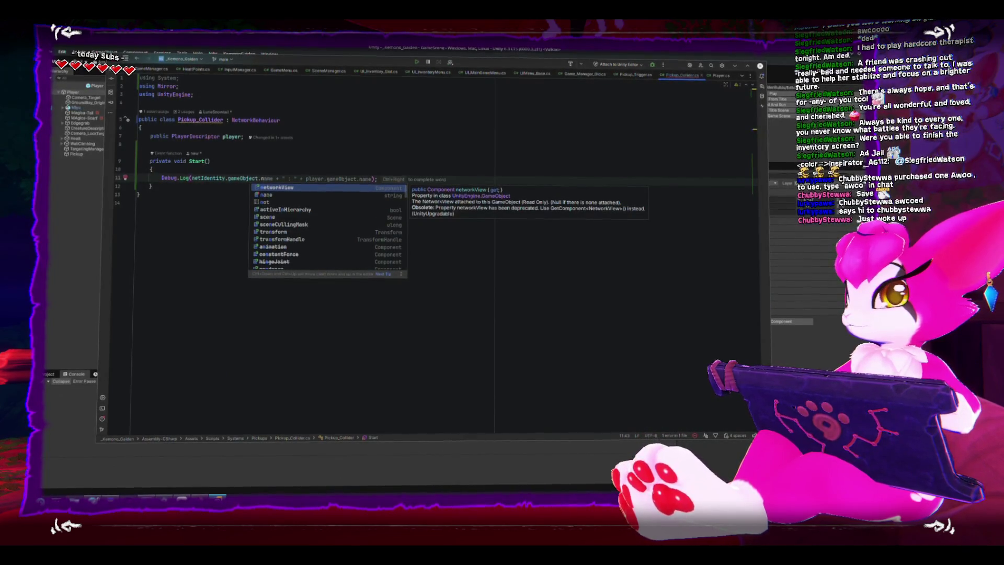
pyautogui.press('Return')
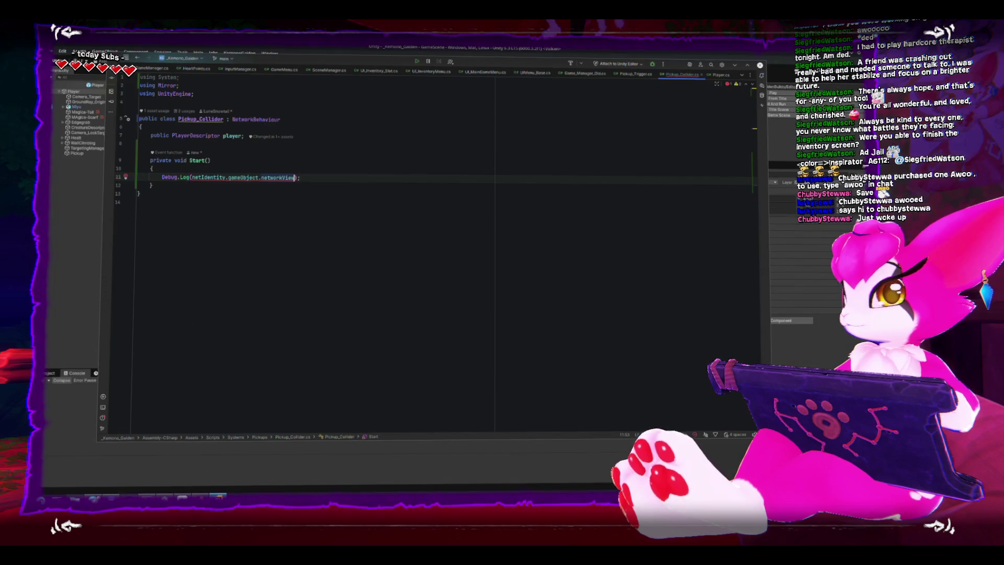
pyautogui.hotkey('ctrl', 'BackSpace')
pyautogui.write('name')
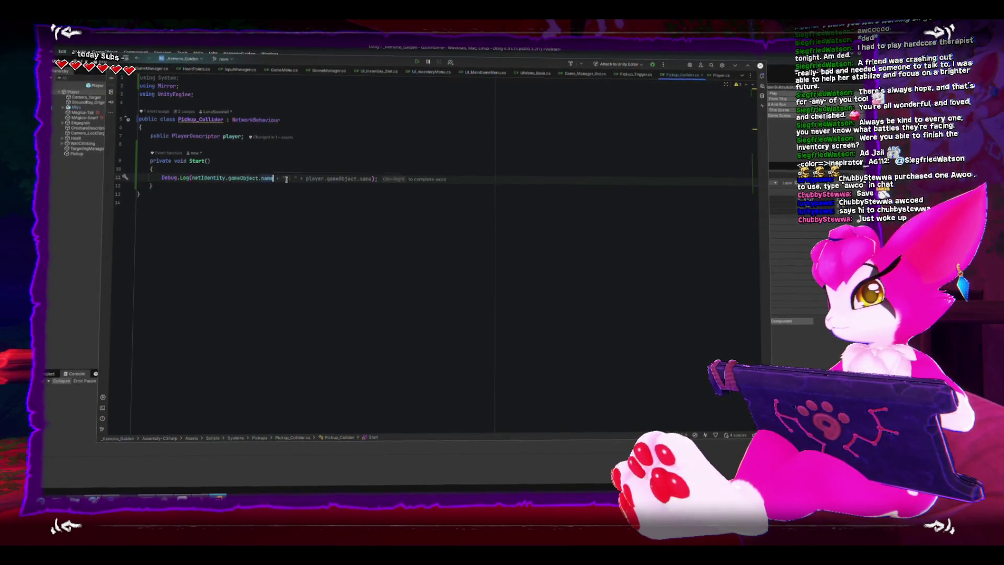
pyautogui.click(226, 177)
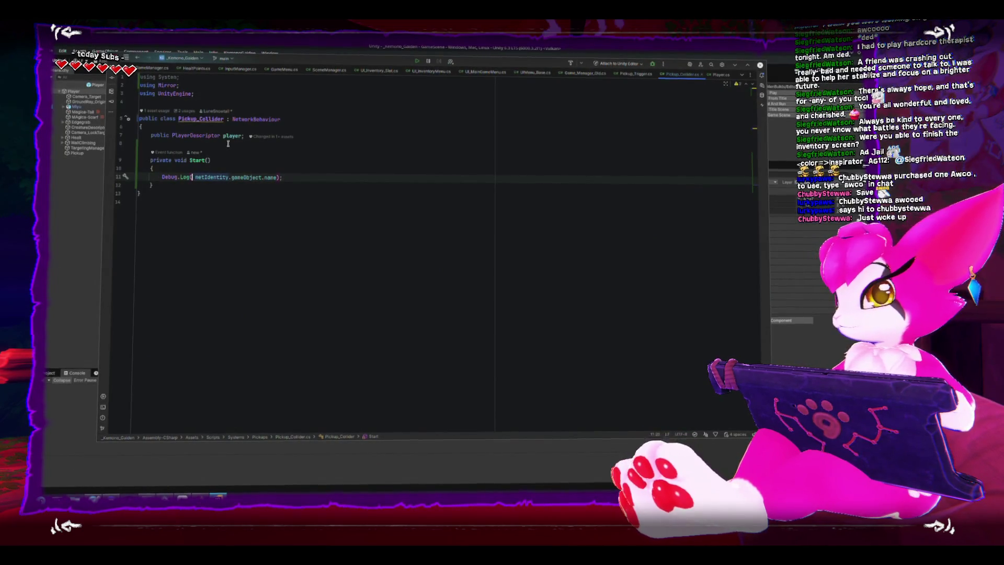
pyautogui.write('"')
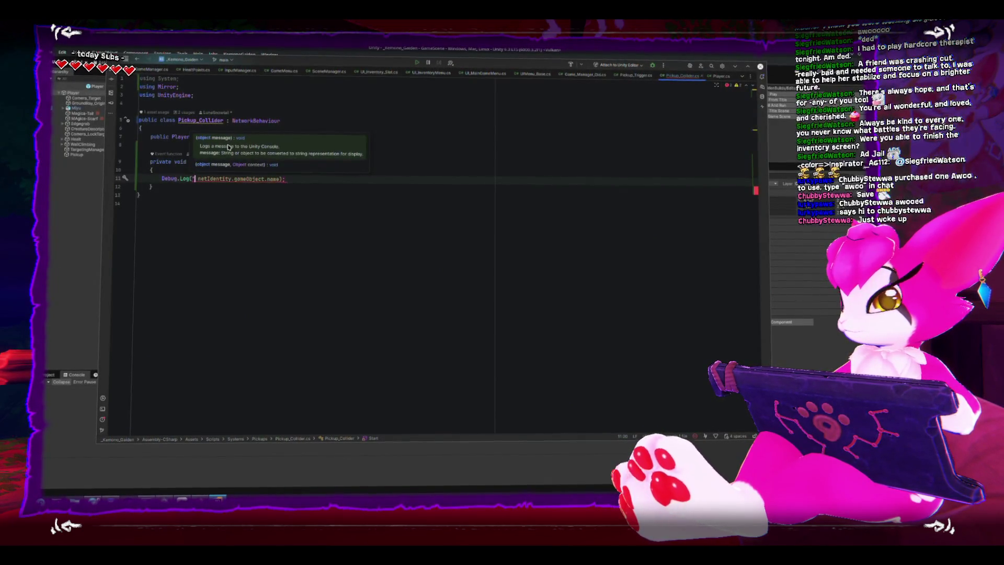
# Wrap the log in if (netIdentity) and prefix it with "Network identity found at :"
pyautogui.press('Up')
pyautogui.press('Return')
pyautogui.write('if(b')
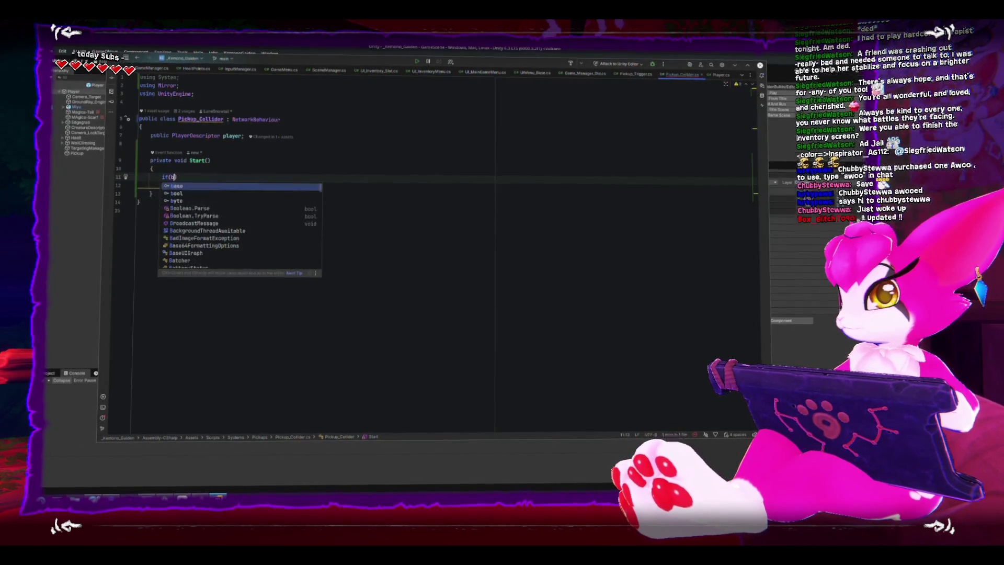
pyautogui.press('BackSpace')
pyautogui.write('net')
pyautogui.press('Return')
pyautogui.press('Down')
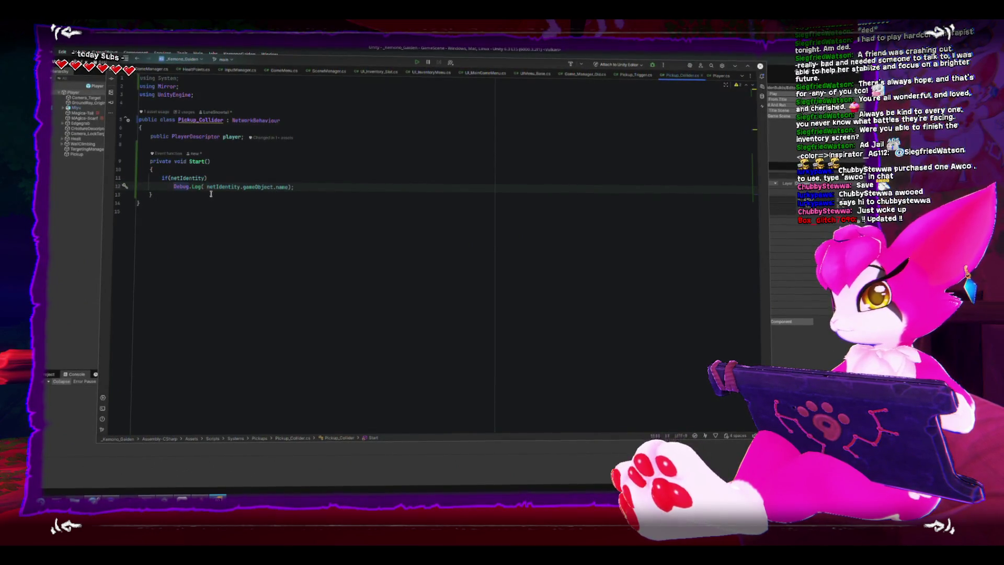
pyautogui.write('"Network ident')
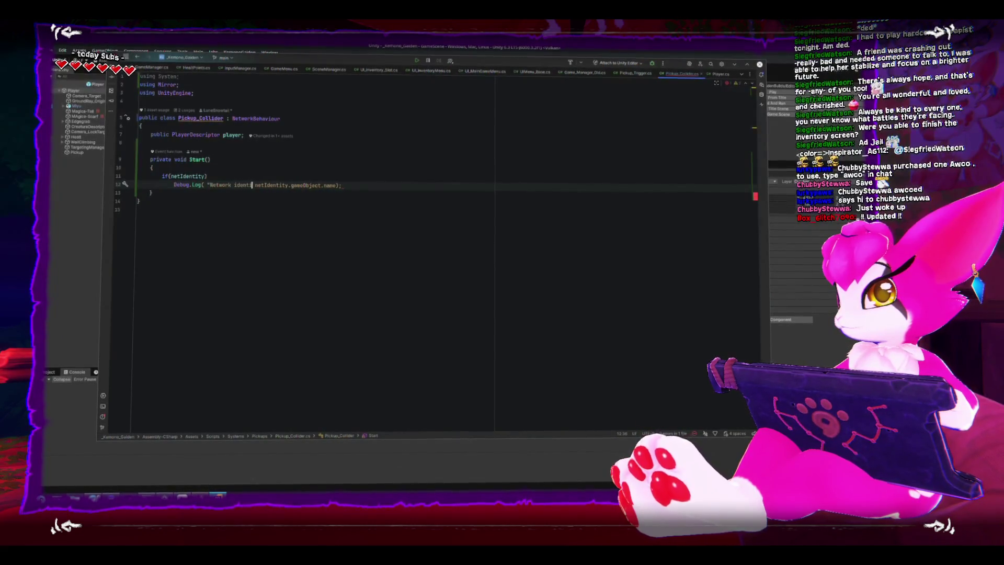
pyautogui.write('" + ')
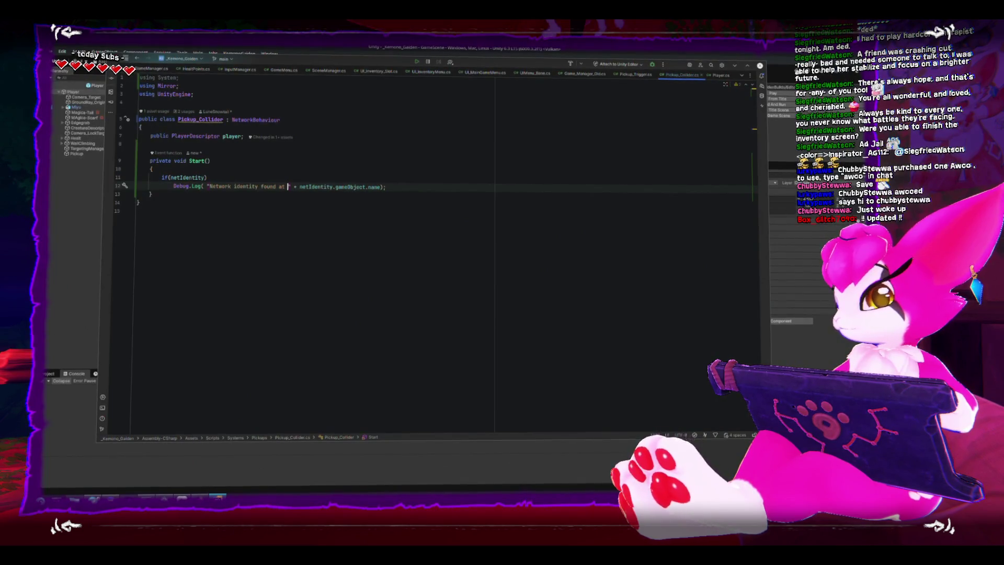
pyautogui.write(':')
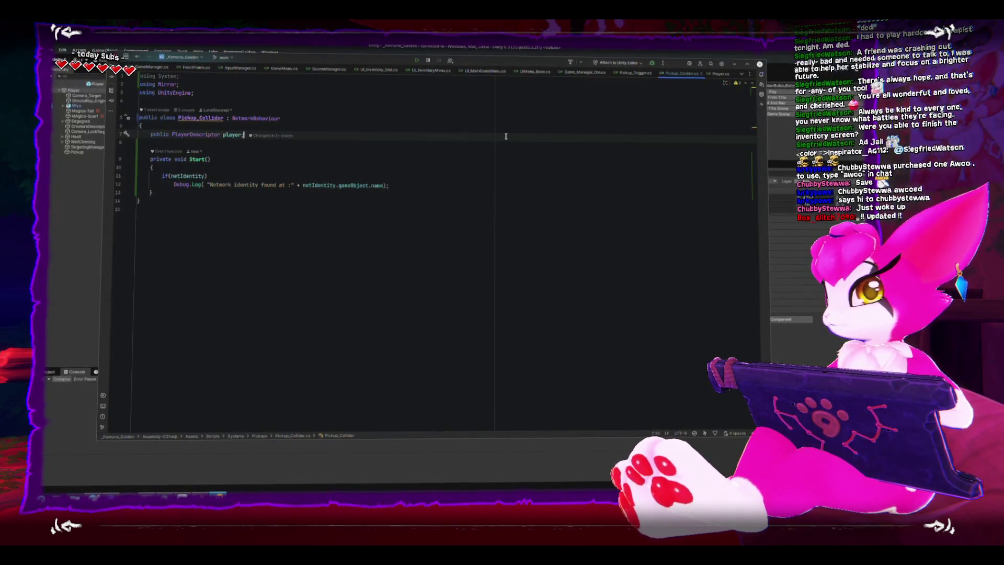
# Play-test GameScene, confirm the 'Network identity found at :' Player log, stop, and return to Rider
pyautogui.click(58, 185)
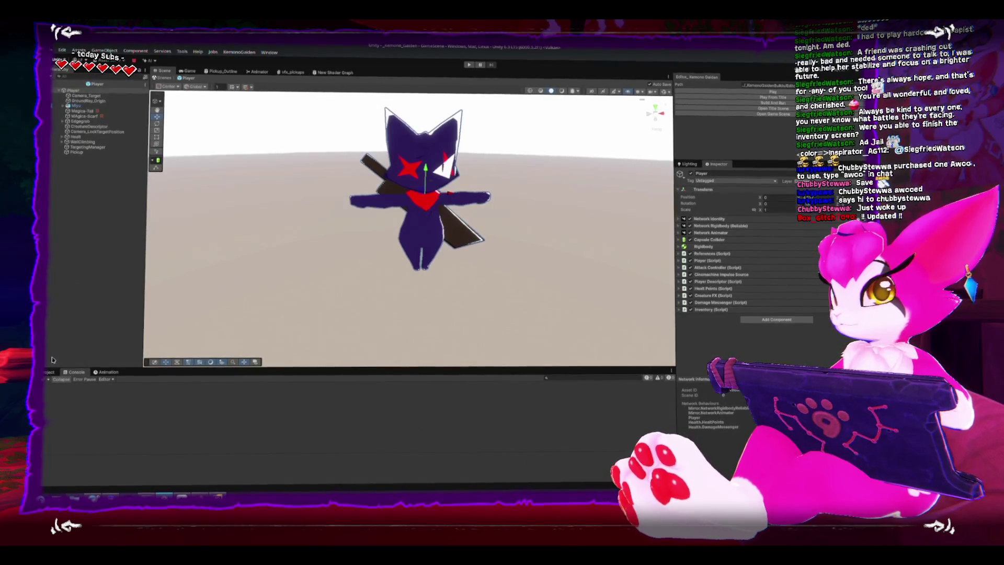
pyautogui.click(56, 84)
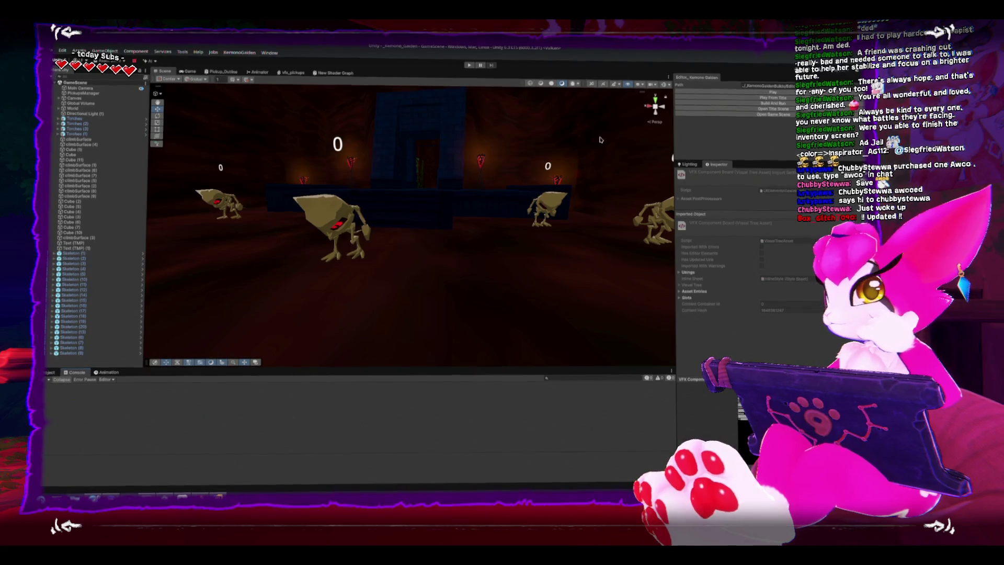
pyautogui.click(763, 95)
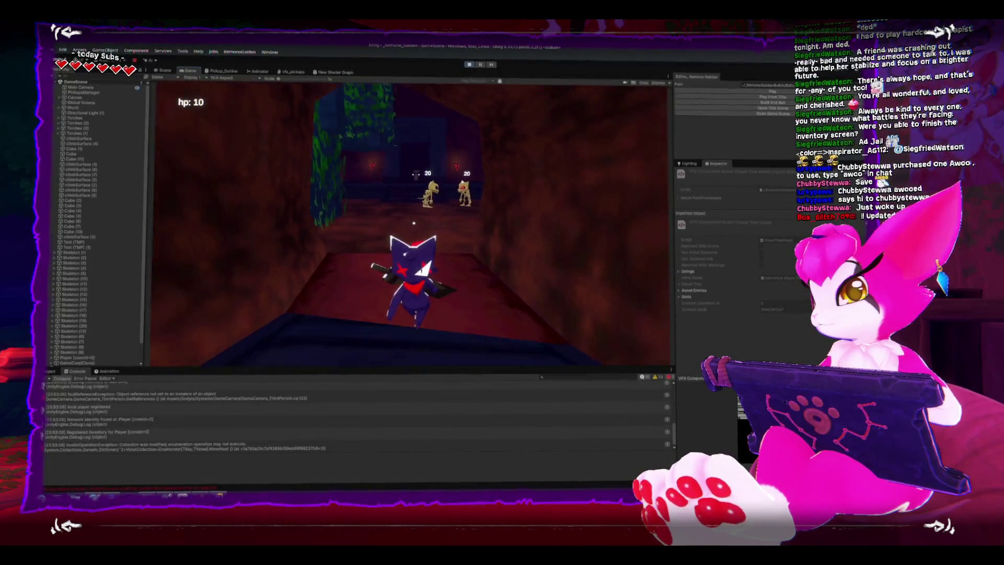
pyautogui.press('Escape')
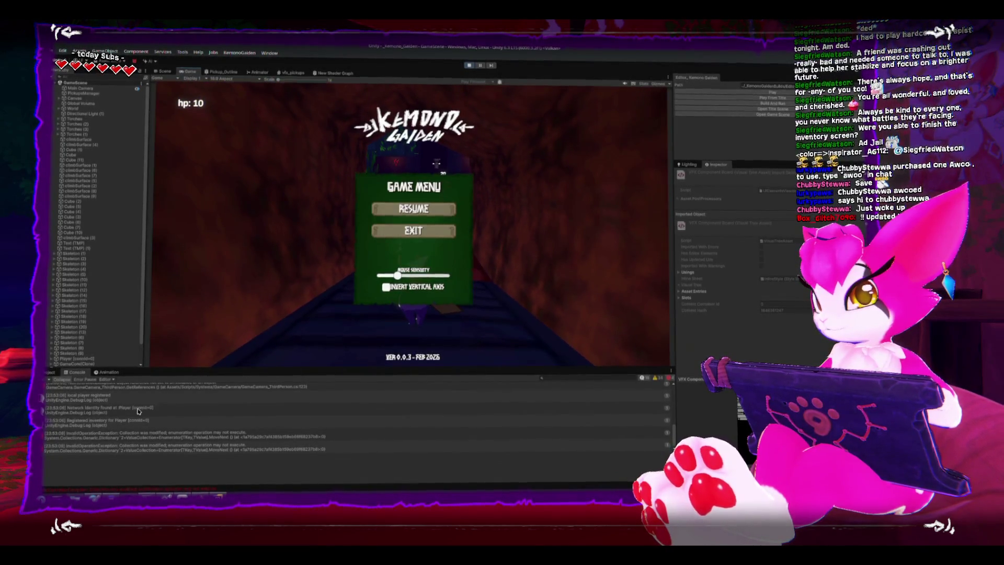
pyautogui.click(137, 411)
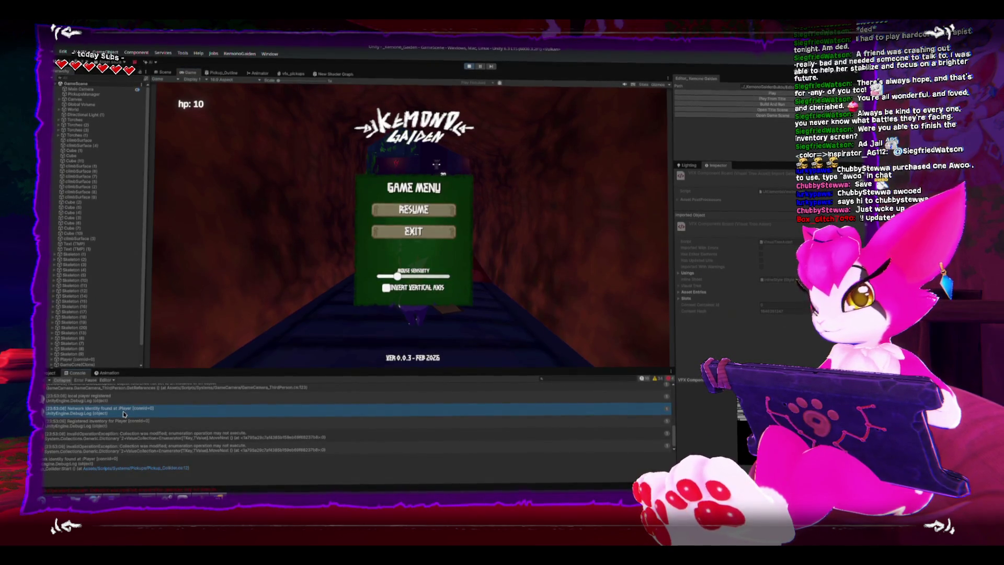
pyautogui.scroll(-3)
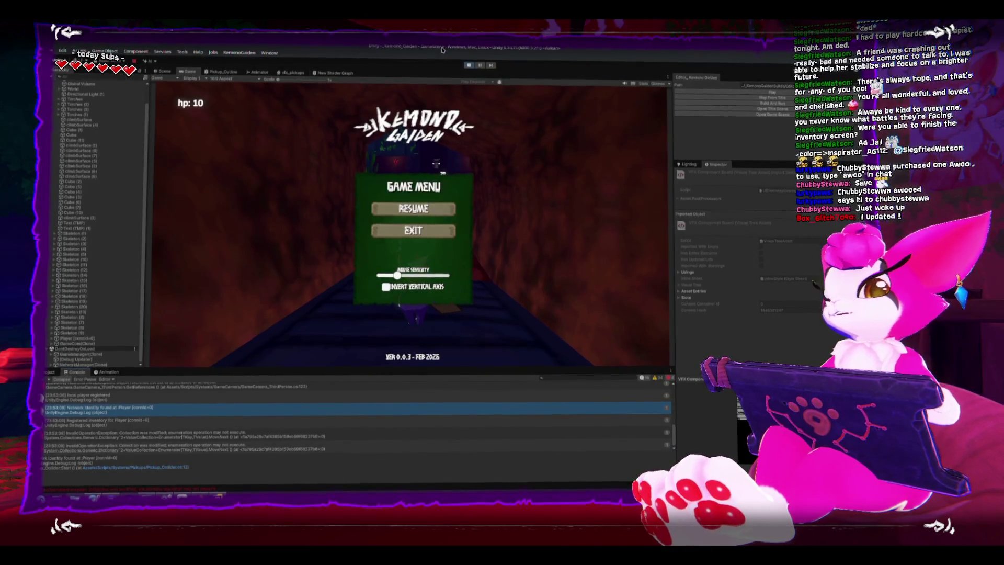
pyautogui.click(466, 66)
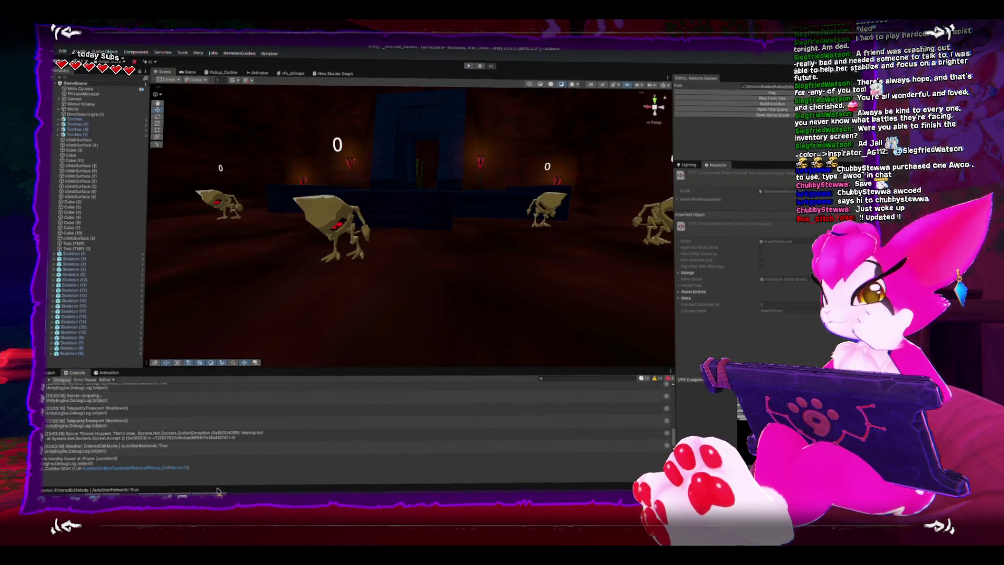
pyautogui.hotkey('alt', 'Tab')
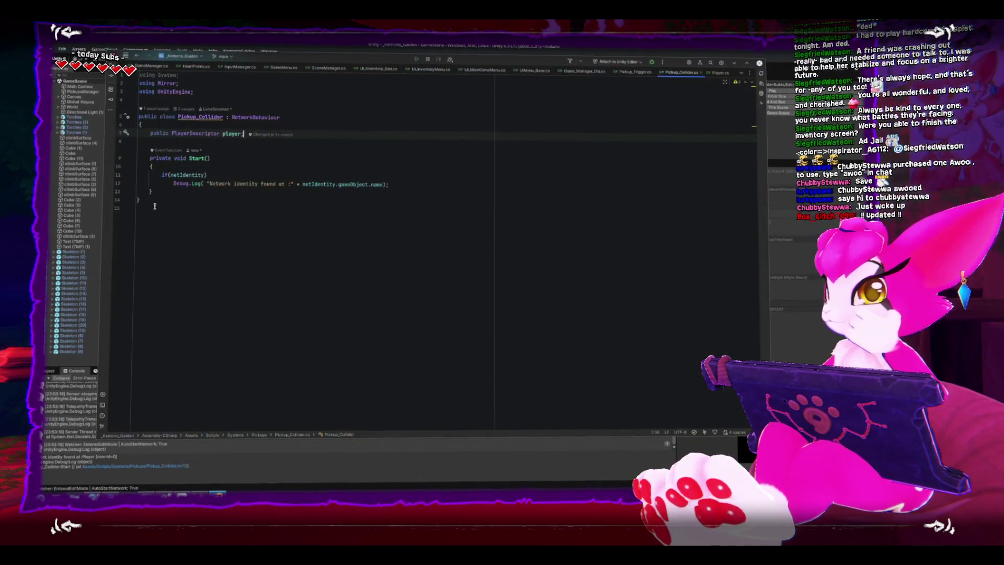
# Look over the Pickup_Collider class in Rider without edits, then go back to Unity
pyautogui.click(244, 214)
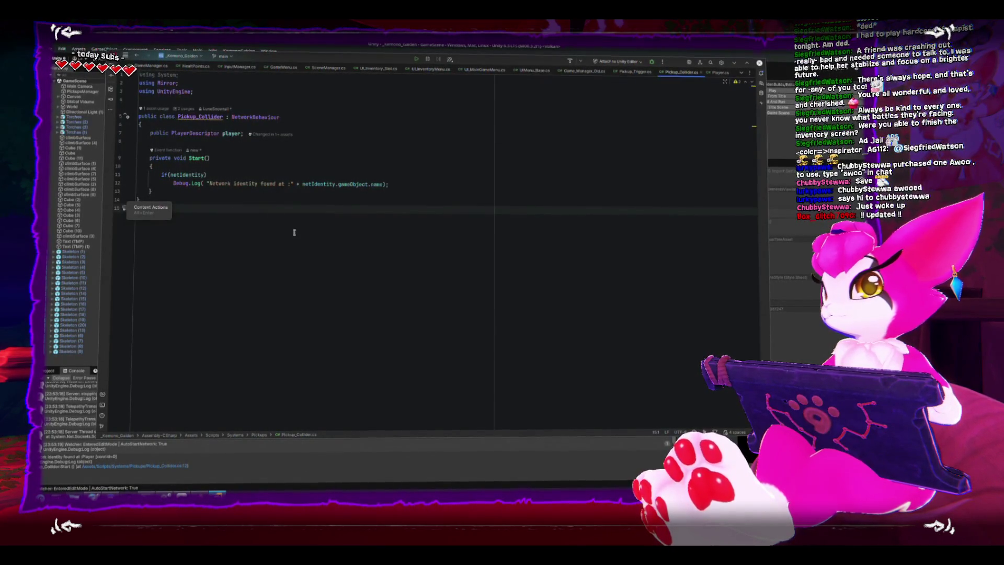
pyautogui.rightClick(204, 122)
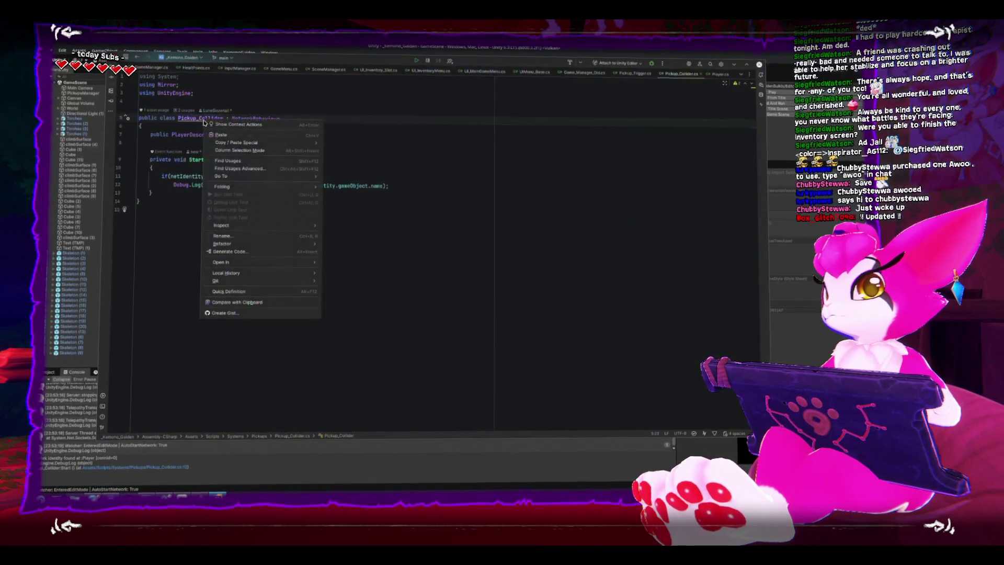
pyautogui.click(189, 235)
pyautogui.hotkey('alt', 'Tab')
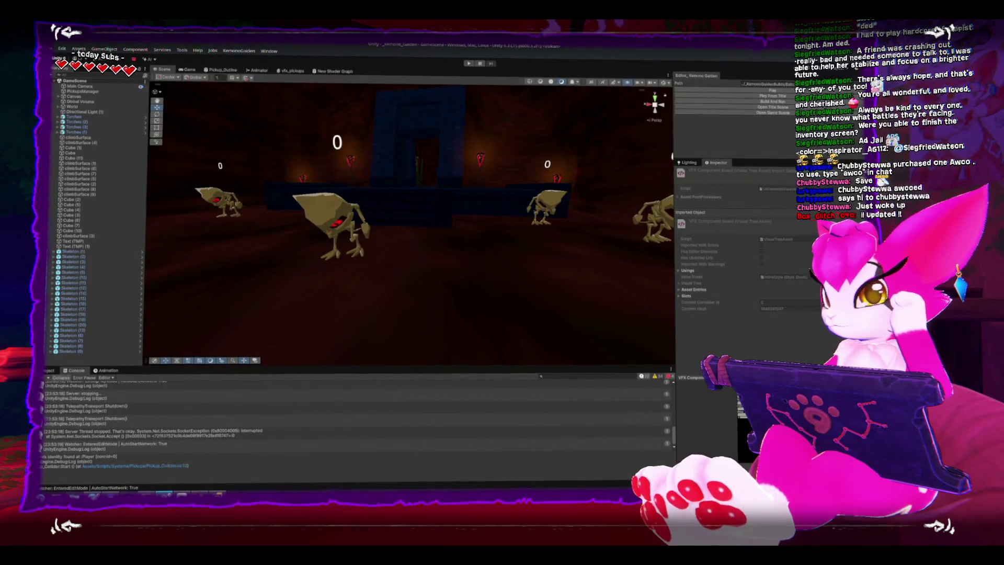
# Drag the Pickup prefab from Prefabs > Gameplay into the scene and frame the new Pickup (1)
pyautogui.click(48, 372)
pyautogui.click(76, 372)
pyautogui.click(46, 373)
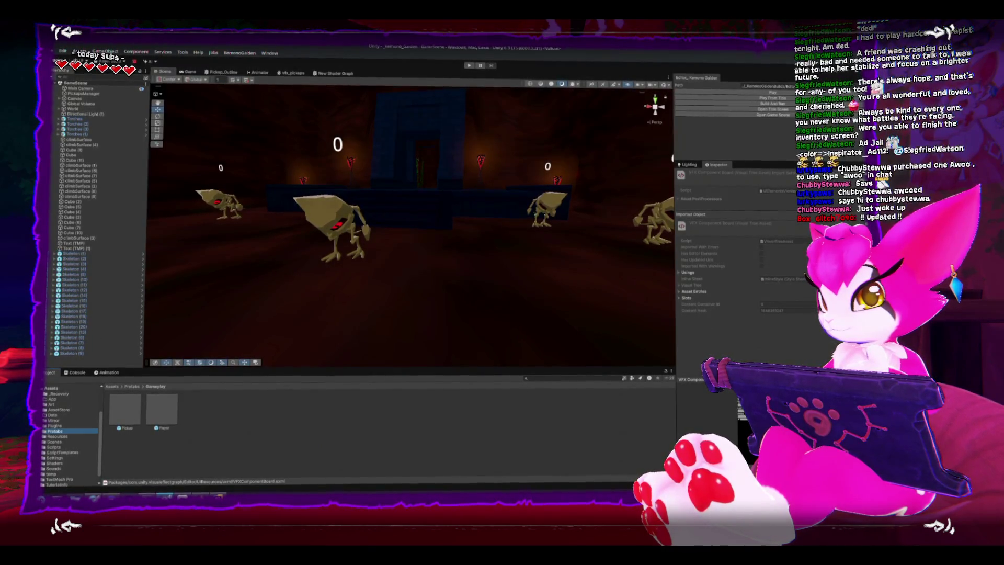
pyautogui.click(50, 430)
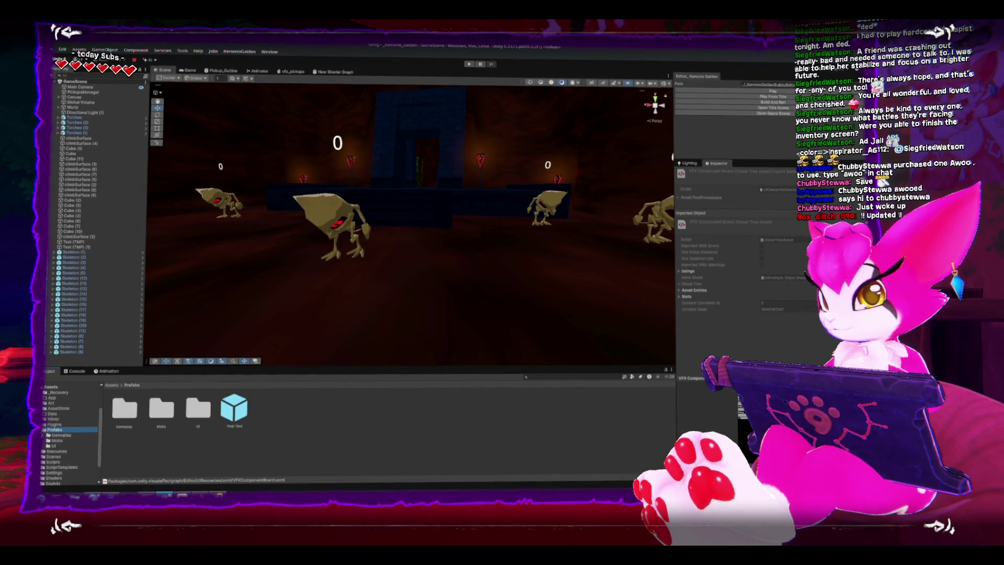
pyautogui.click(60, 435)
pyautogui.moveTo(125, 410); pyautogui.dragTo(438, 263)
pyautogui.press('f')
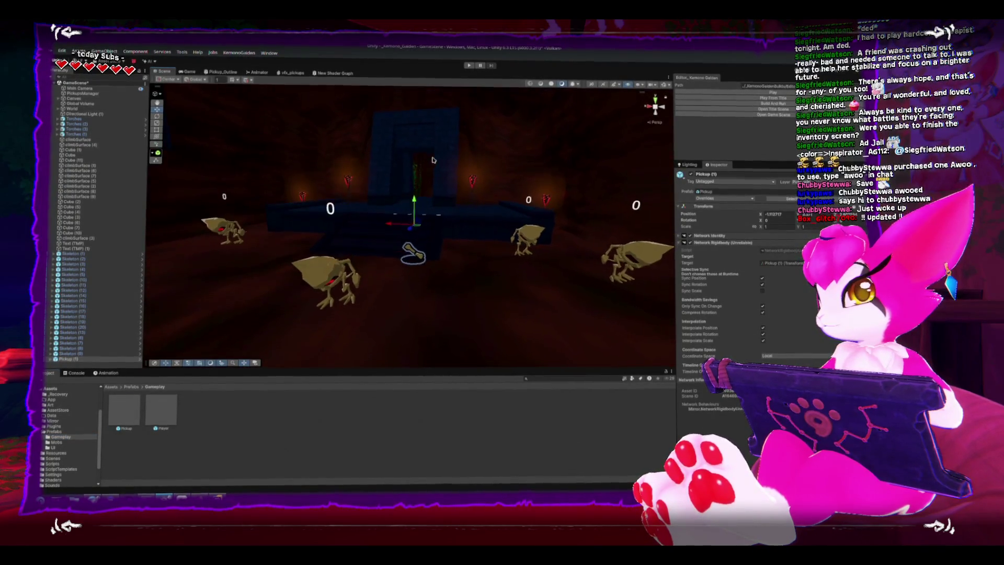
pyautogui.moveTo(431, 180); pyautogui.dragTo(411, 133)
# Select Pickup (1)'s PickupRadius child and view its trigger sphere from a high angle
pyautogui.click(52, 361)
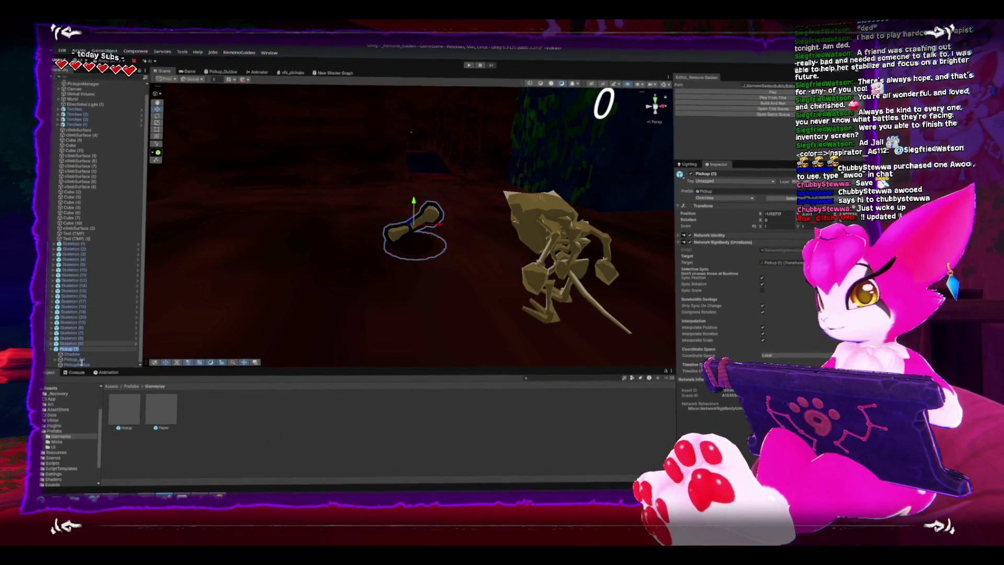
pyautogui.click(77, 365)
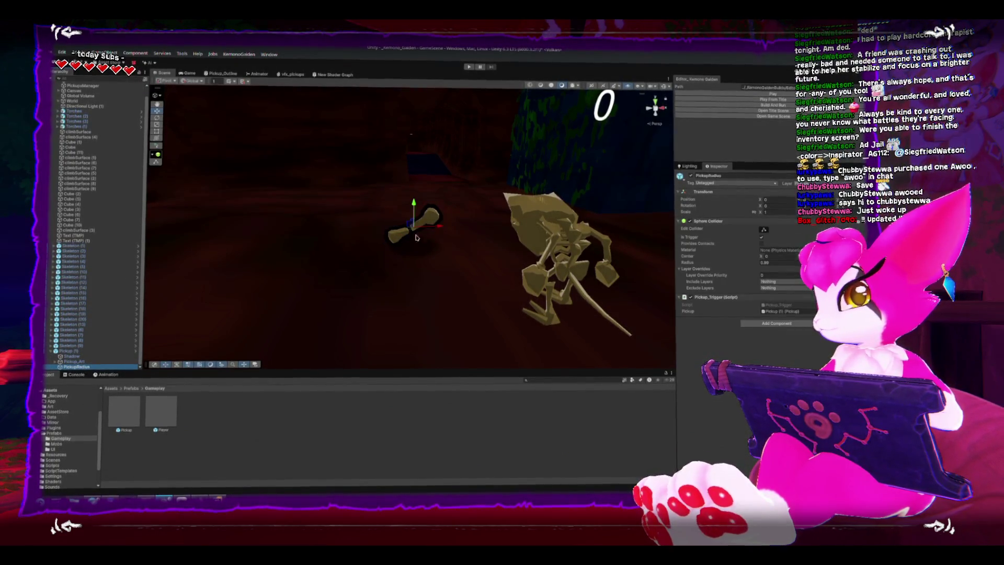
pyautogui.press('f')
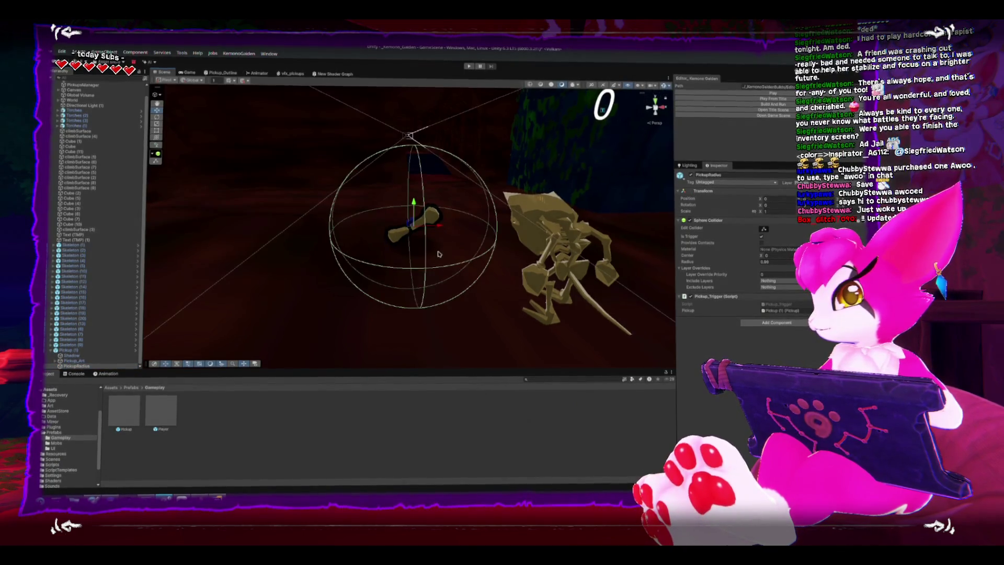
pyautogui.moveTo(437, 254); pyautogui.dragTo(600, 260)
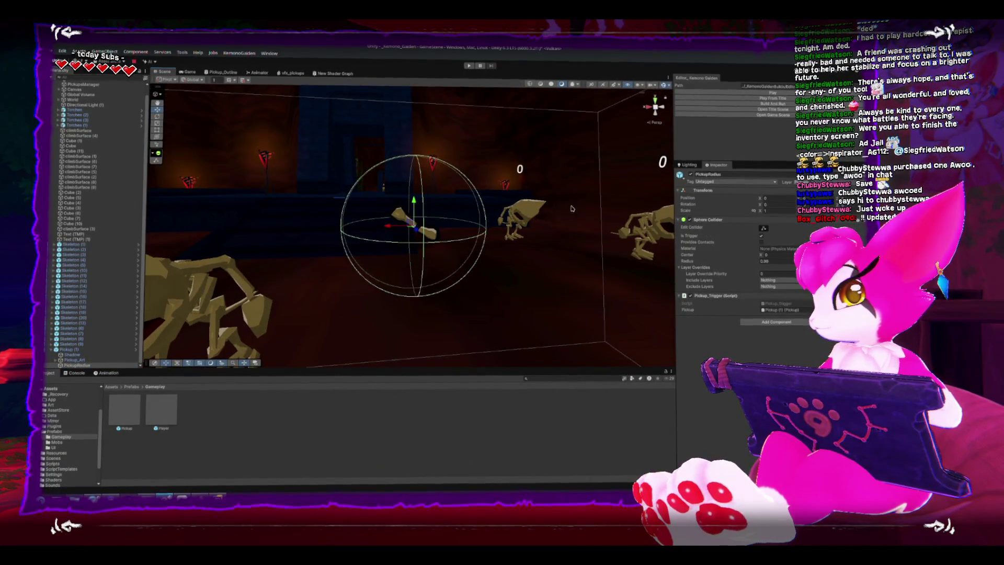
pyautogui.scroll(-3)
pyautogui.moveTo(572, 209); pyautogui.dragTo(493, 286)
pyautogui.scroll(3)
pyautogui.moveTo(484, 226); pyautogui.dragTo(479, 191)
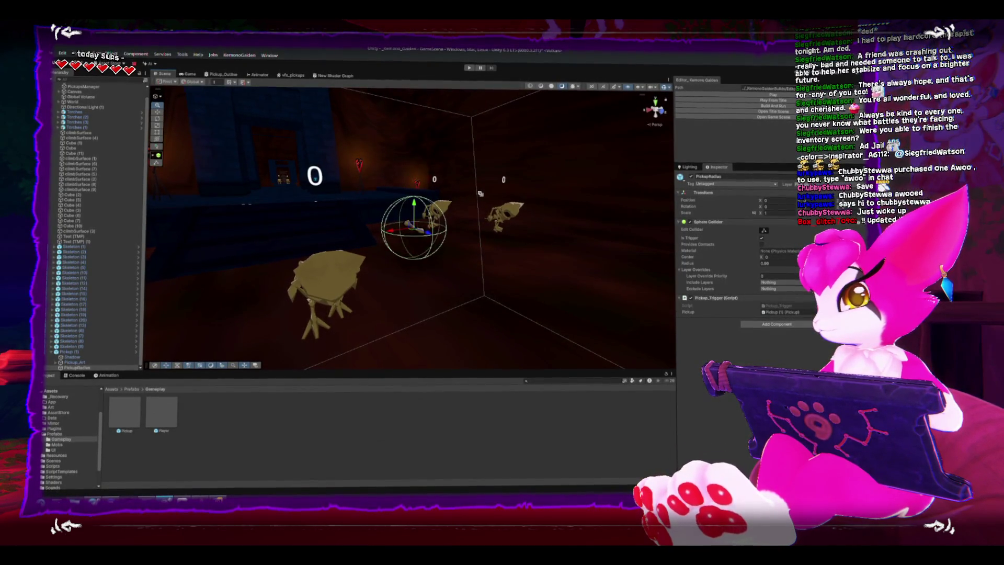
# Review Pickup (1)'s components, collapse its Box Collider, then reselect PickupRadius and the Player prefab asset
pyautogui.click(74, 352)
pyautogui.scroll(-3)
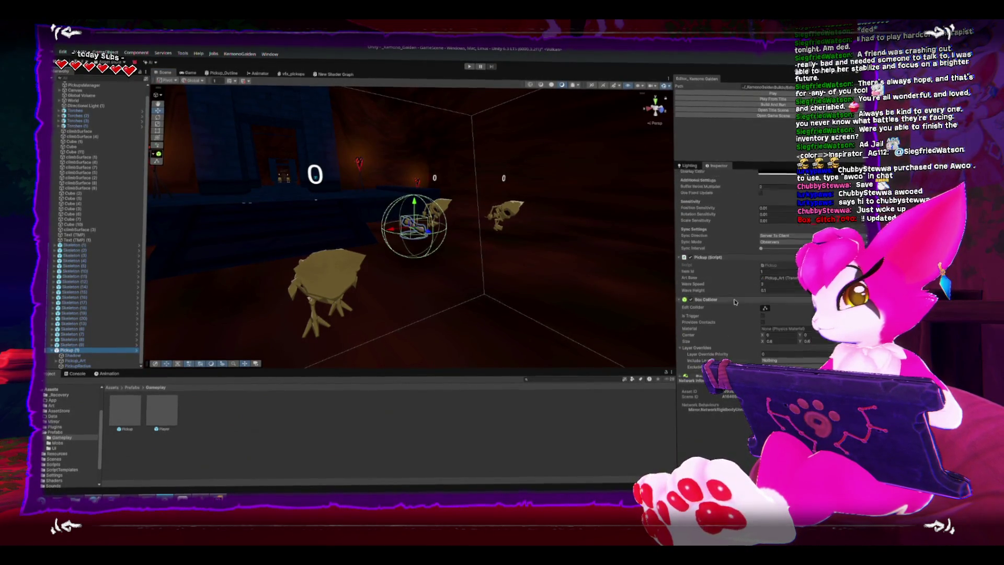
pyautogui.scroll(3)
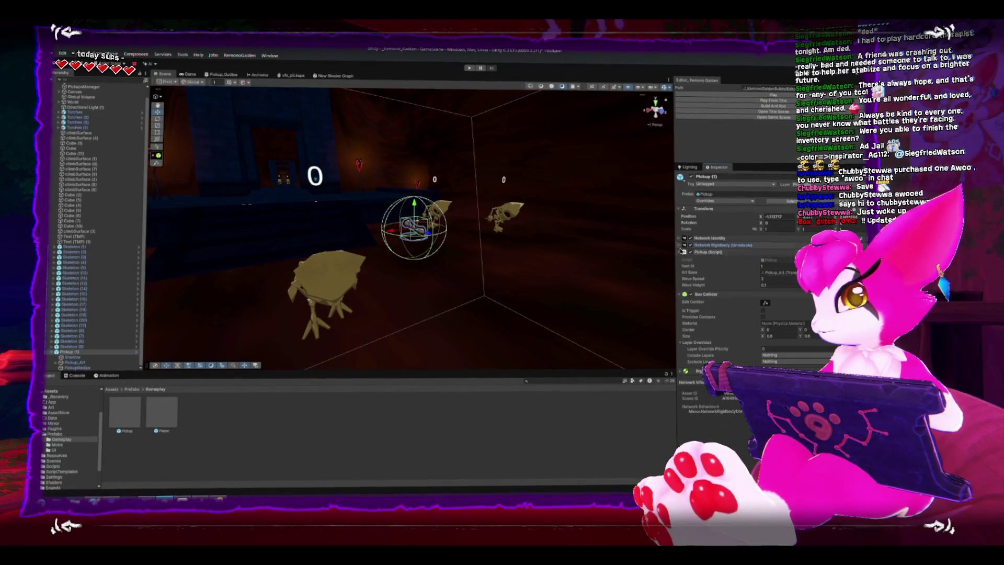
pyautogui.click(679, 259)
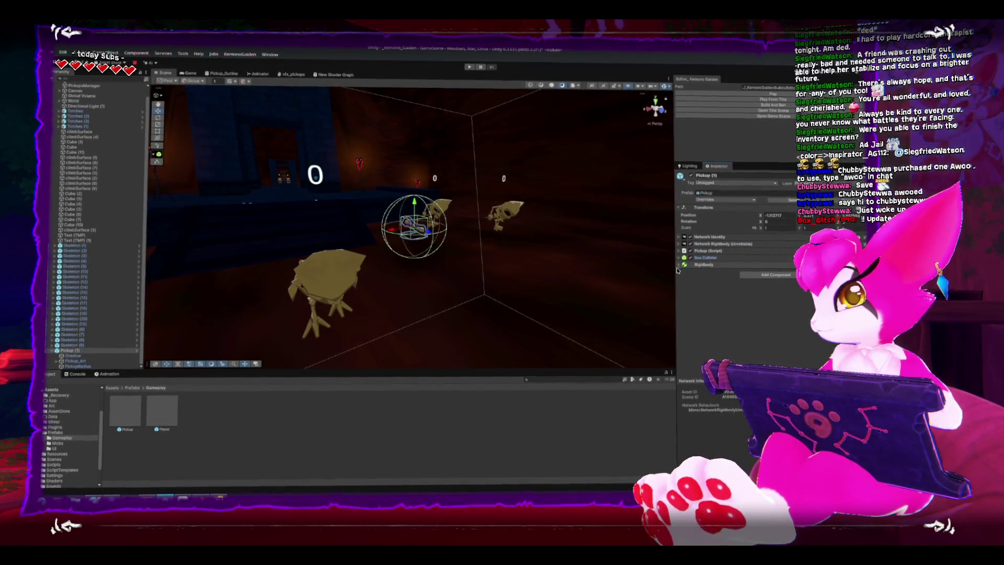
pyautogui.click(88, 367)
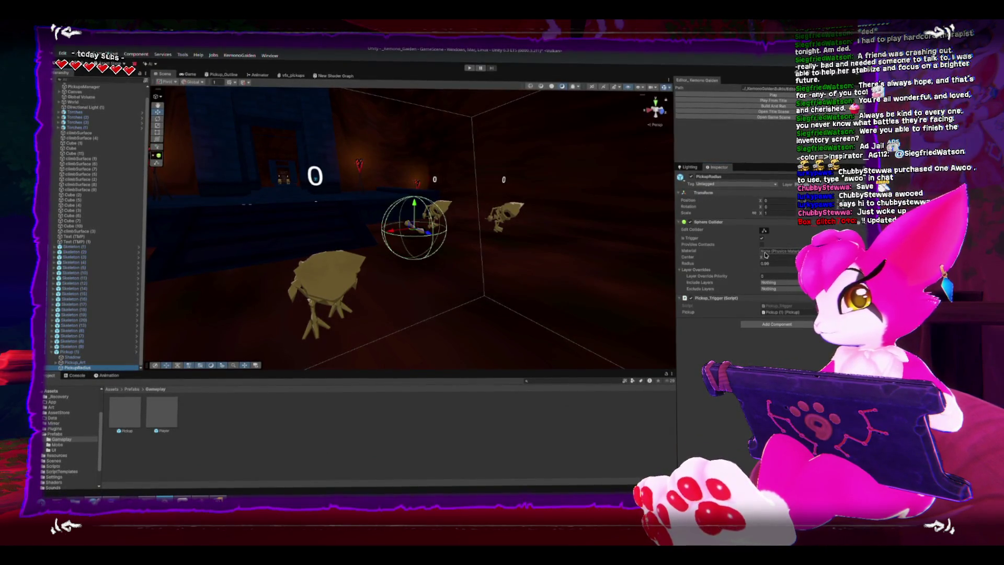
pyautogui.click(155, 418)
# Open the Player prefab in Prefab Mode and expand its Capsule Collider settings in the Inspector
pyautogui.doubleClick(155, 416)
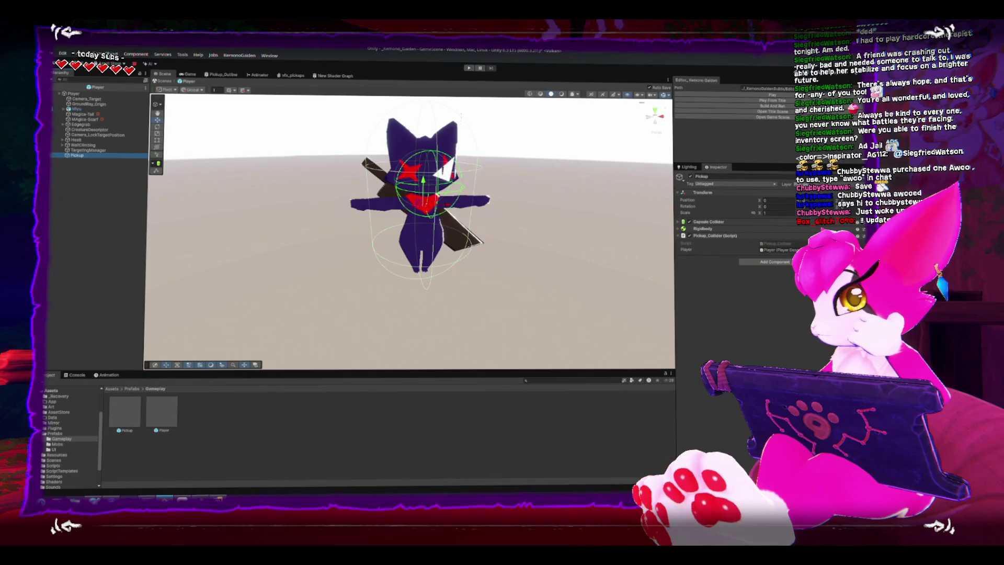
pyautogui.click(778, 257)
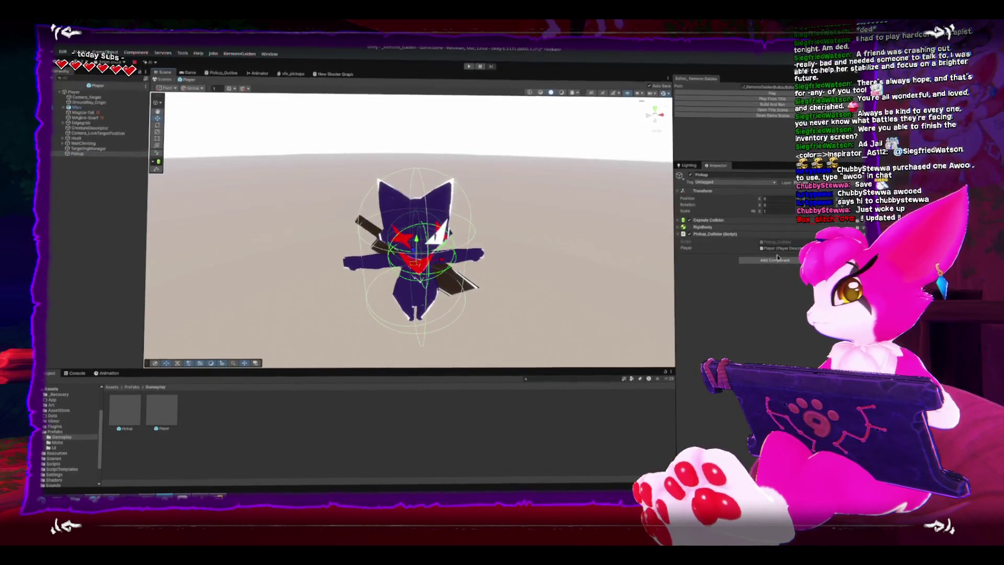
pyautogui.click(721, 220)
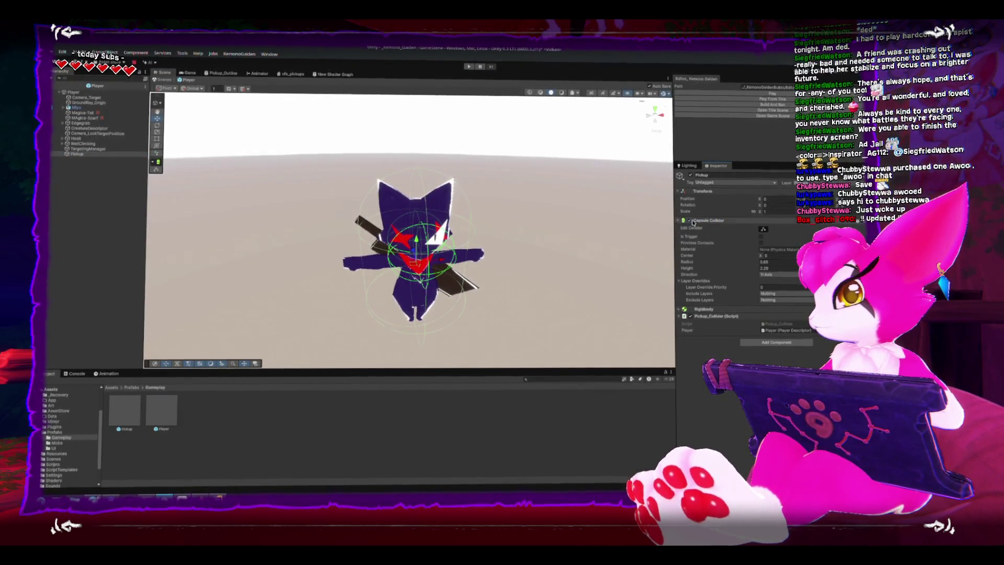
pyautogui.click(725, 221)
pyautogui.click(678, 221)
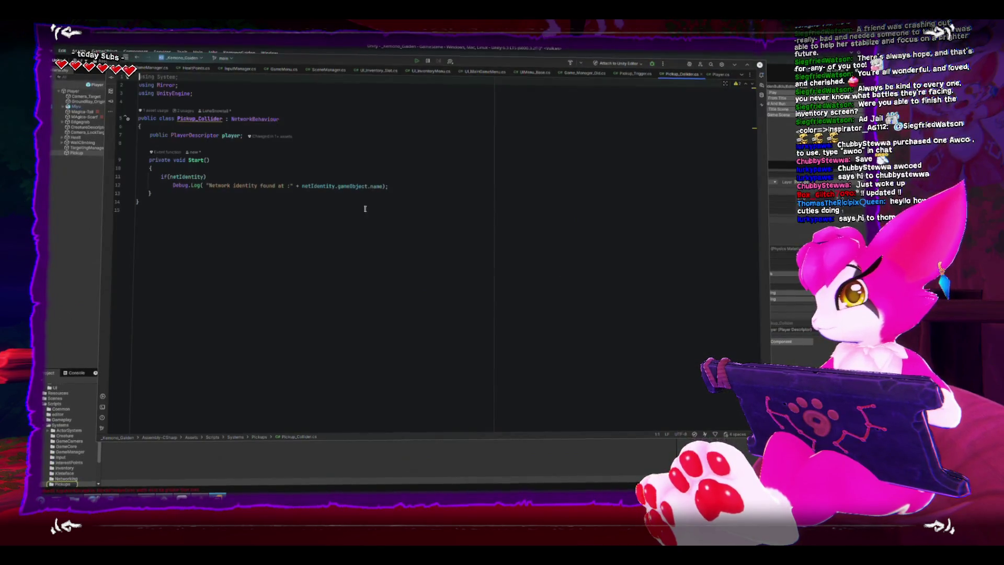
# Rename the Pickup_Collider class to Pickup_Collector
pyautogui.rightClick(217, 121)
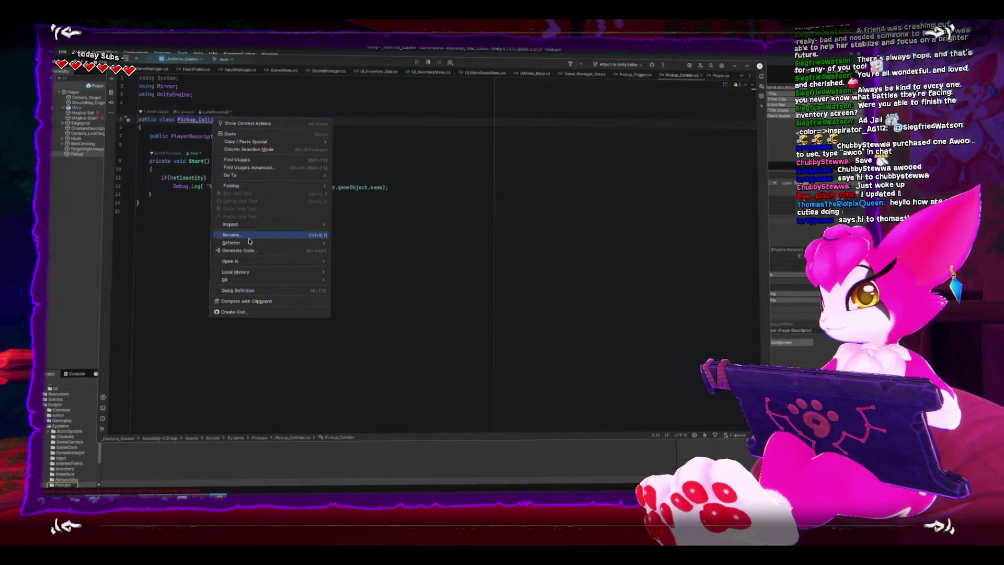
pyautogui.click(249, 241)
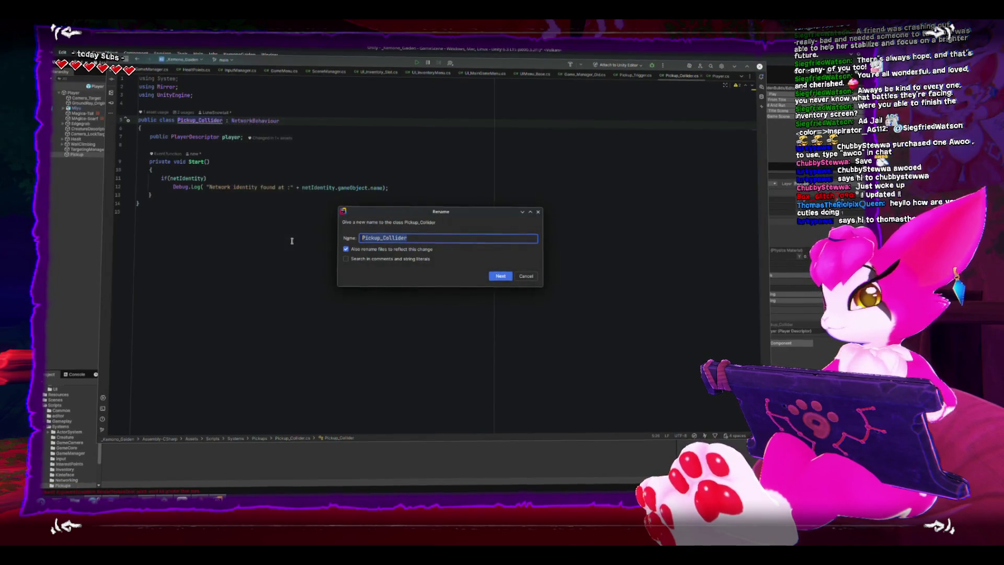
pyautogui.write('Pickup')
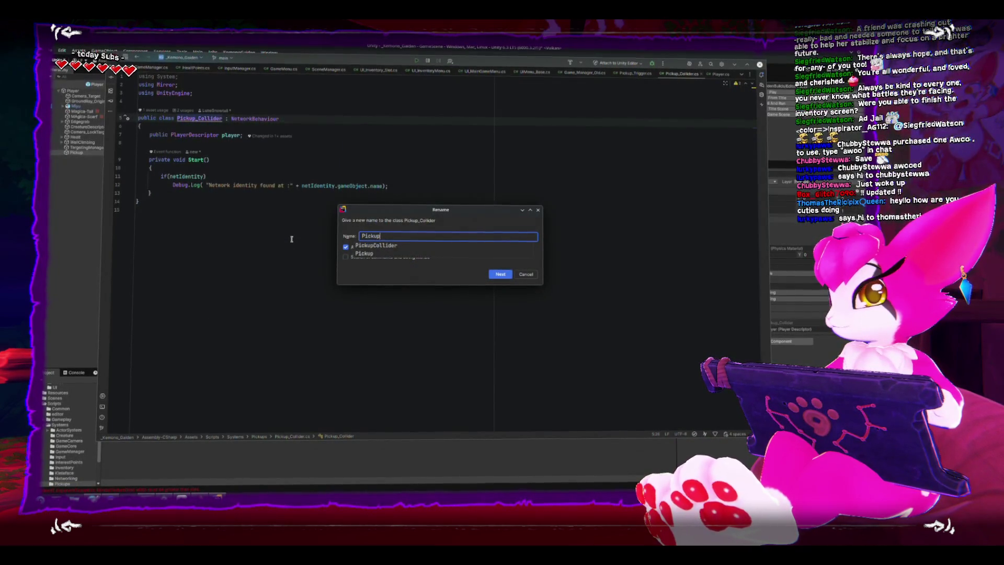
pyautogui.write('_Collector')
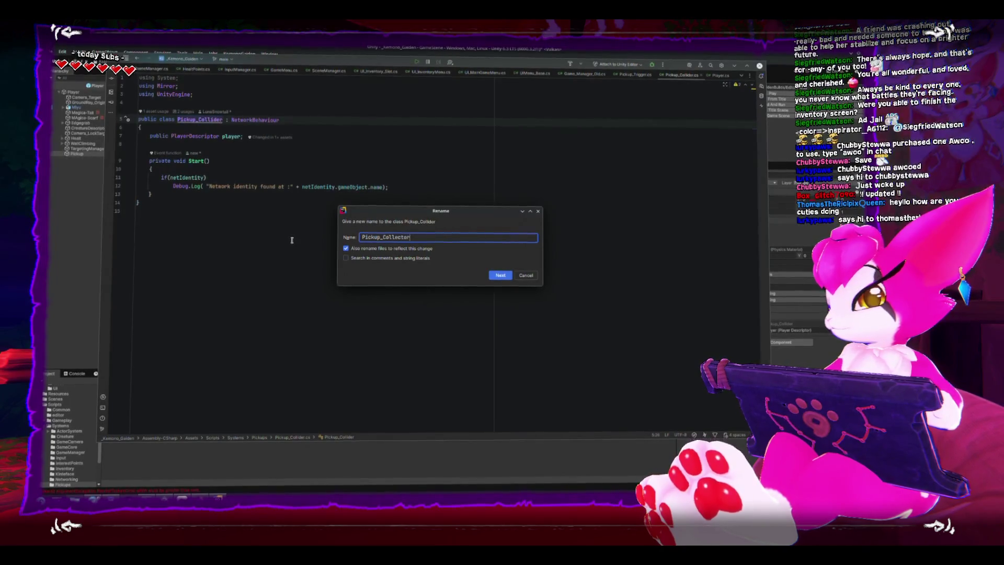
pyautogui.press('Return')
# Add an empty void OnTriggerEnter(Collider other) method below Start
pyautogui.click(253, 201)
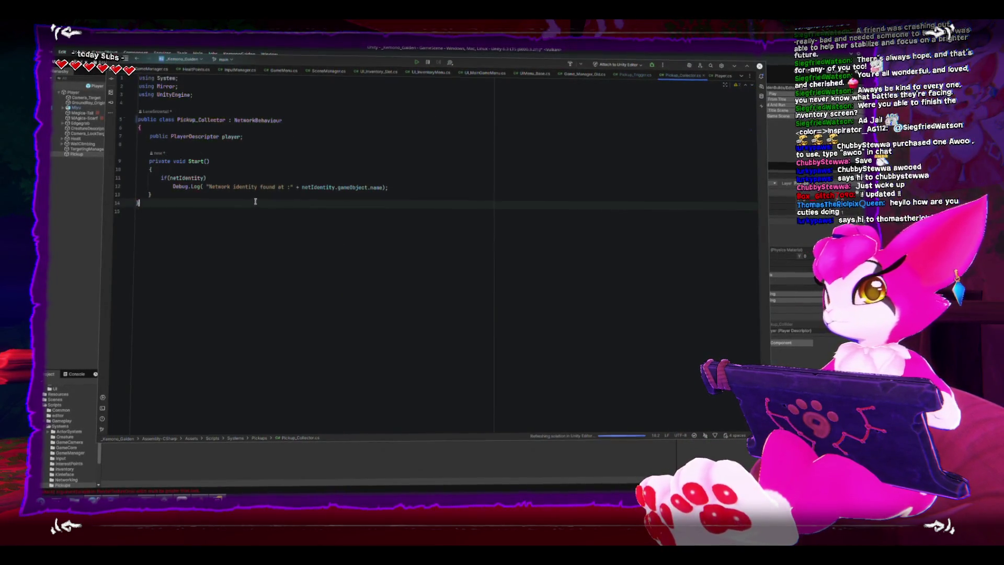
pyautogui.press('Return')
pyautogui.press('Return')
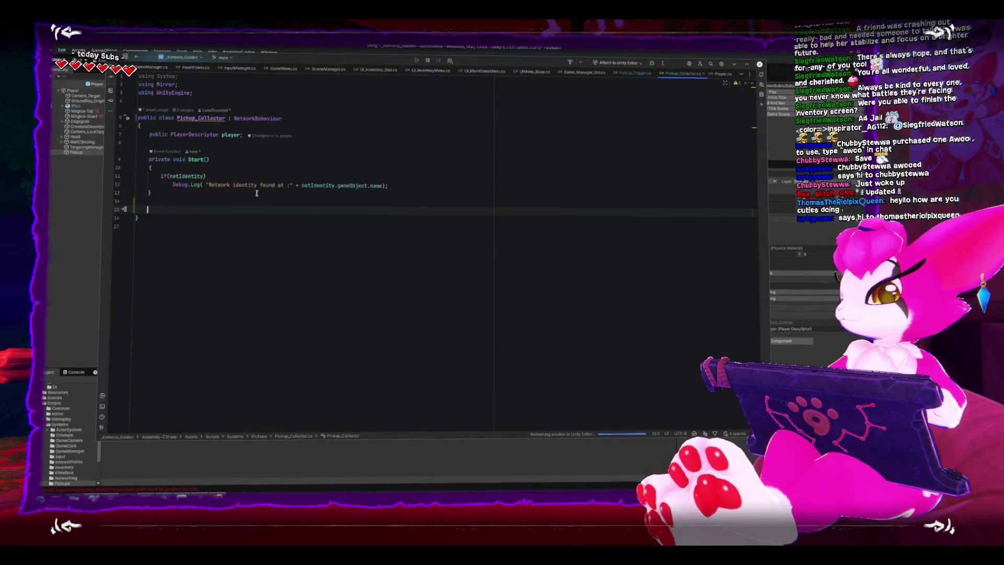
pyautogui.write('void OnTrigger')
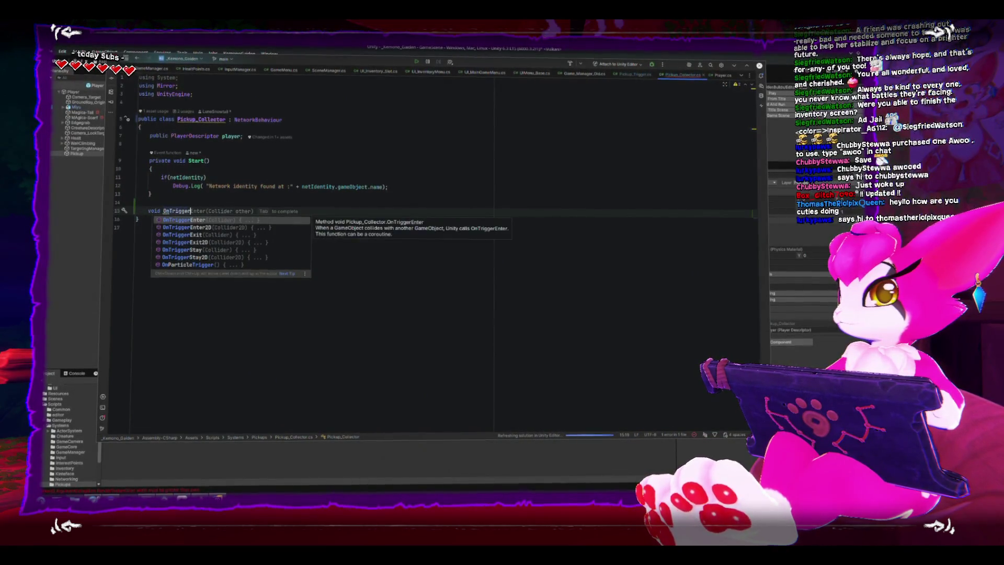
pyautogui.press('Return')
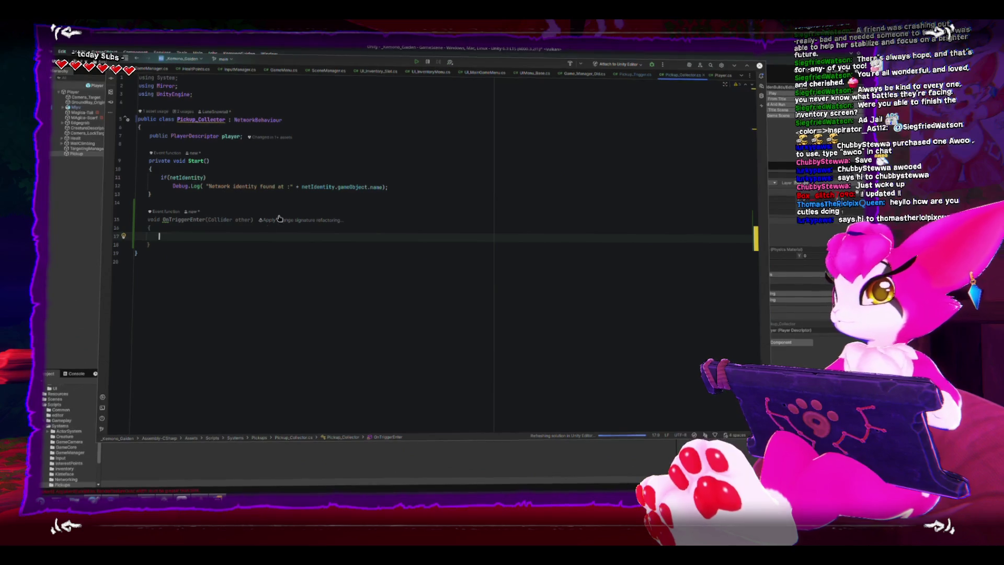
pyautogui.hotkey('alt', 'Tab')
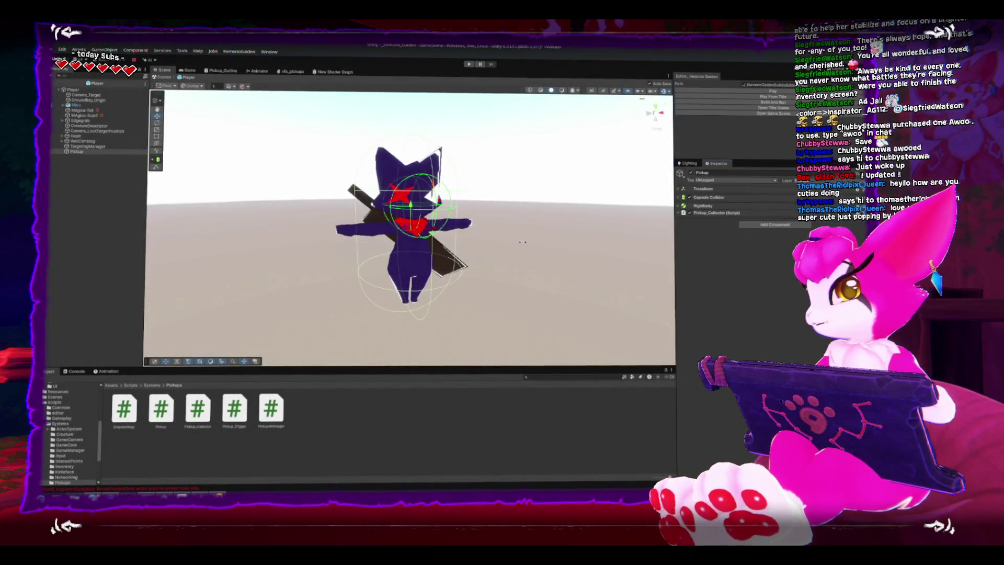
# Tick Is Trigger on the Pickup's Capsule Collider and delete its Rigidbody component
pyautogui.moveTo(457, 233); pyautogui.dragTo(765, 227)
pyautogui.click(765, 227)
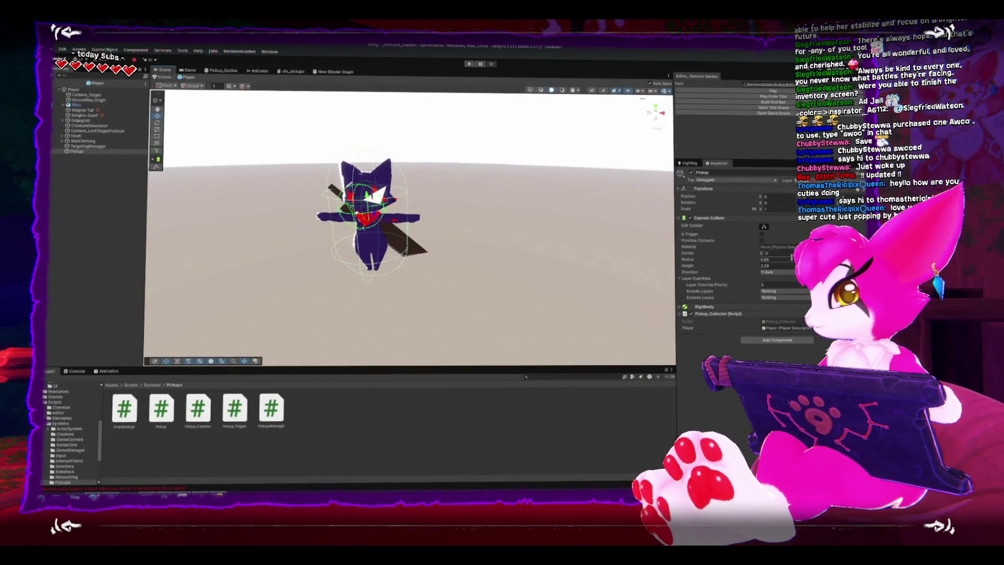
pyautogui.click(763, 237)
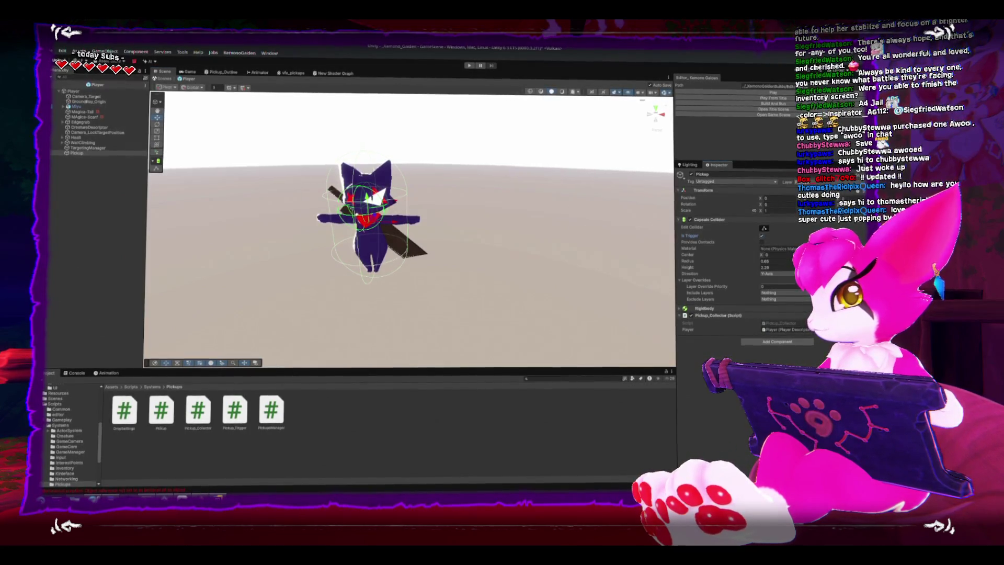
pyautogui.click(705, 309)
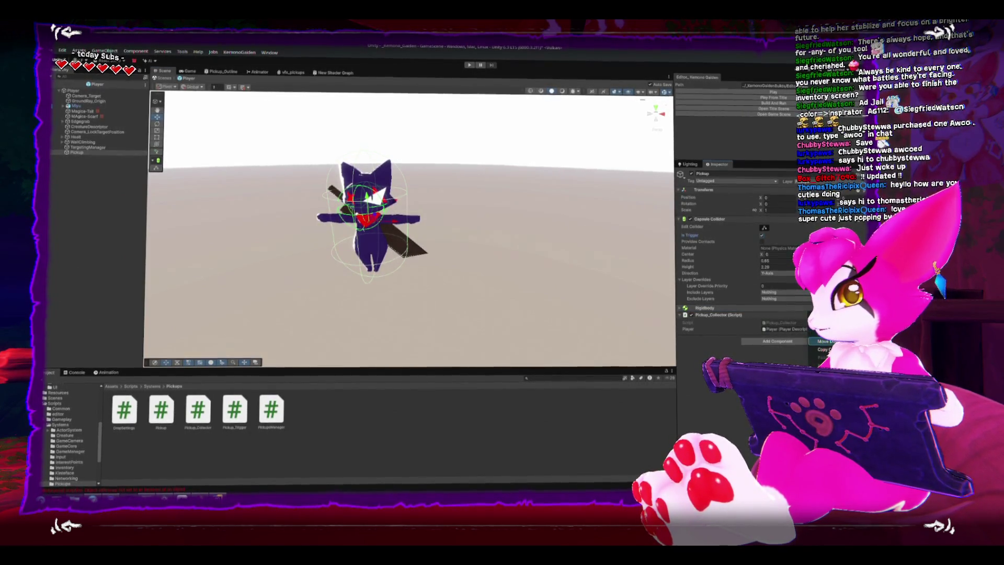
pyautogui.press('Delete')
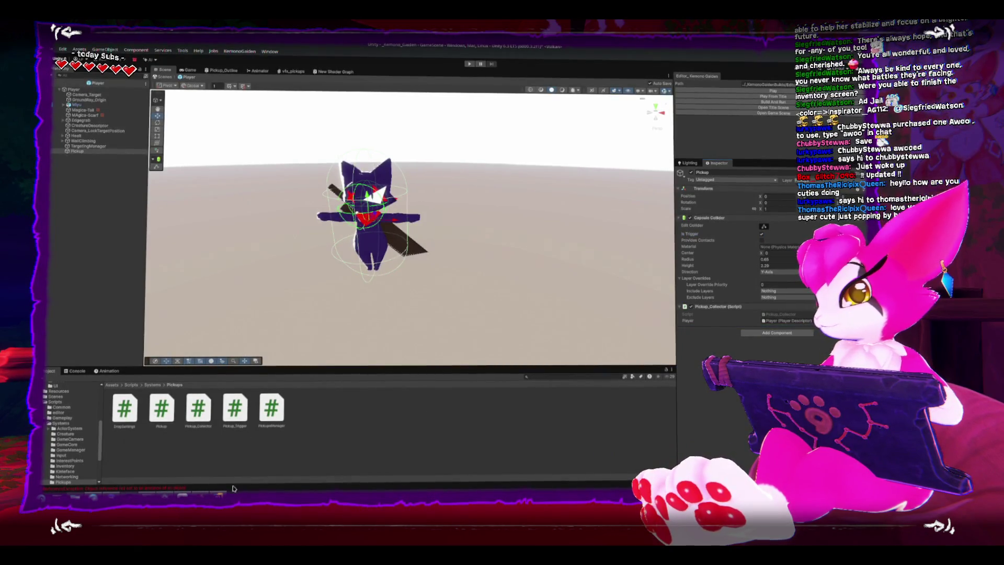
pyautogui.click(220, 495)
# Make OnTriggerEnter call Debug.Log("item trigger enter")
pyautogui.write('Debug')
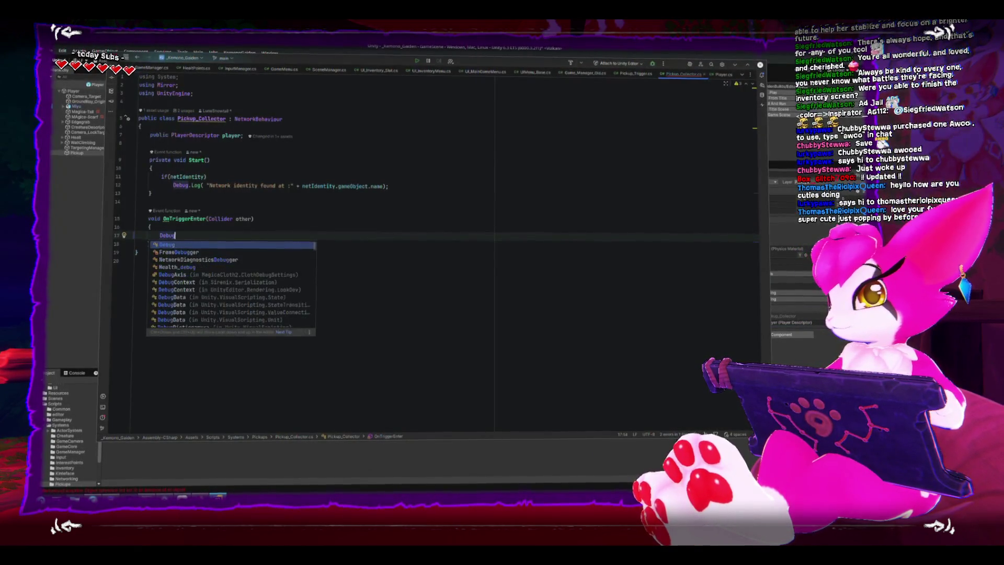
pyautogui.write('.Logger')
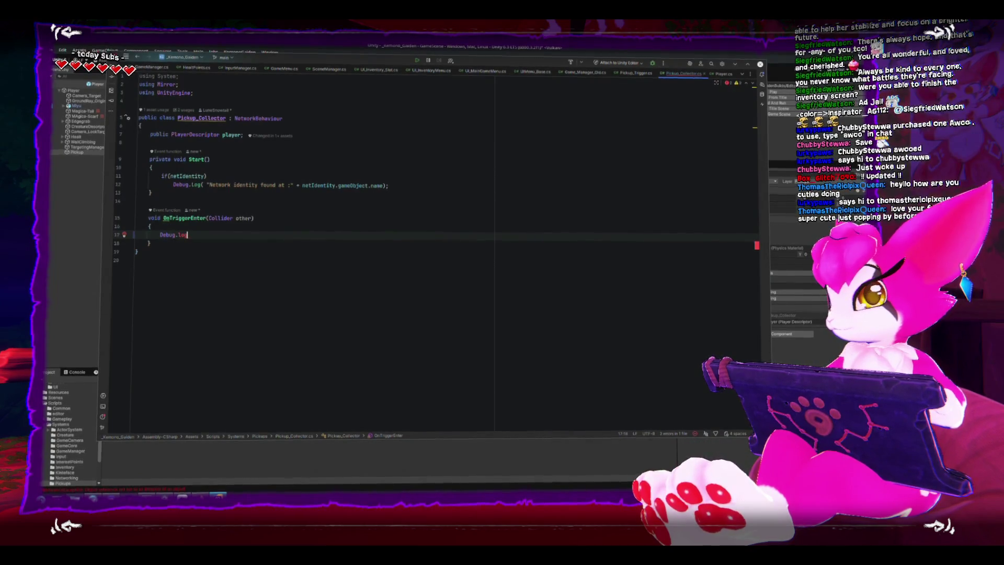
pyautogui.press('Return')
pyautogui.write('"it')
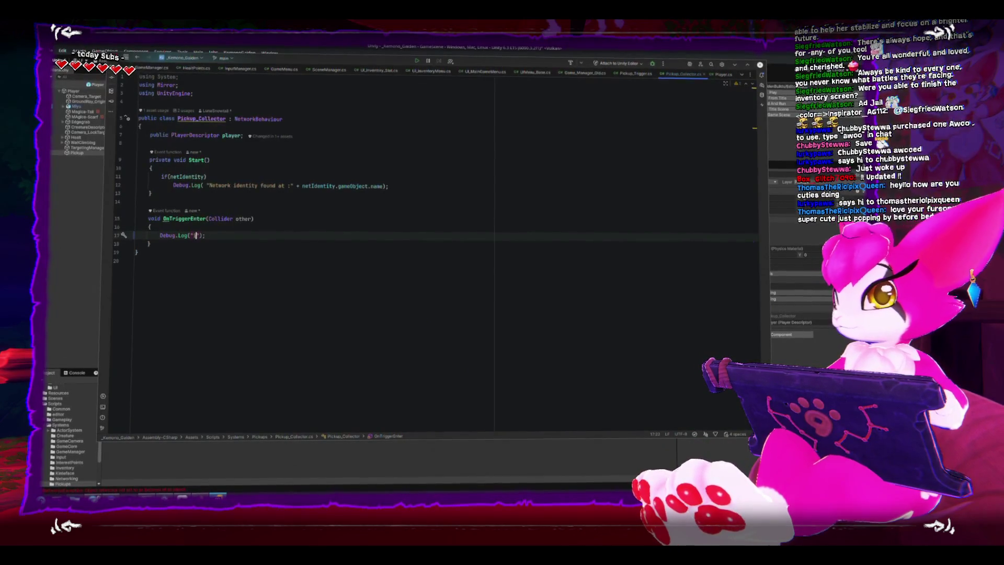
pyautogui.press('BackSpace')
pyautogui.write('llider enter')
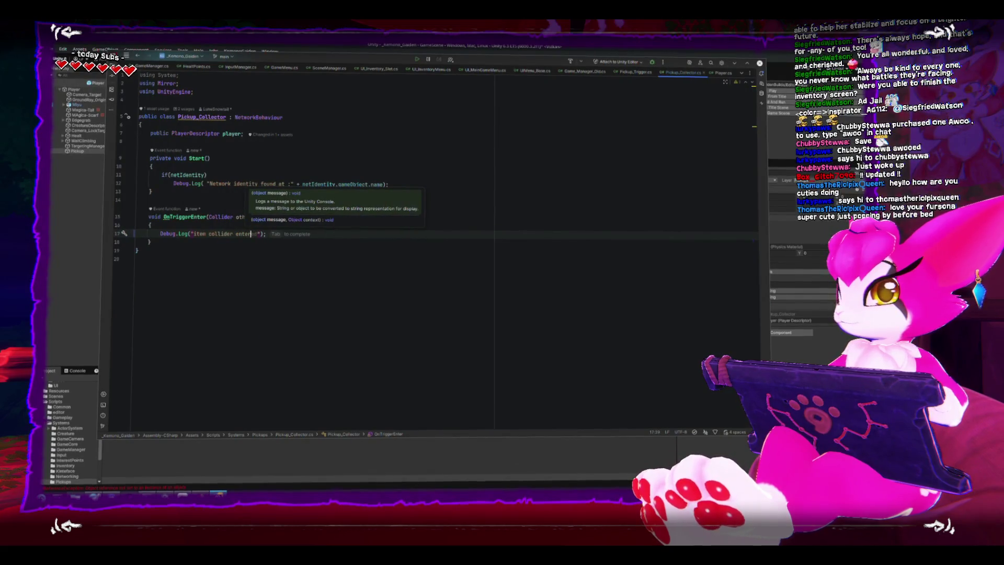
pyautogui.press('Left')
pyautogui.press('Left')
pyautogui.press('BackSpace')
pyautogui.press('BackSpace')
pyautogui.press('BackSpace')
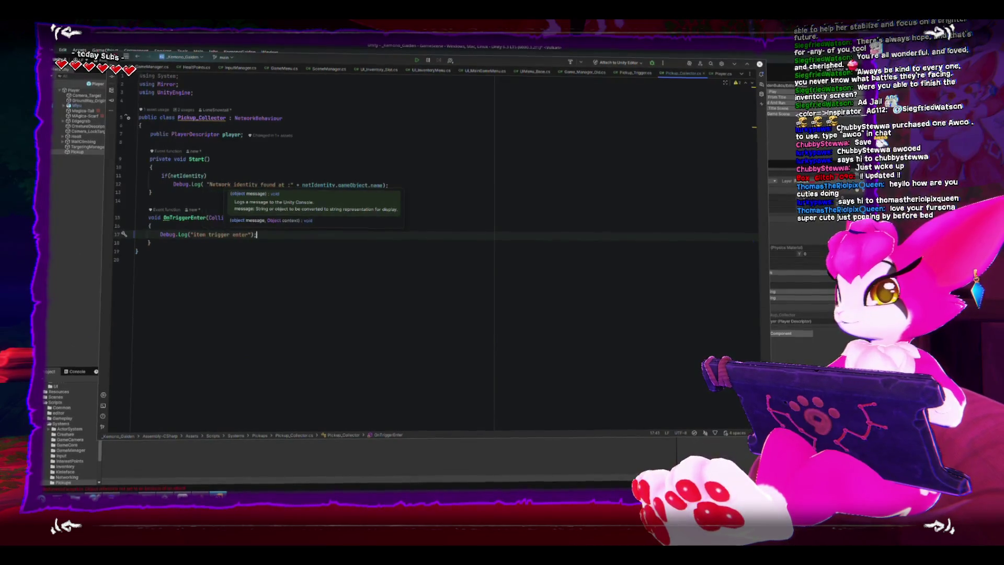
pyautogui.press('End')
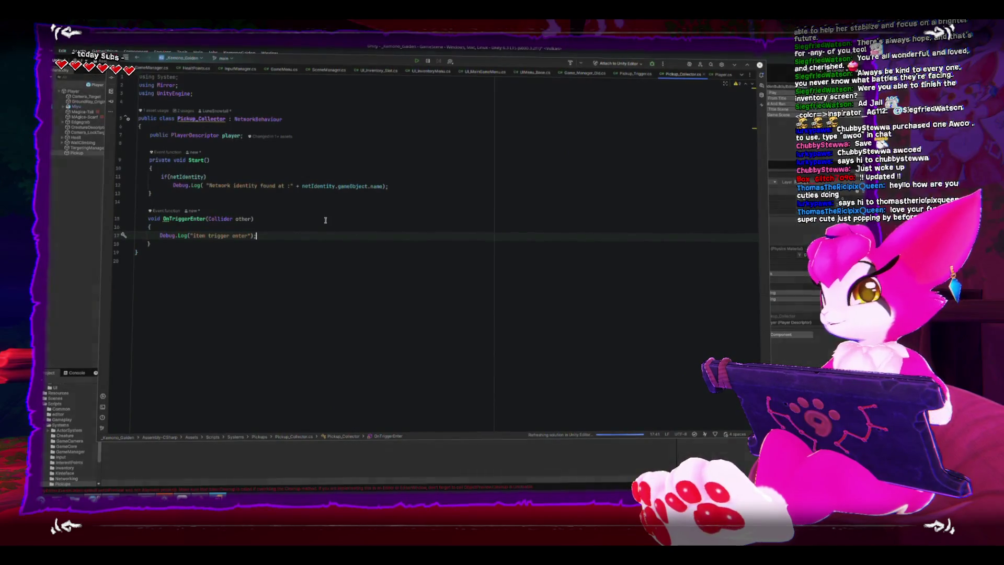
pyautogui.click(314, 204)
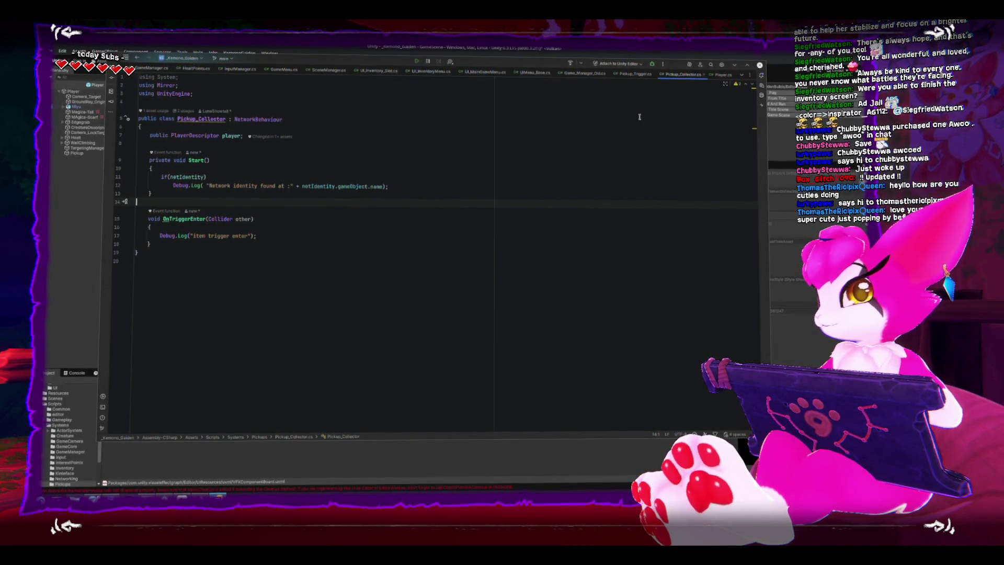
pyautogui.hotkey('alt', 'Tab')
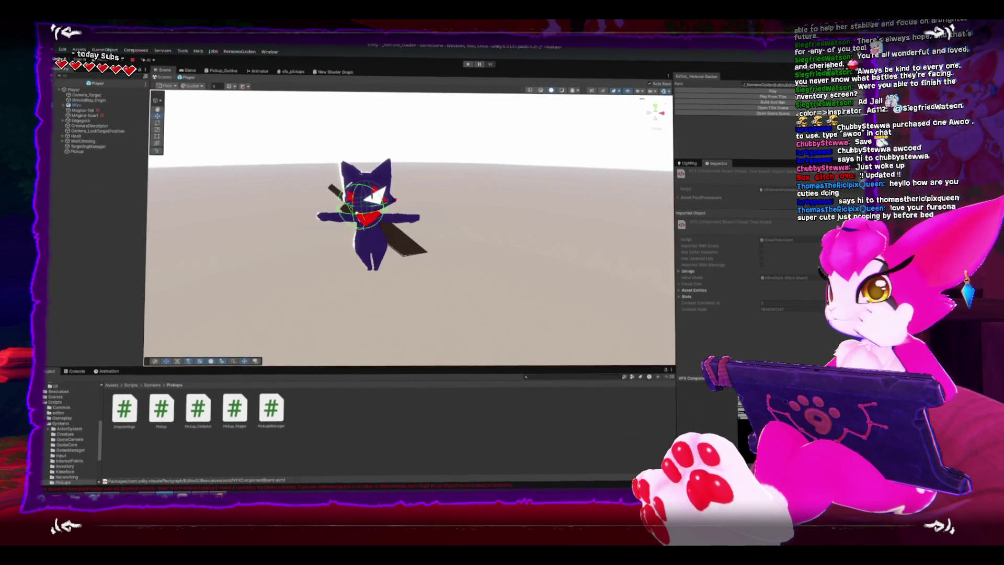
# Exit Prefab Mode to the dungeon scene and frame Pickup (1) in the Scene view
pyautogui.click(83, 153)
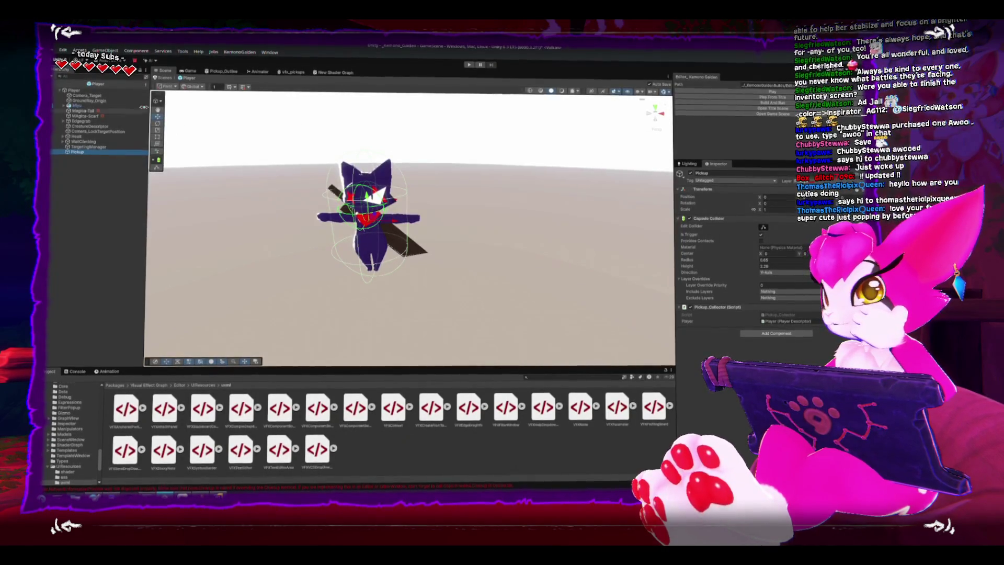
pyautogui.click(54, 82)
pyautogui.scroll(3)
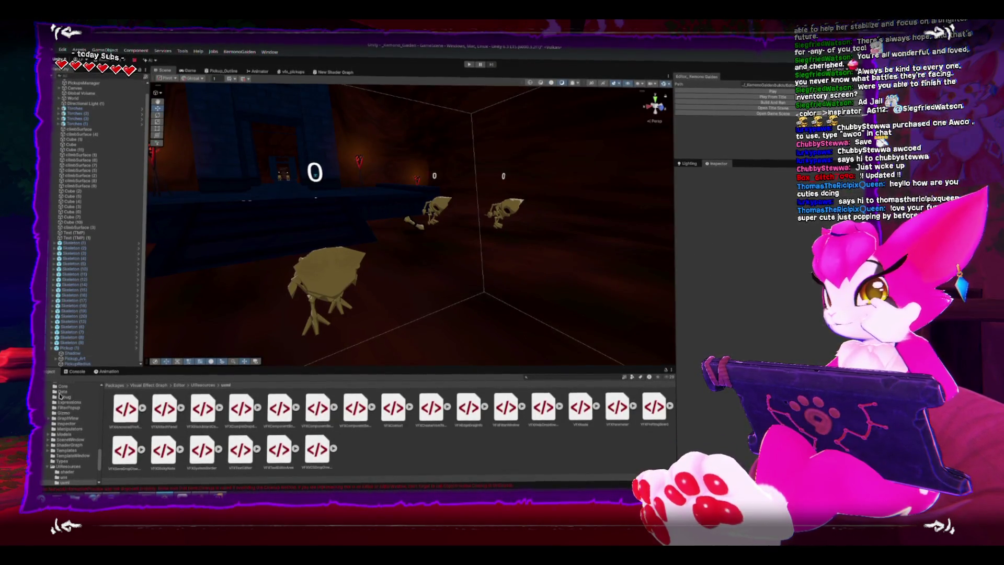
pyautogui.scroll(3)
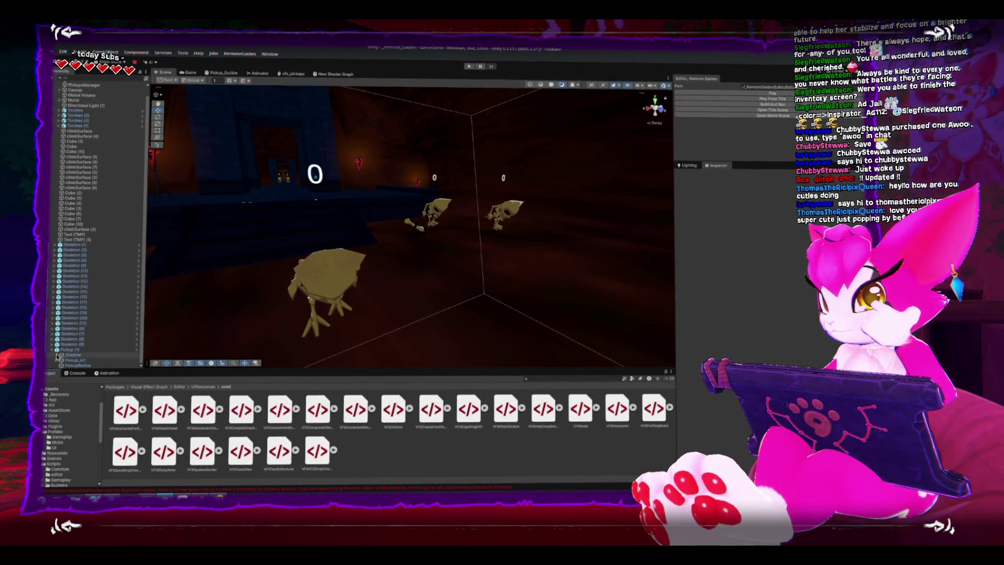
pyautogui.click(57, 350)
pyautogui.press('f')
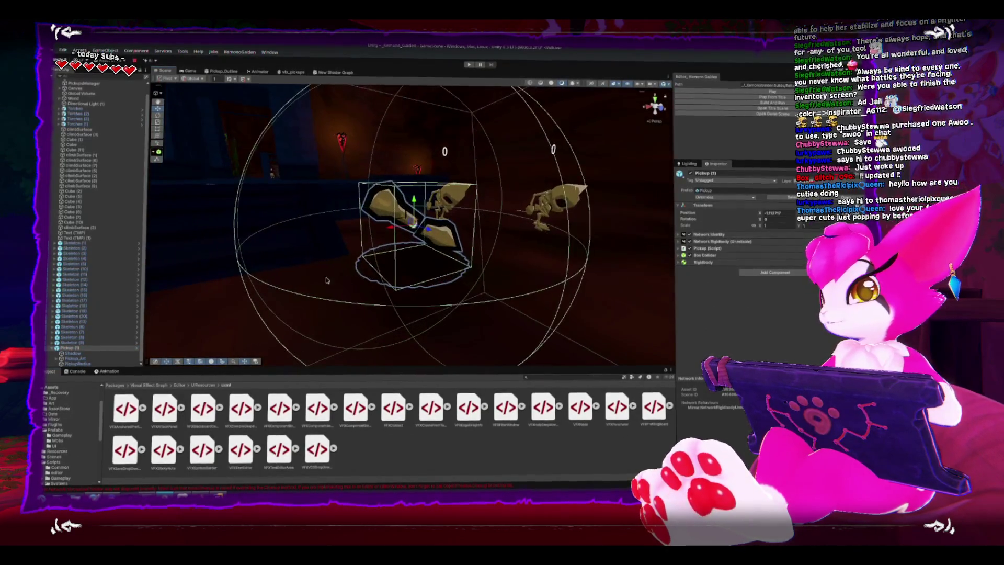
# Insert a blank line after the commented-out */ block in Pickup_Collider.cs, then return to Unity
pyautogui.hotkey('alt', 'Tab')
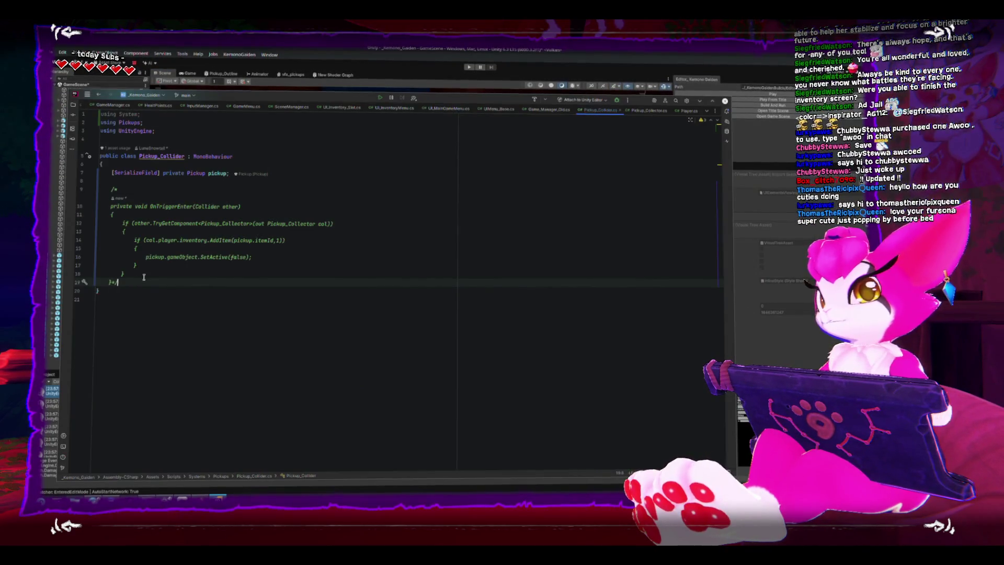
pyautogui.click(144, 277)
pyautogui.press('Return')
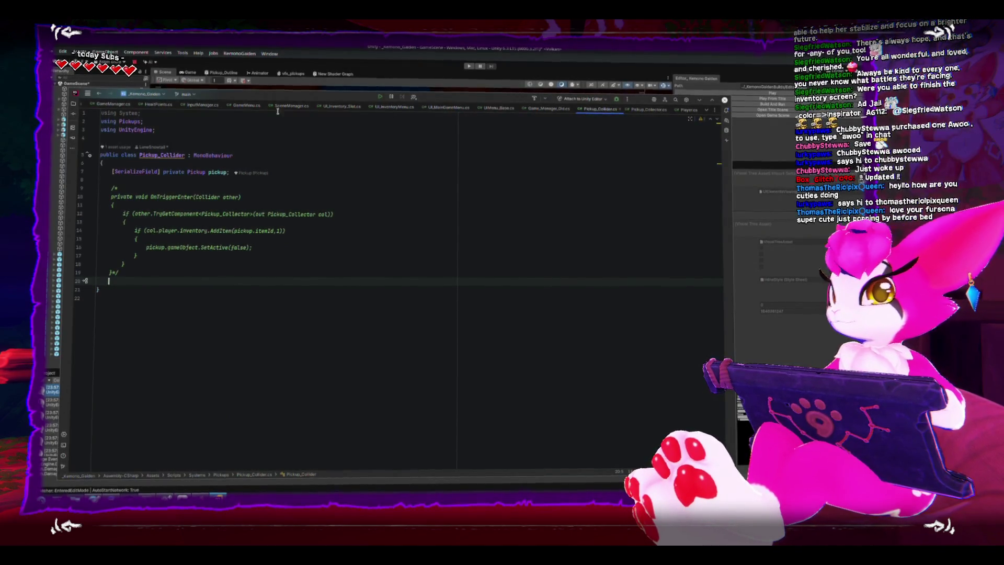
pyautogui.click(328, 44)
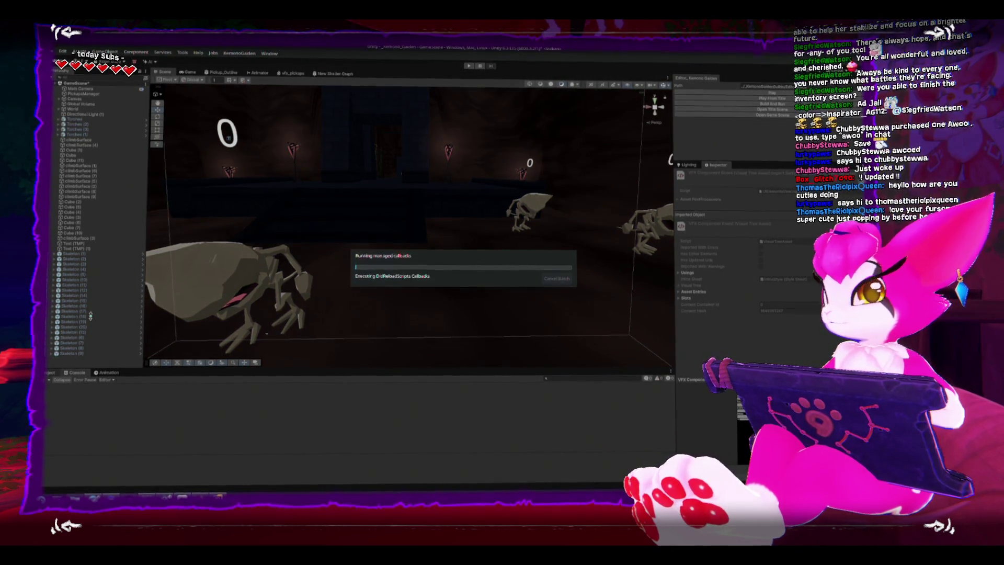
# Select Skeleton (4), enter Play mode and attack the skeletons with the sword
pyautogui.click(278, 287)
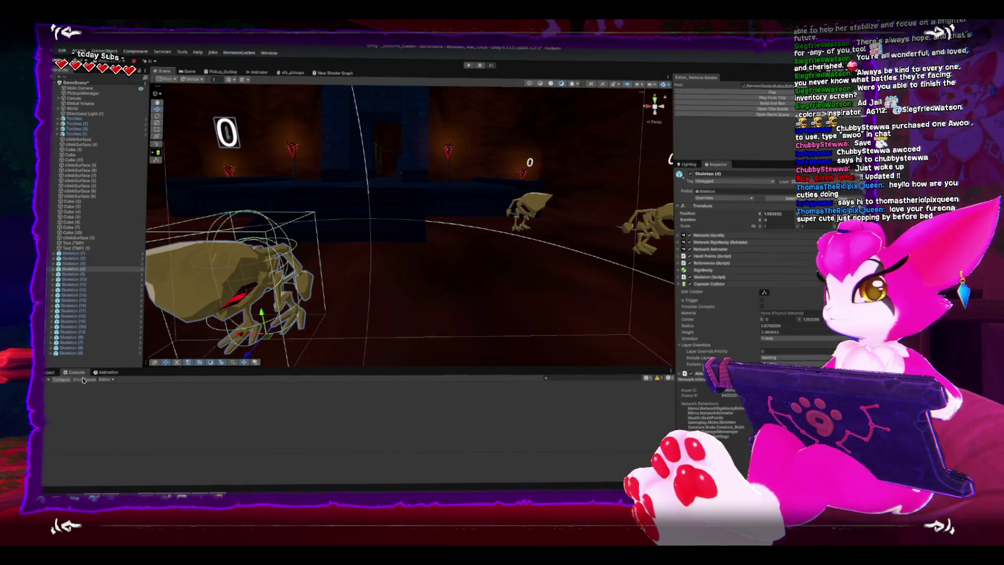
pyautogui.click(727, 93)
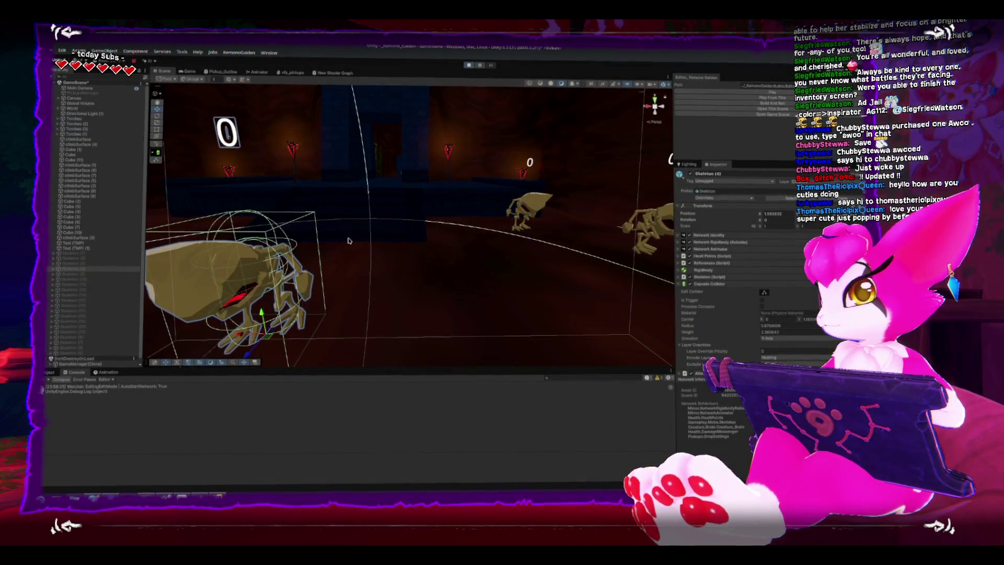
pyautogui.click(350, 240)
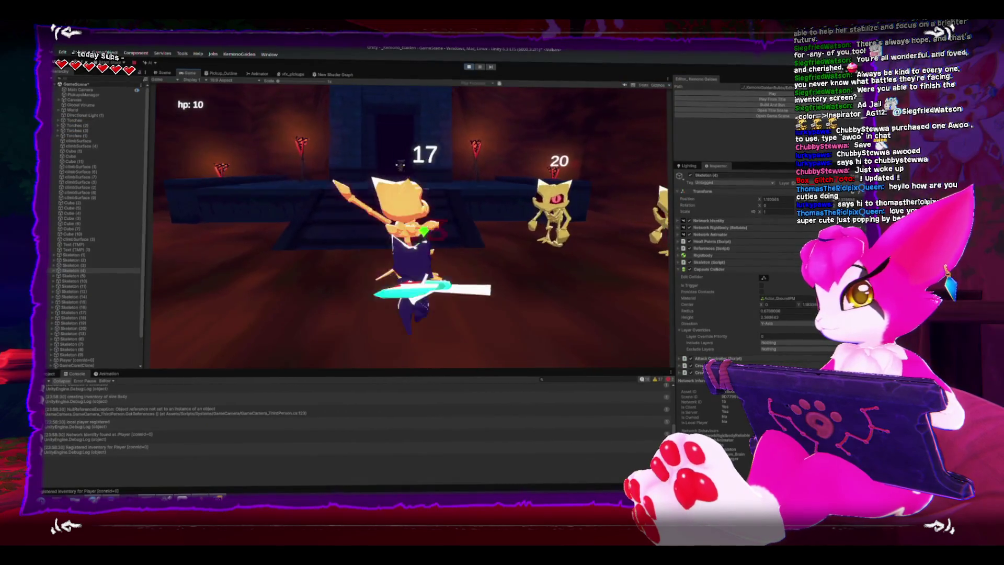
pyautogui.click(350, 241)
pyautogui.click(350, 241)
pyautogui.click(413, 225)
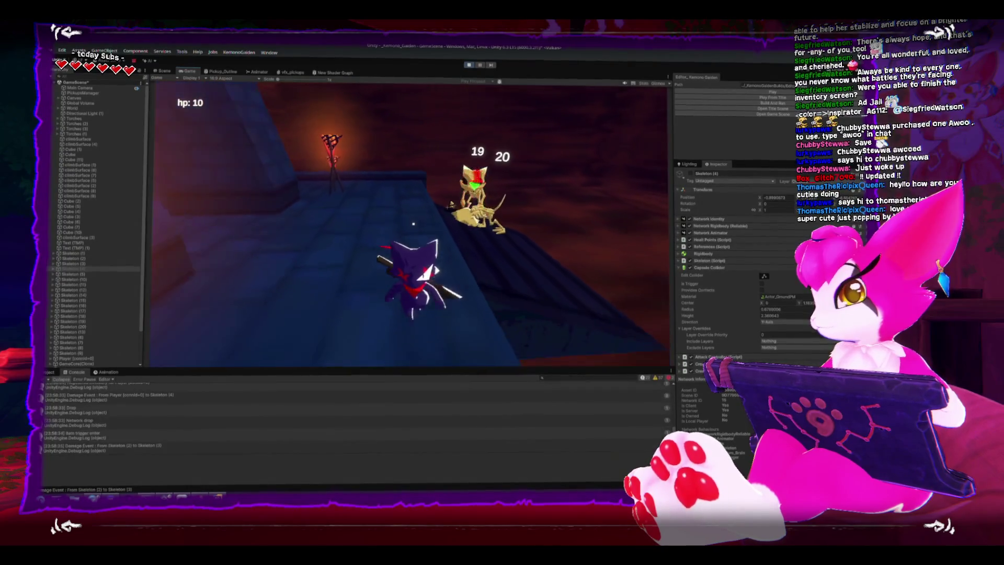
pyautogui.click(413, 224)
pyautogui.click(413, 225)
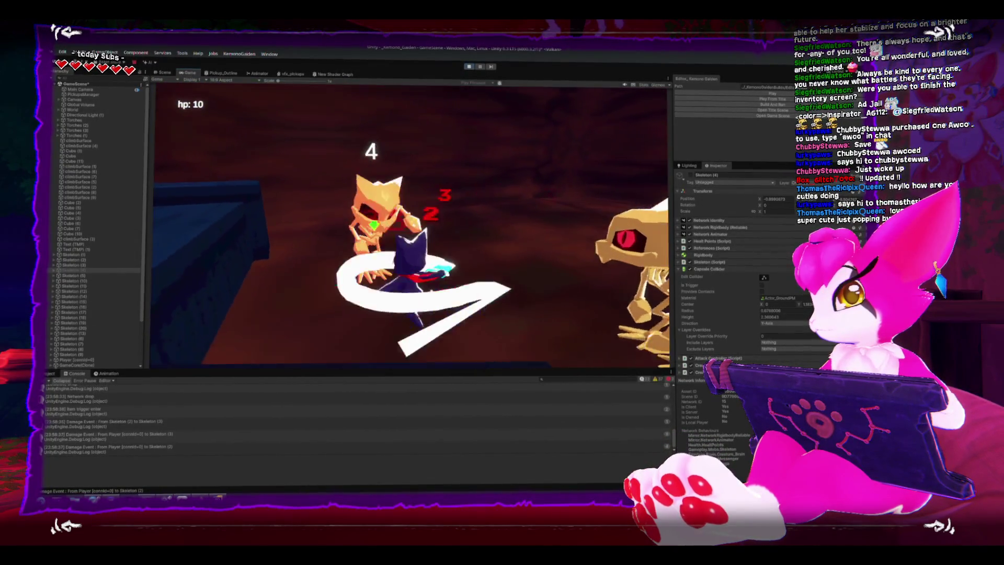
pyautogui.click(414, 225)
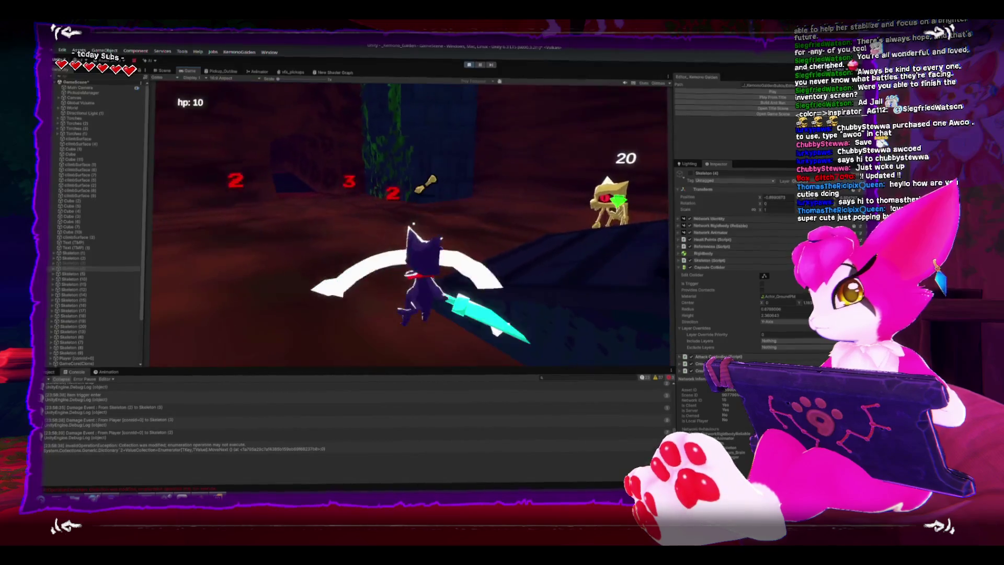
# Walk and jump around the arena, check the collection-modified error log, then stop Play mode
pyautogui.press('s')
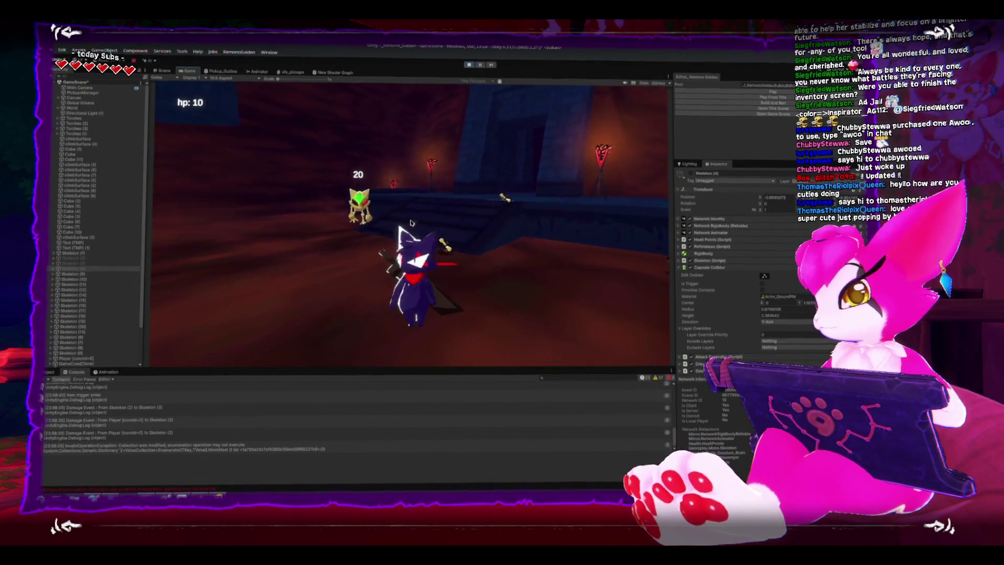
pyautogui.press('Escape')
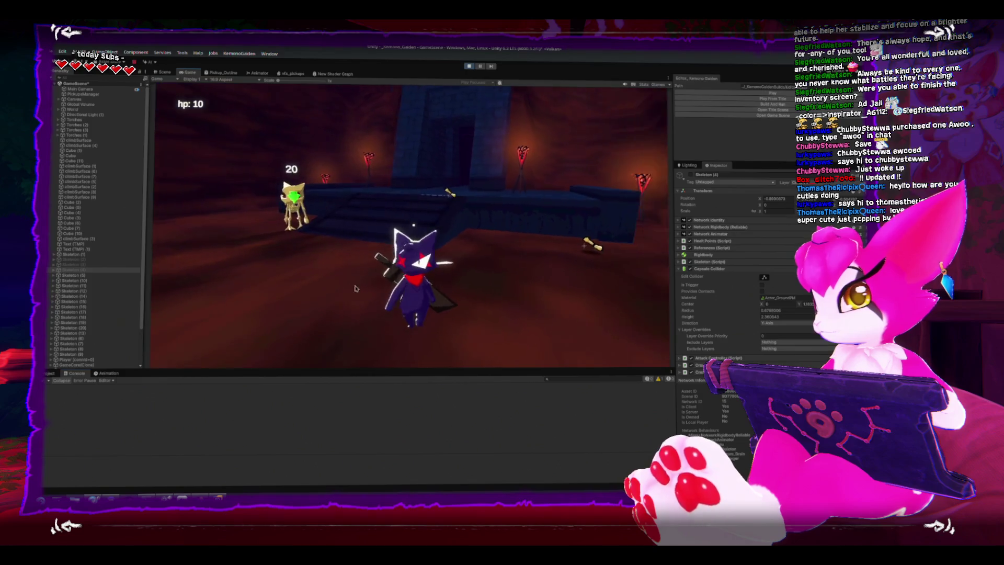
pyautogui.press('s')
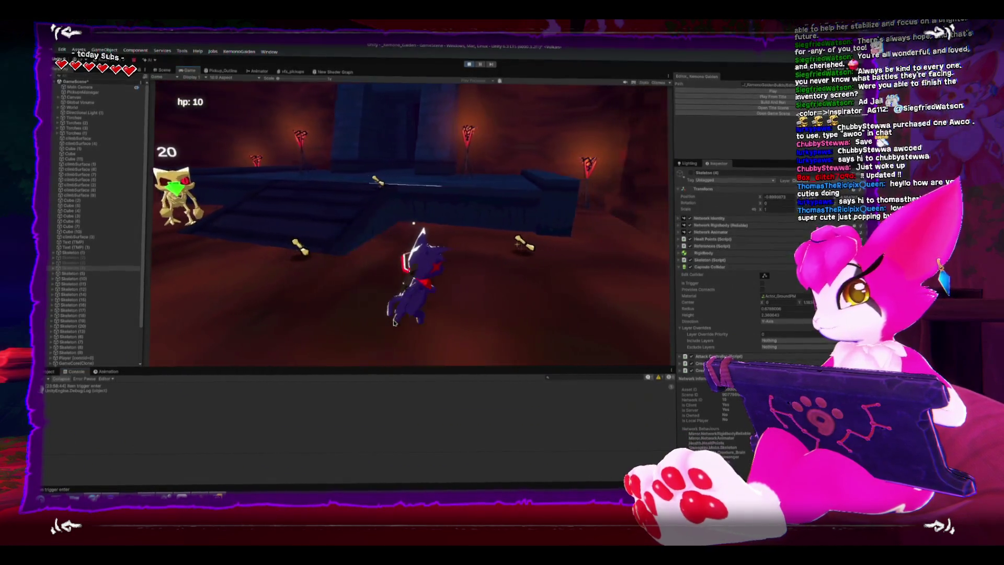
pyautogui.press('space')
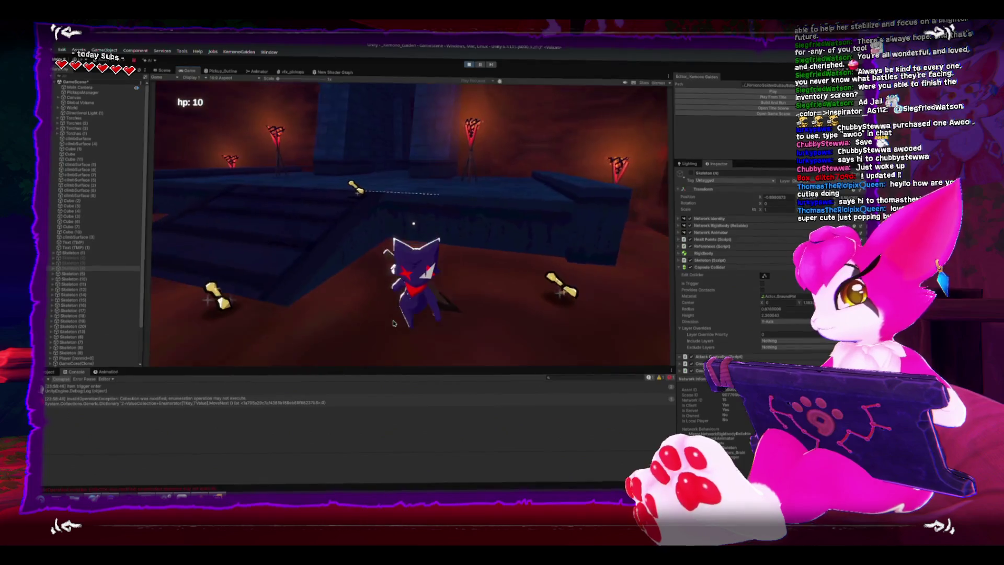
pyautogui.press('s')
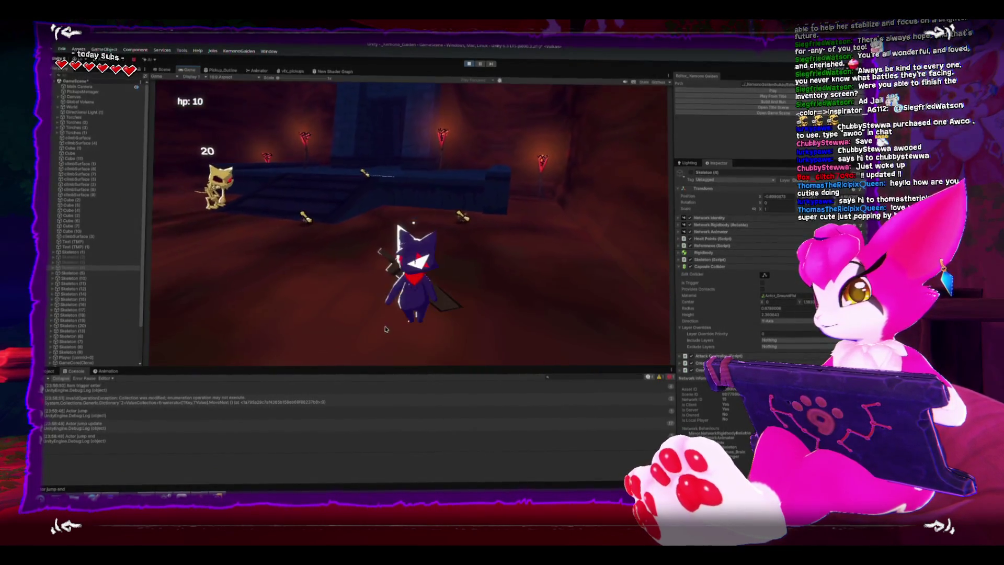
pyautogui.press('Escape')
pyautogui.click(245, 403)
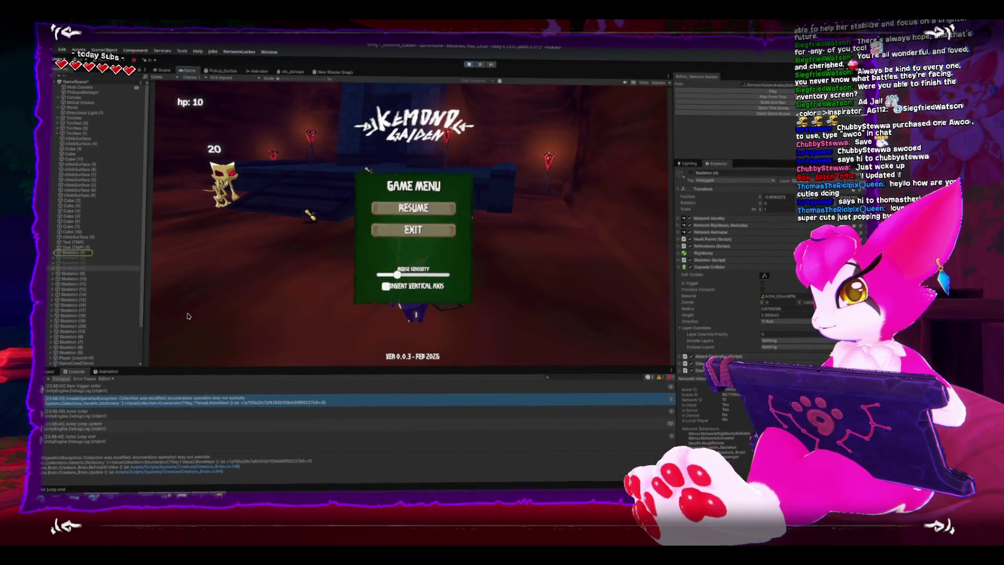
pyautogui.press('Escape')
pyautogui.press('Escape')
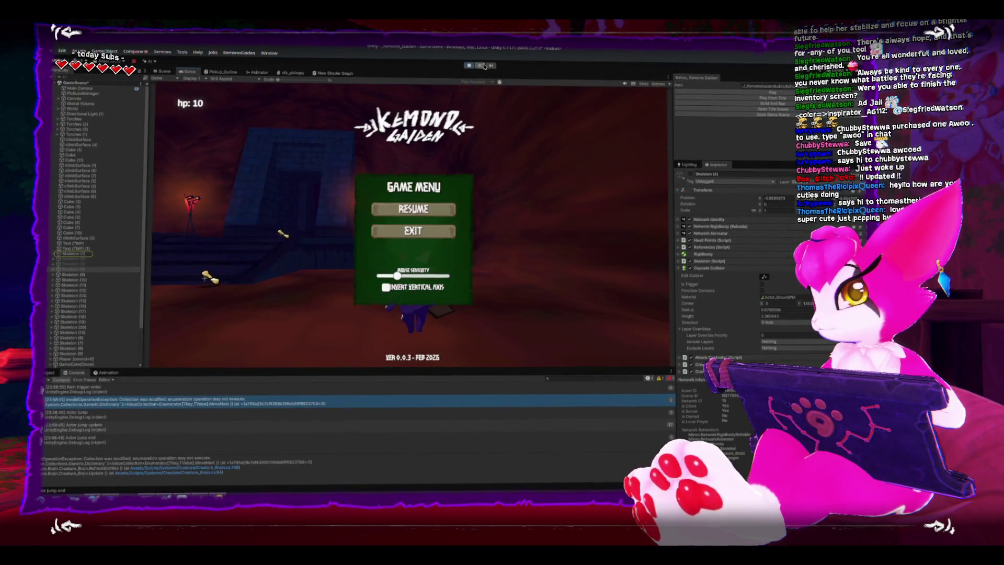
pyautogui.hotkey('ctrl', 'p')
pyautogui.hotkey('alt', 'Tab')
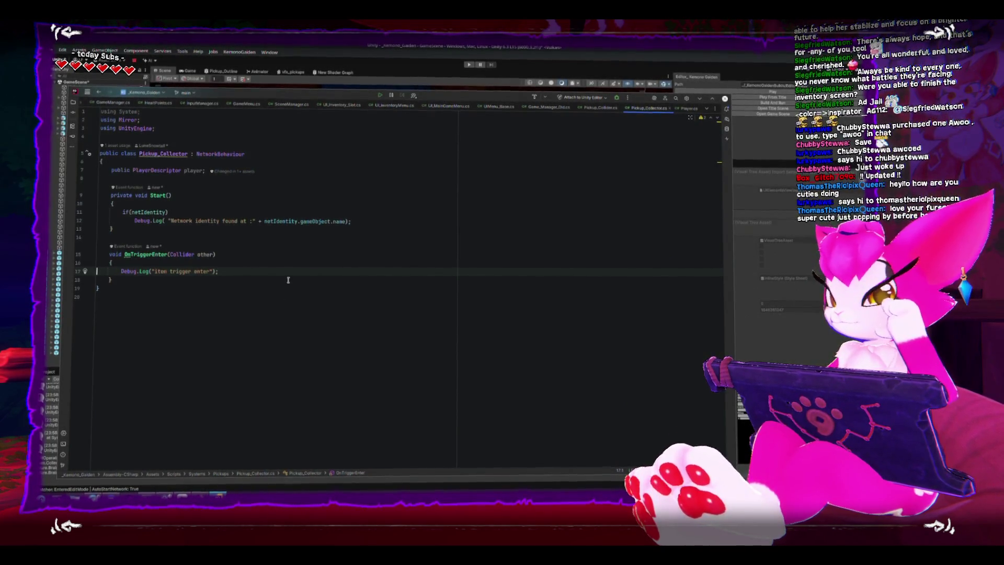
# Add a [Command] attribute line below the OnTriggerEnter method
pyautogui.click(291, 295)
pyautogui.press('Up')
pyautogui.press('Up')
pyautogui.press('Up')
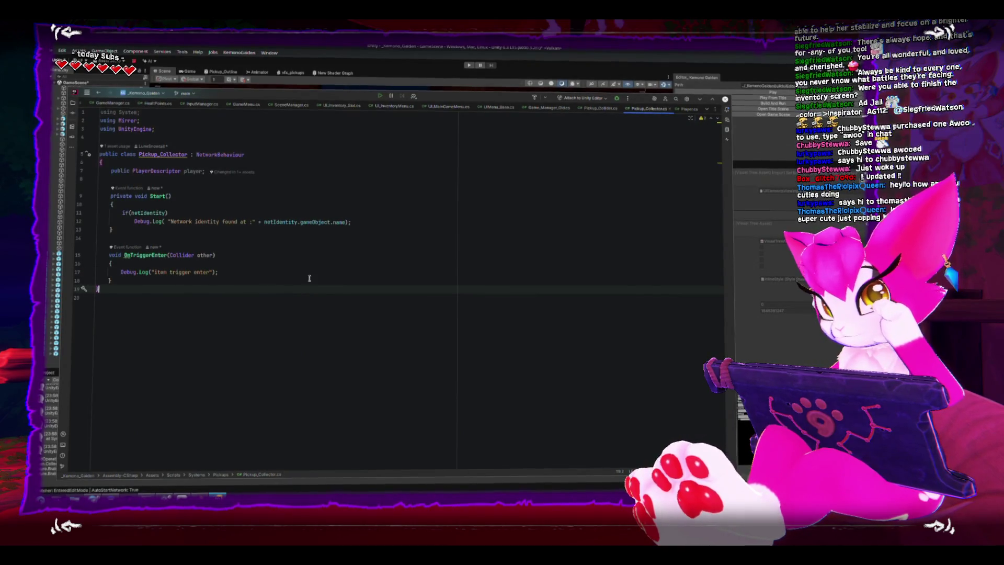
pyautogui.click(309, 278)
pyautogui.press('Return')
pyautogui.press('Return')
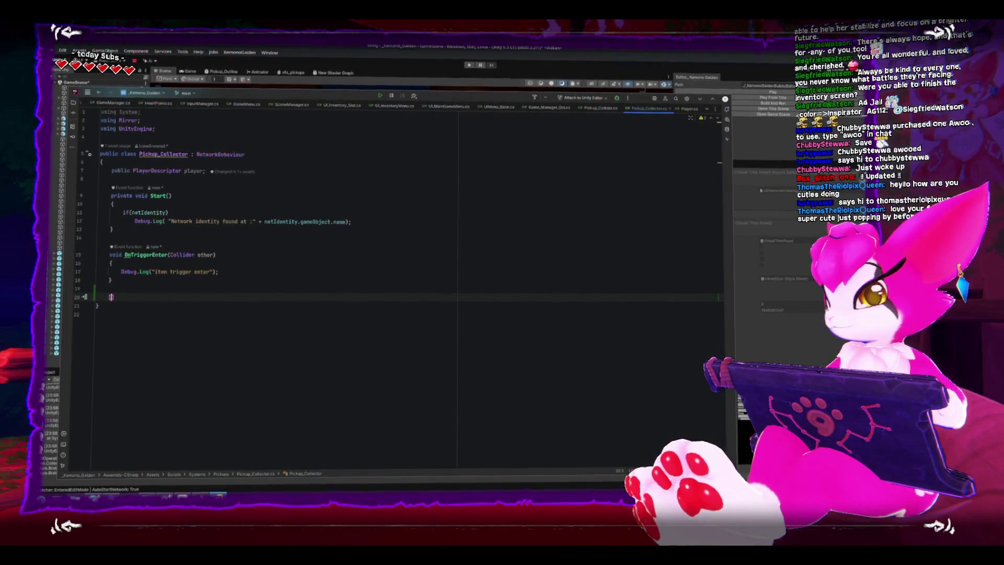
pyautogui.write('[Command]')
pyautogui.press('Return')
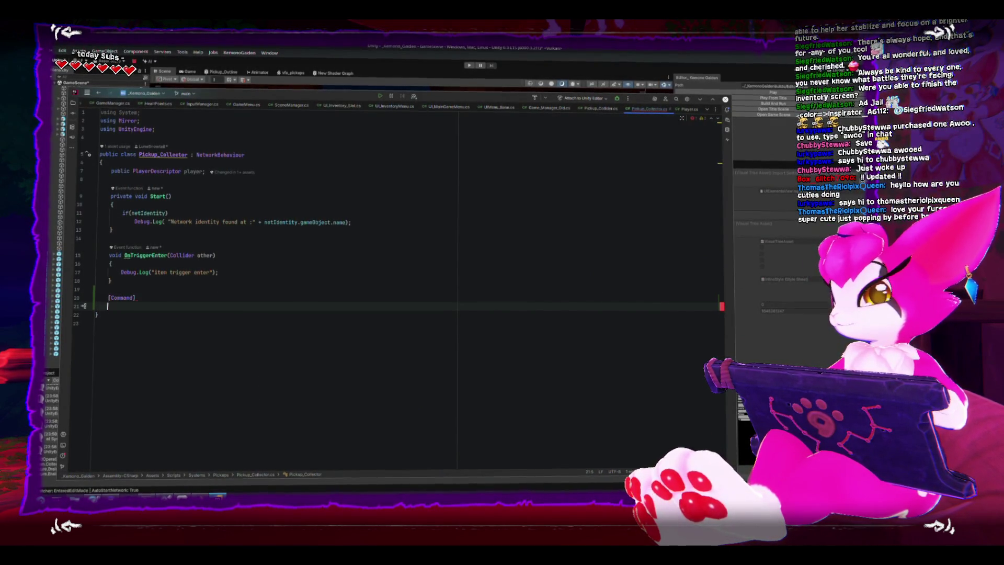
# Declare void PickUpItem() under [Command] with an empty braced body
pyautogui.write('v')
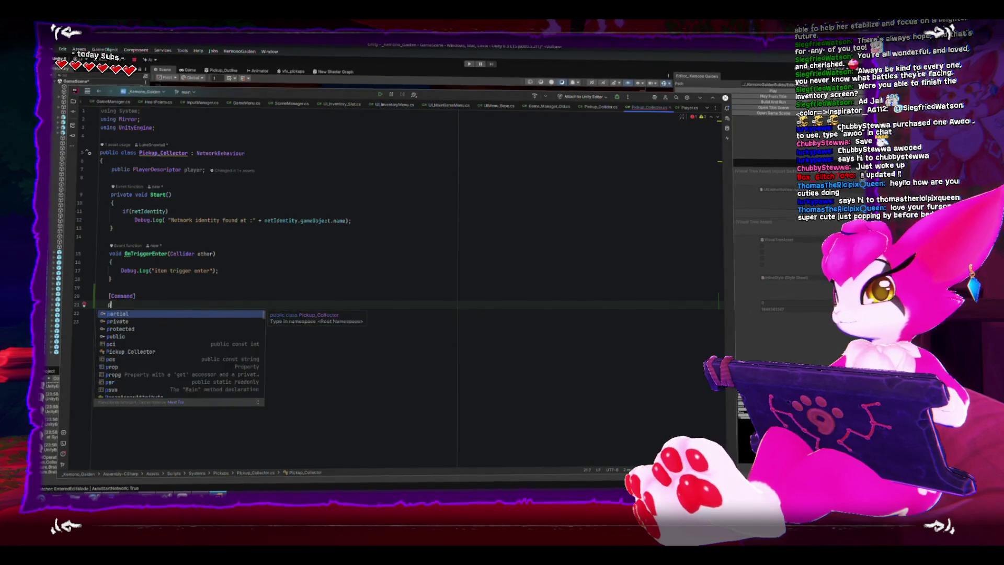
pyautogui.write('oid PickUp')
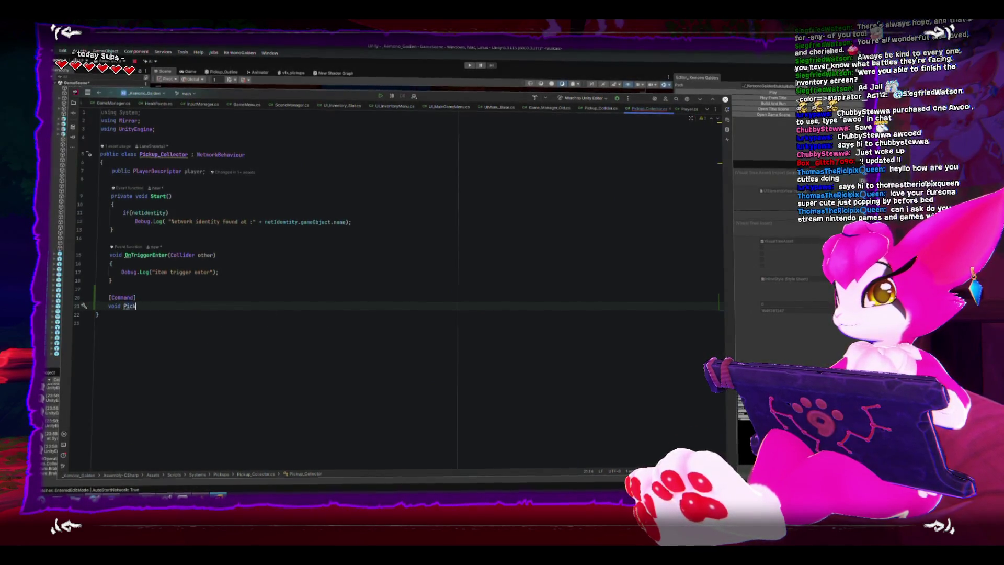
pyautogui.write('Item')
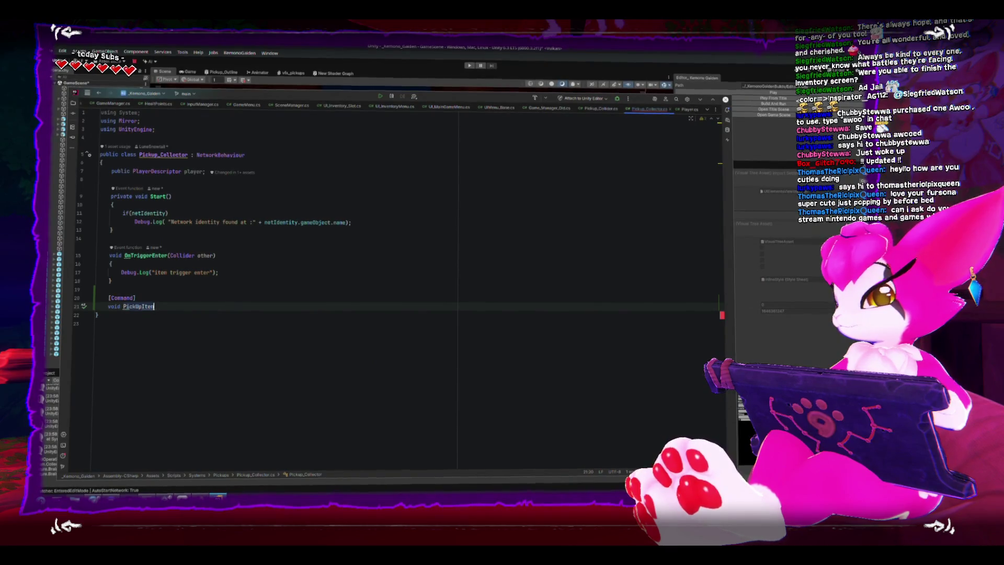
pyautogui.write('(){')
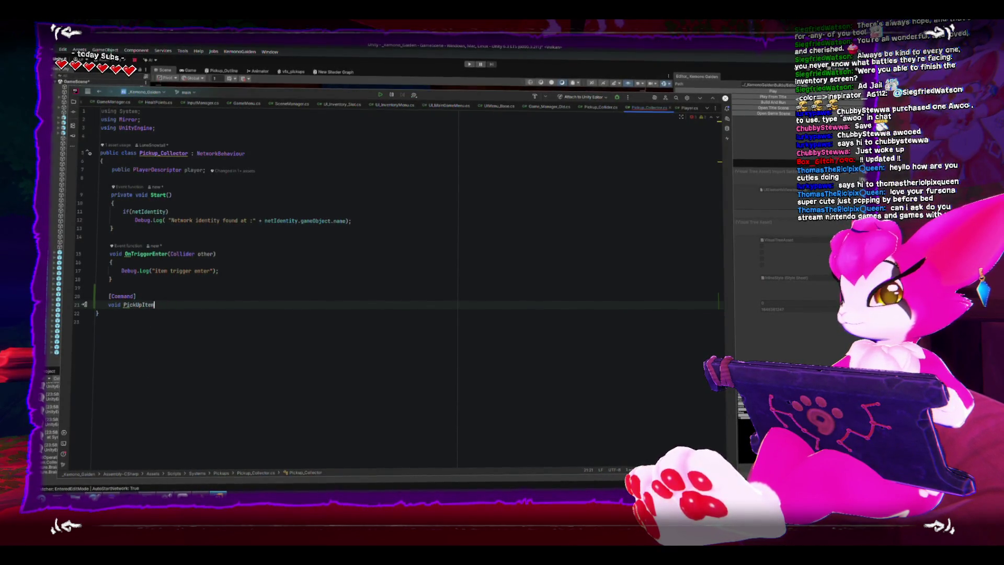
pyautogui.press('Return')
pyautogui.write('{')
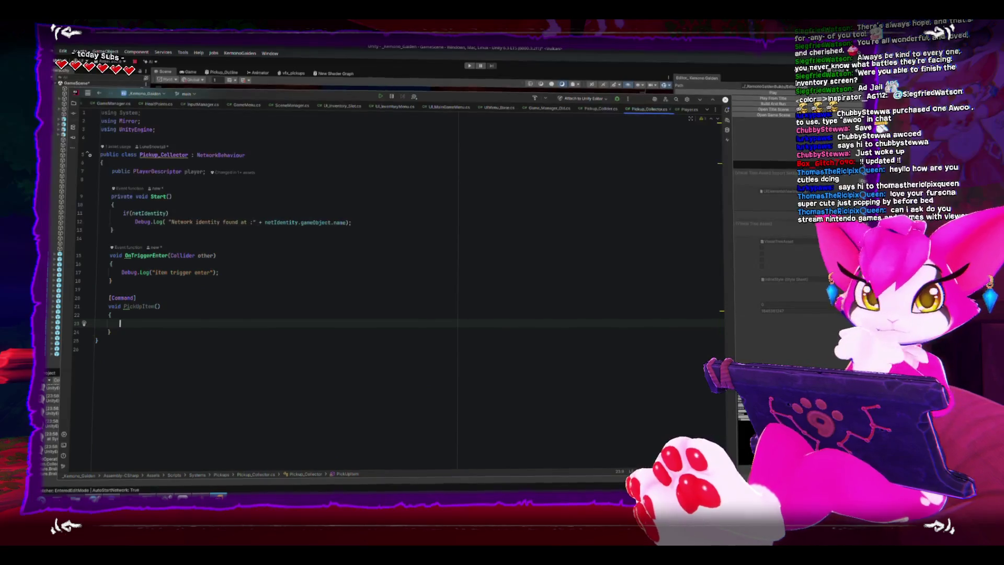
pyautogui.press('Return')
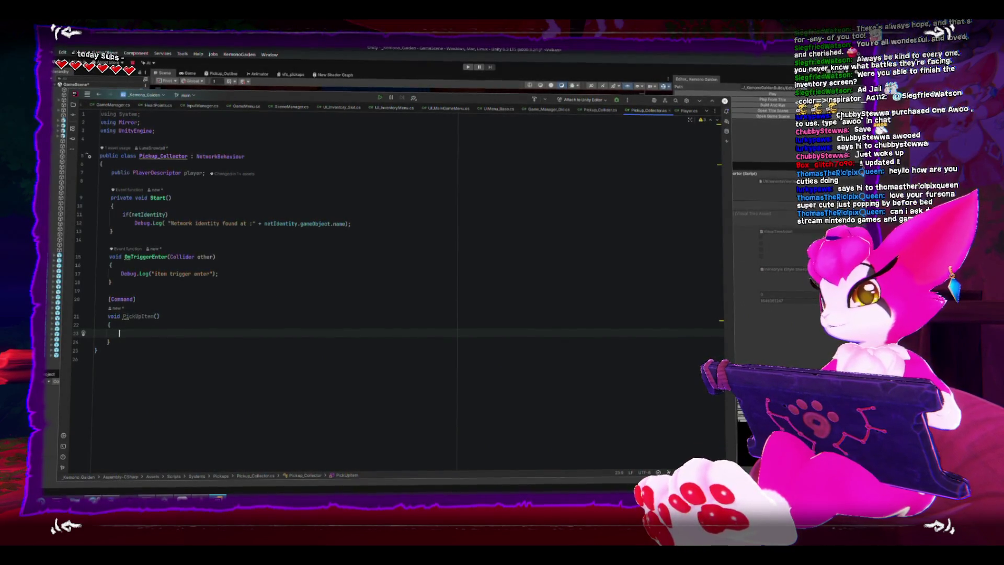
pyautogui.click(189, 315)
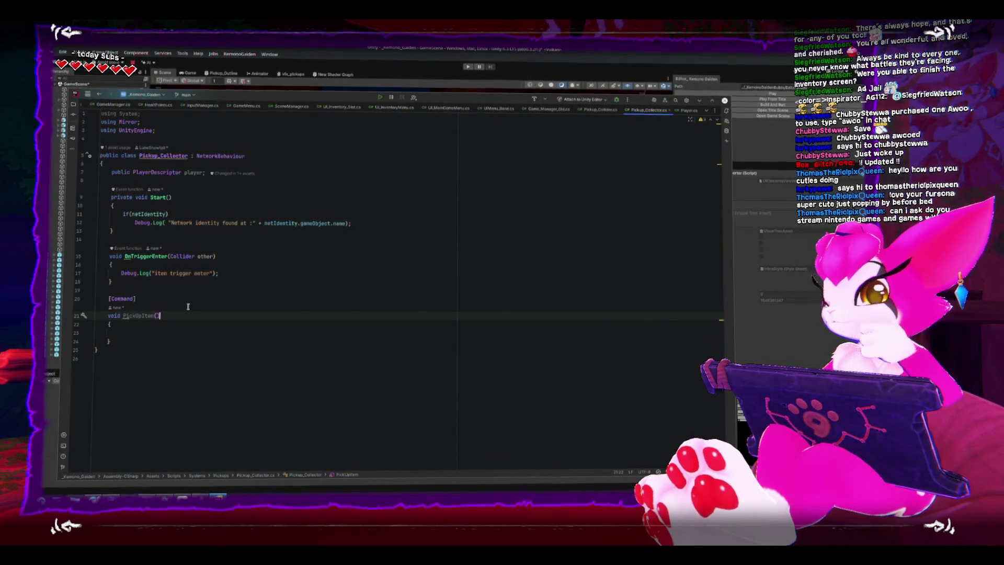
pyautogui.click(224, 341)
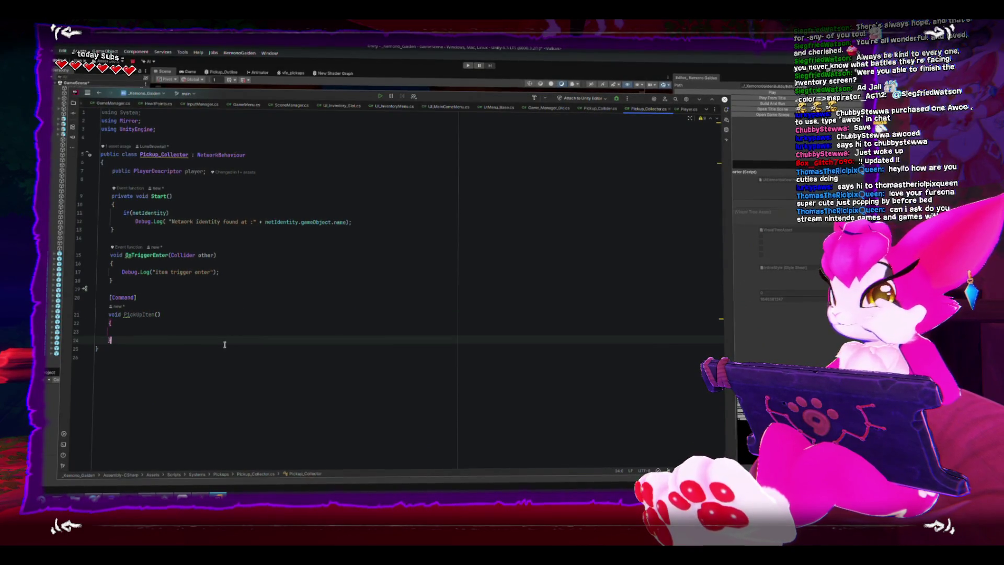
pyautogui.click(225, 333)
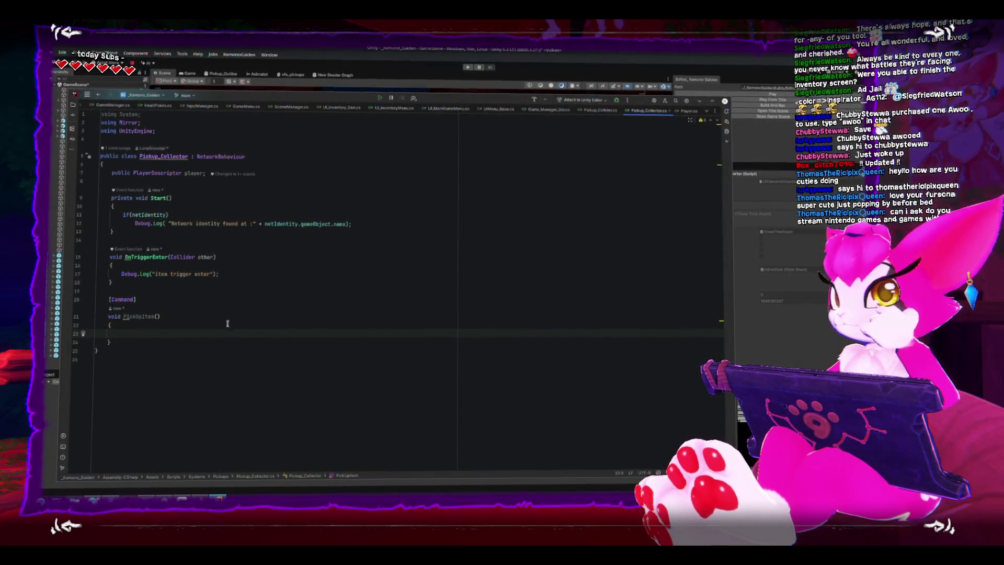
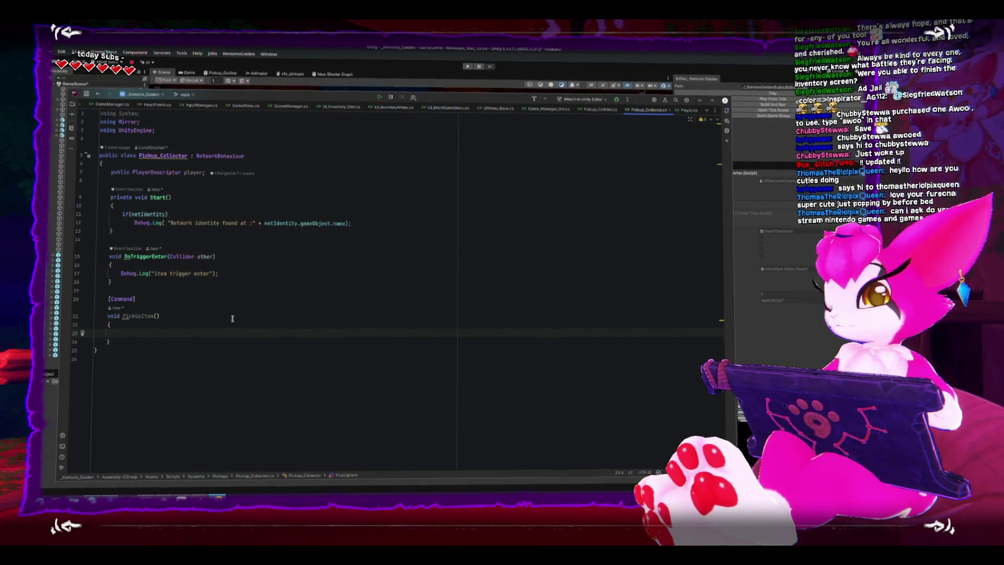
# Rename the PickUpItem command method to CmdPickUpItem
pyautogui.click(126, 316)
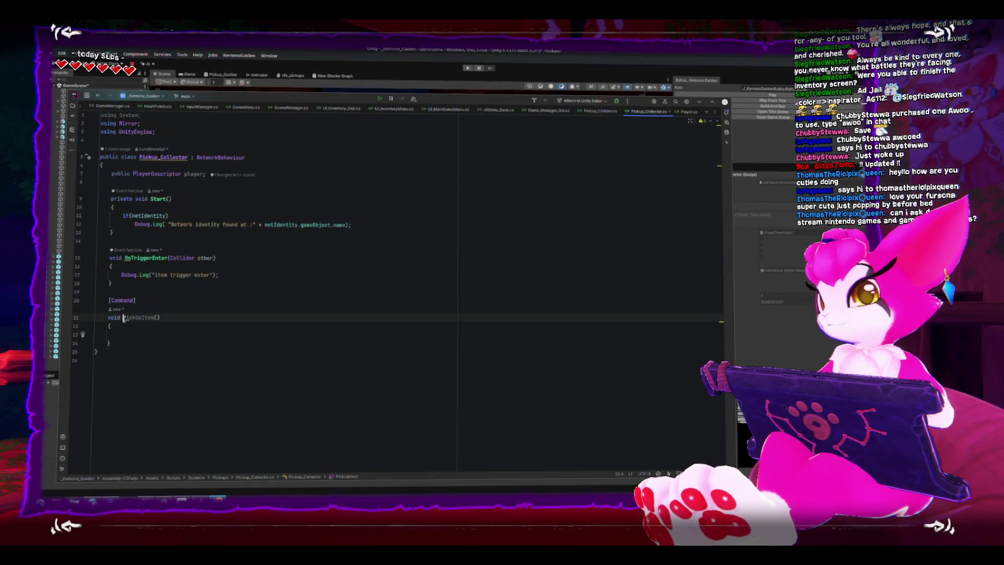
pyautogui.hotkey('ctrl', 'space')
pyautogui.write('Cmd')
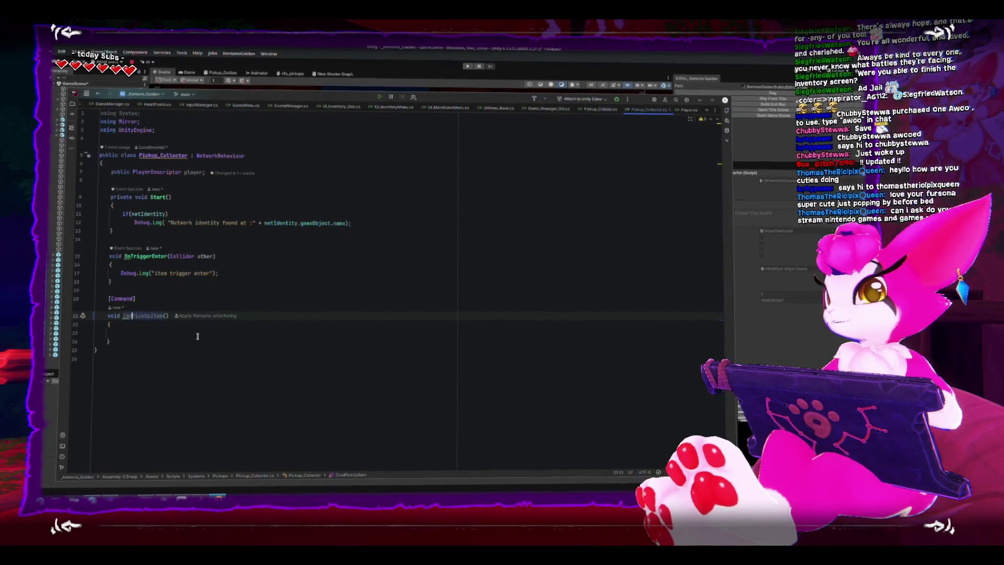
pyautogui.click(197, 330)
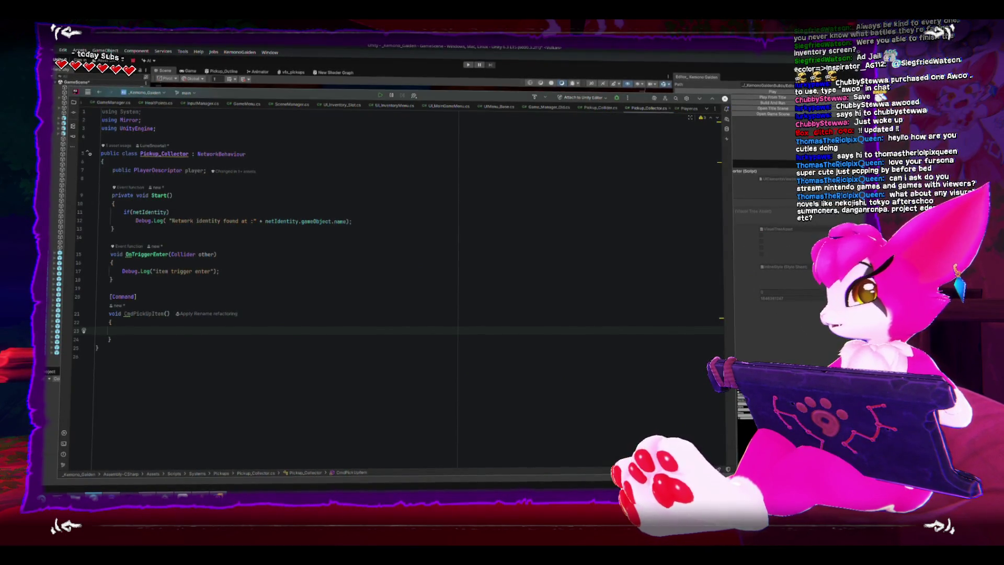
# Glance at the browser, come back to CmdPickUpItem's body, then switch to the Unity editor
pyautogui.hotkey('alt', 'Tab')
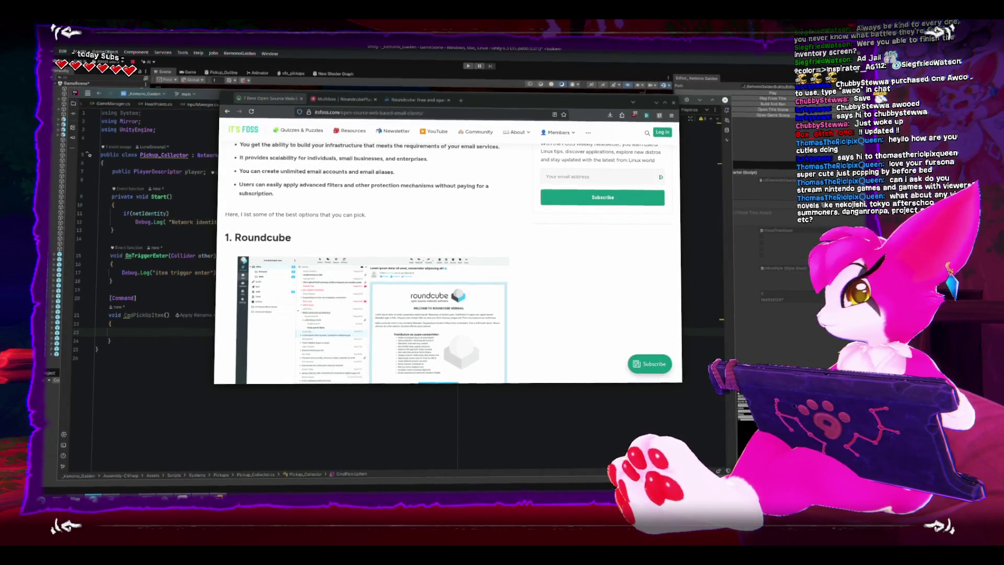
pyautogui.click(328, 431)
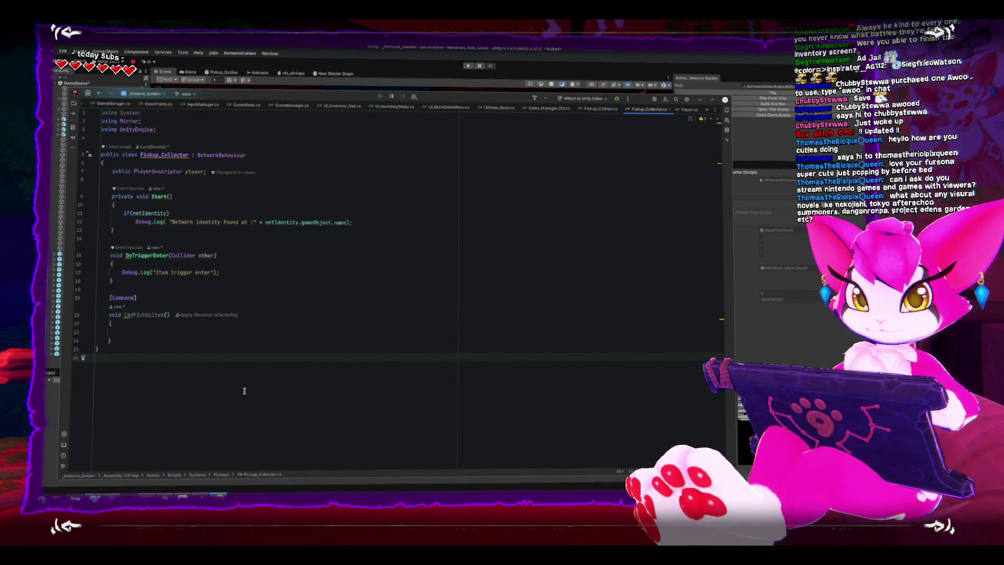
pyautogui.click(233, 332)
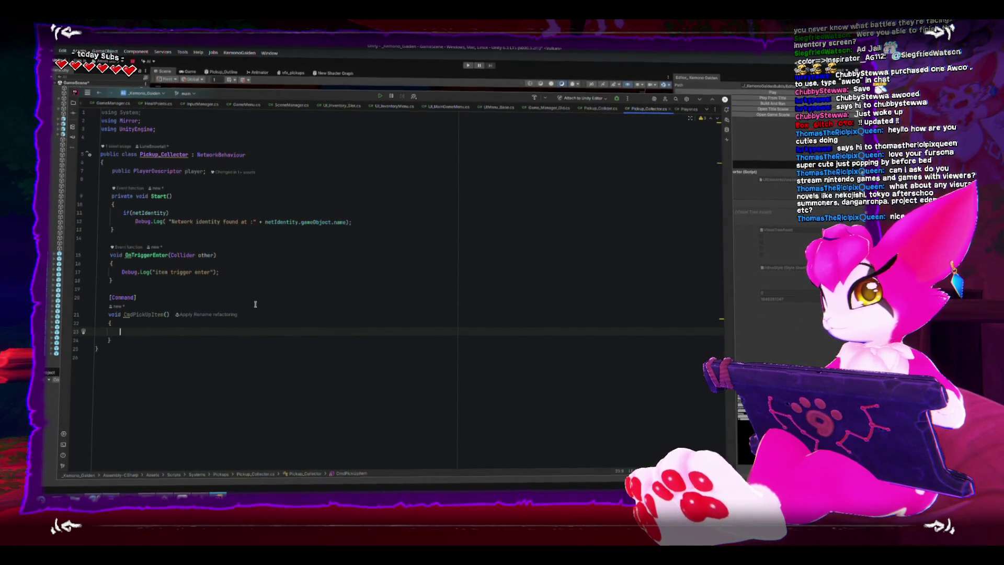
pyautogui.hotkey('alt', 'Tab')
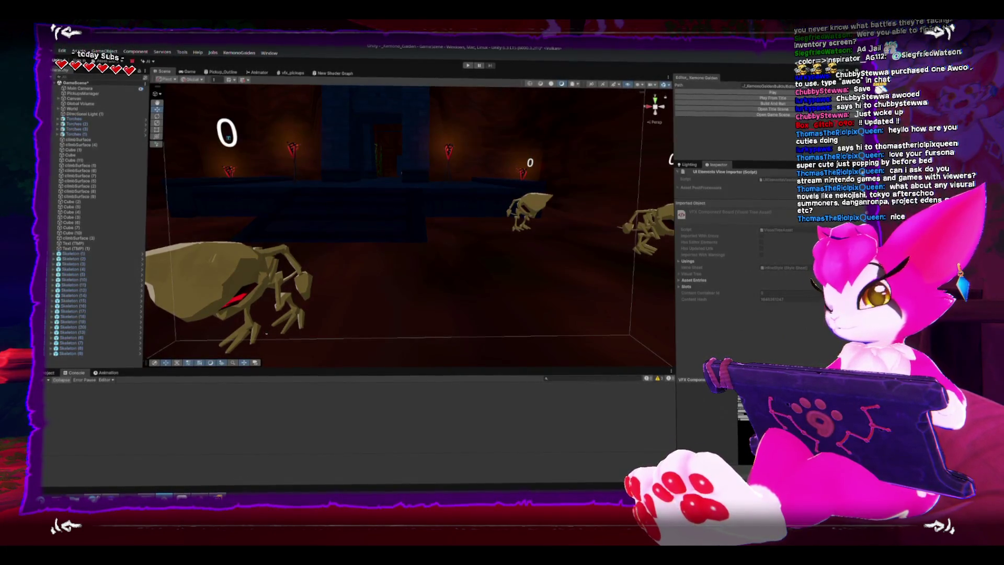
# Look at the Pickups scripts and the Console, then return to the project assets
pyautogui.click(54, 373)
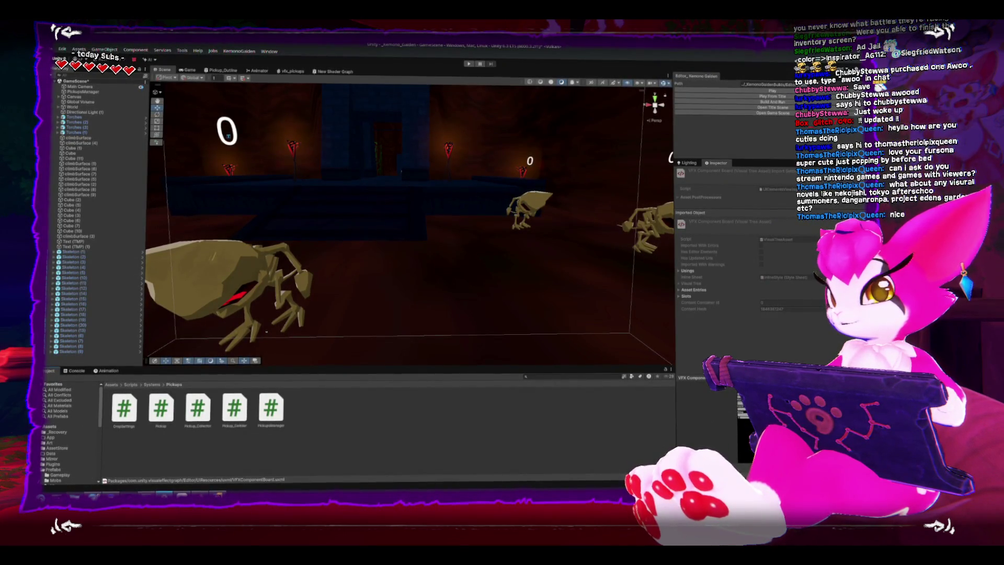
pyautogui.click(44, 470)
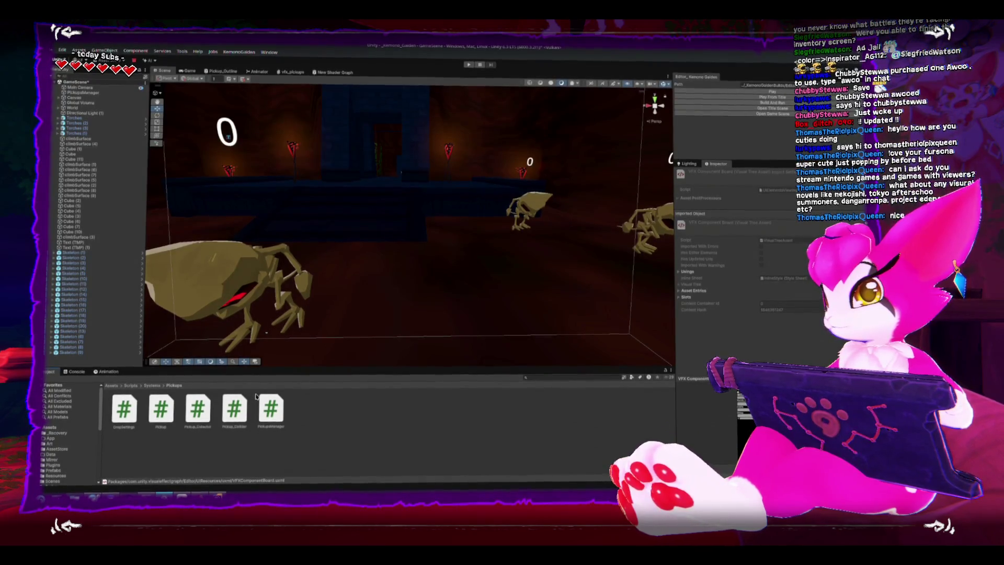
pyautogui.click(76, 371)
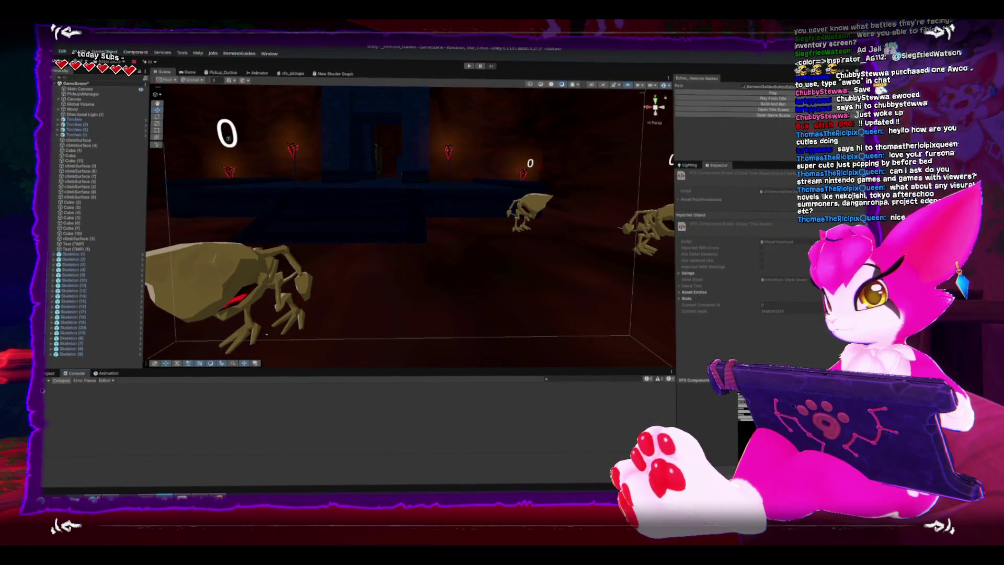
pyautogui.click(48, 373)
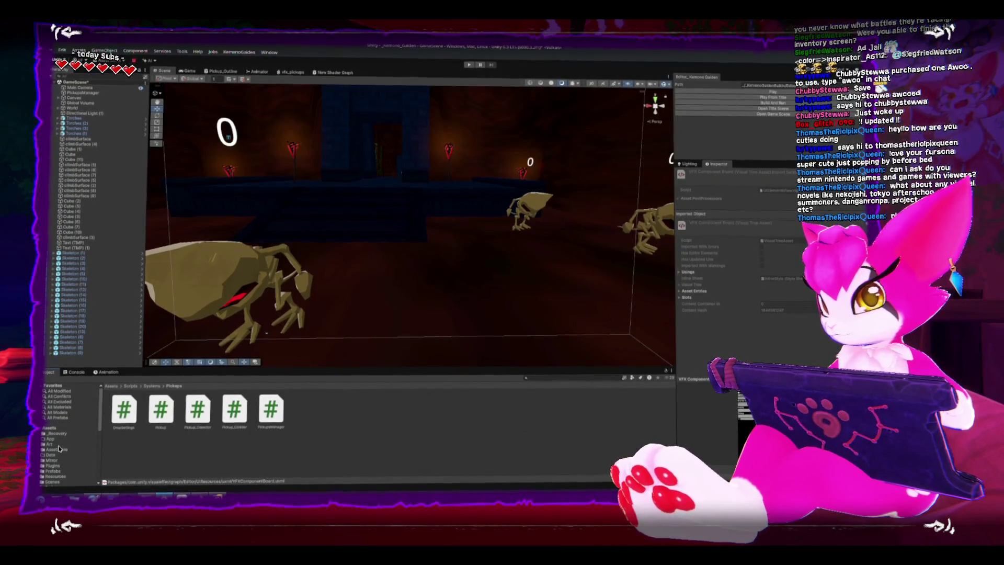
pyautogui.scroll(-3)
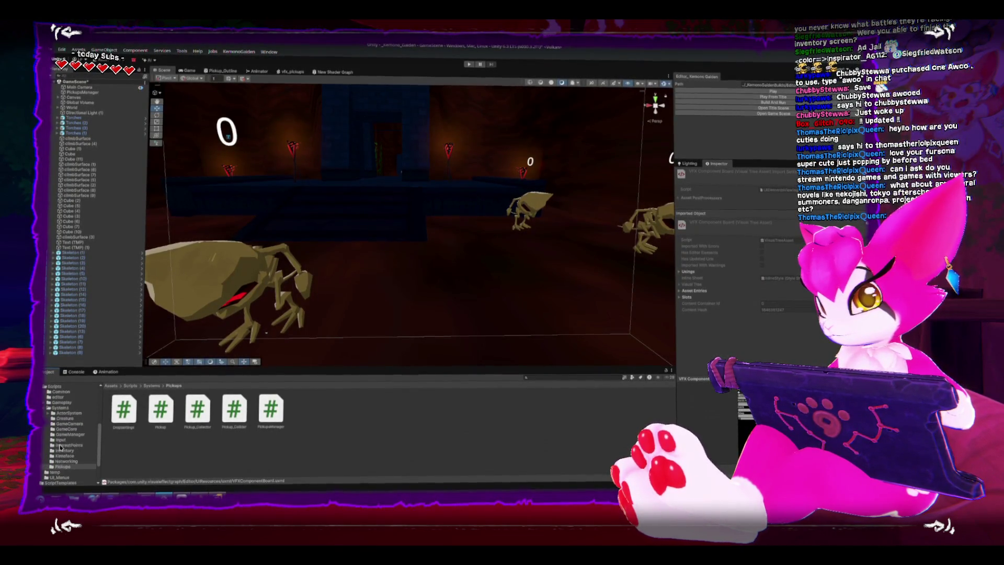
pyautogui.scroll(3)
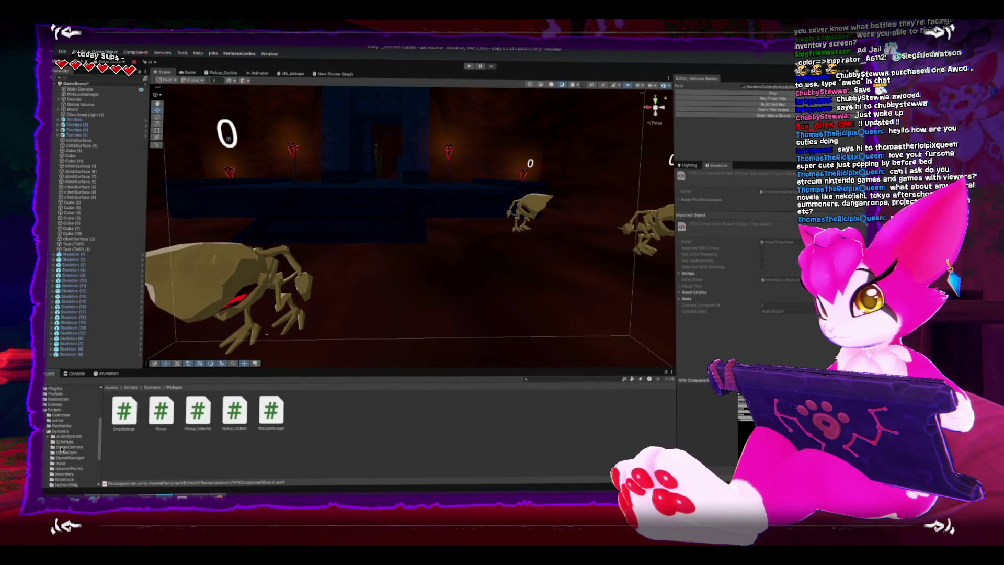
pyautogui.scroll(3)
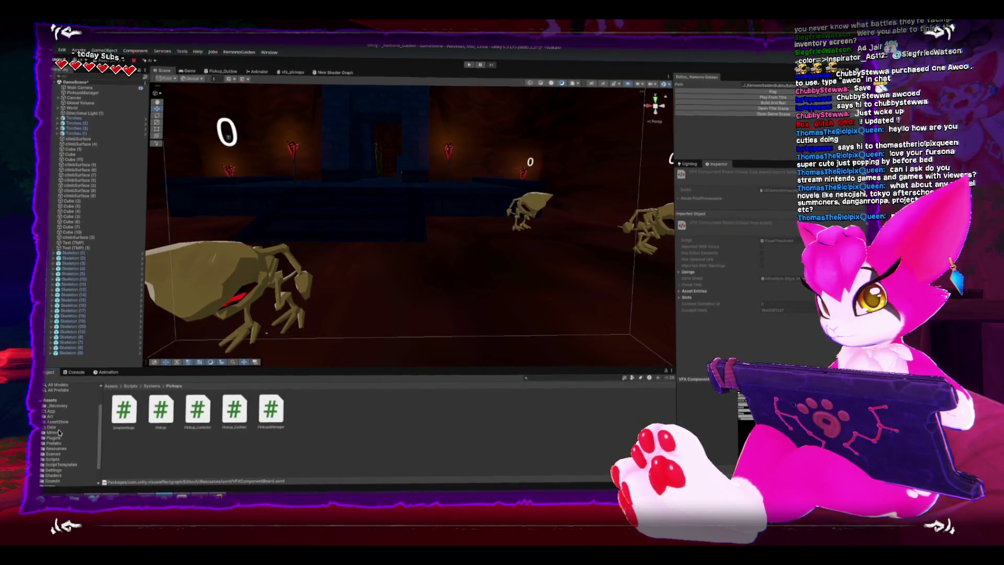
pyautogui.scroll(-3)
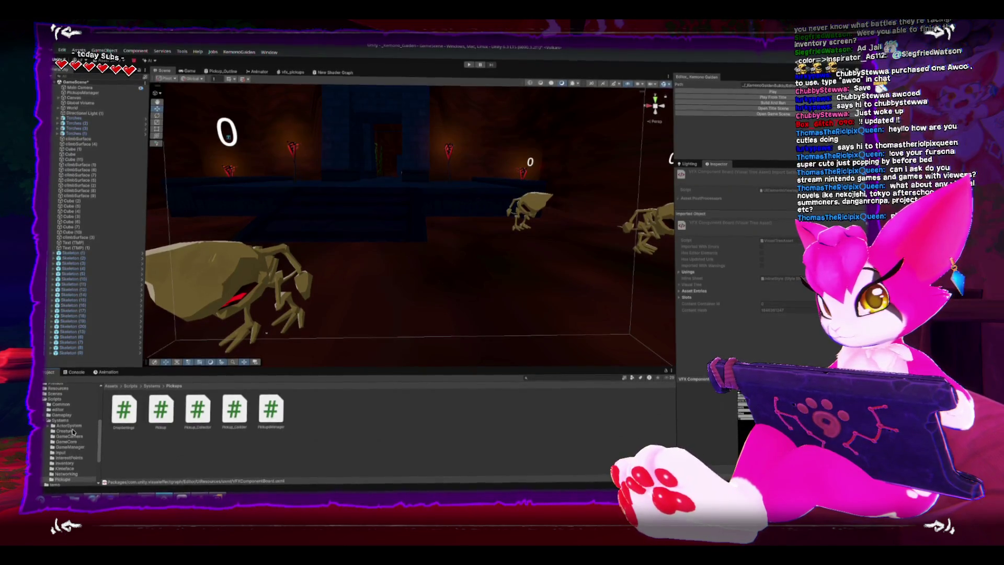
# Browse the Creature, Gameplay and Systems script folders
pyautogui.click(69, 432)
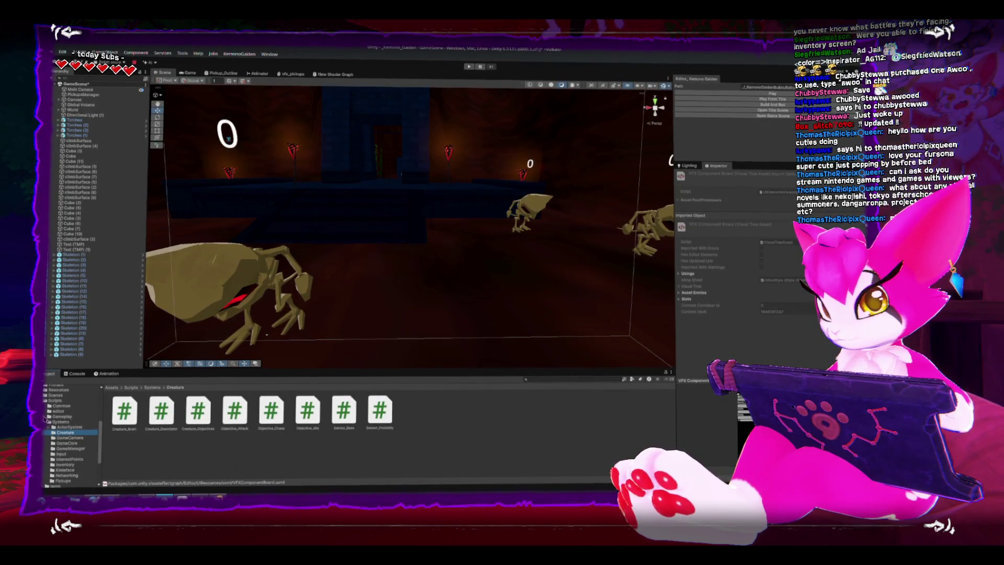
pyautogui.click(48, 417)
pyautogui.click(46, 416)
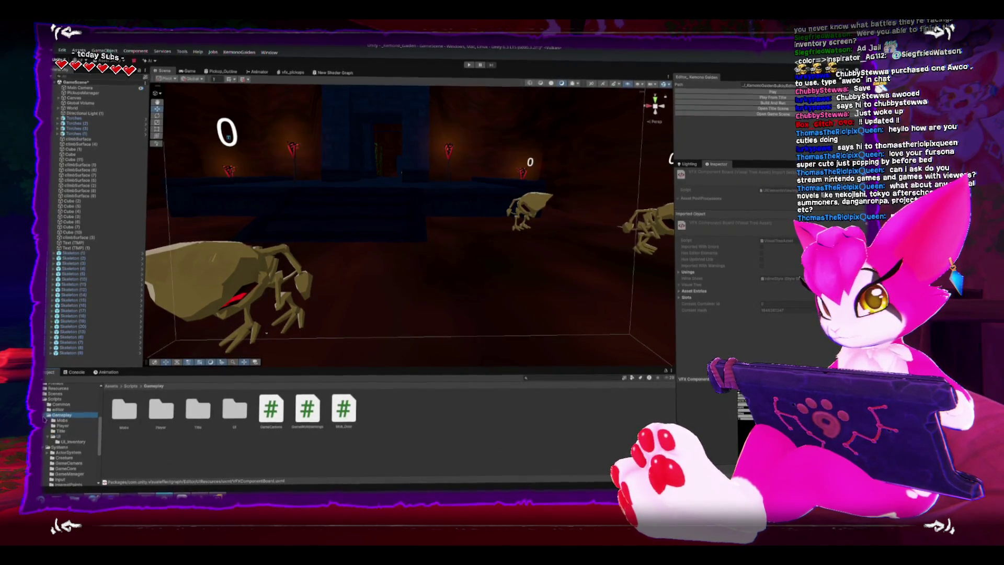
pyautogui.click(45, 417)
pyautogui.scroll(-3)
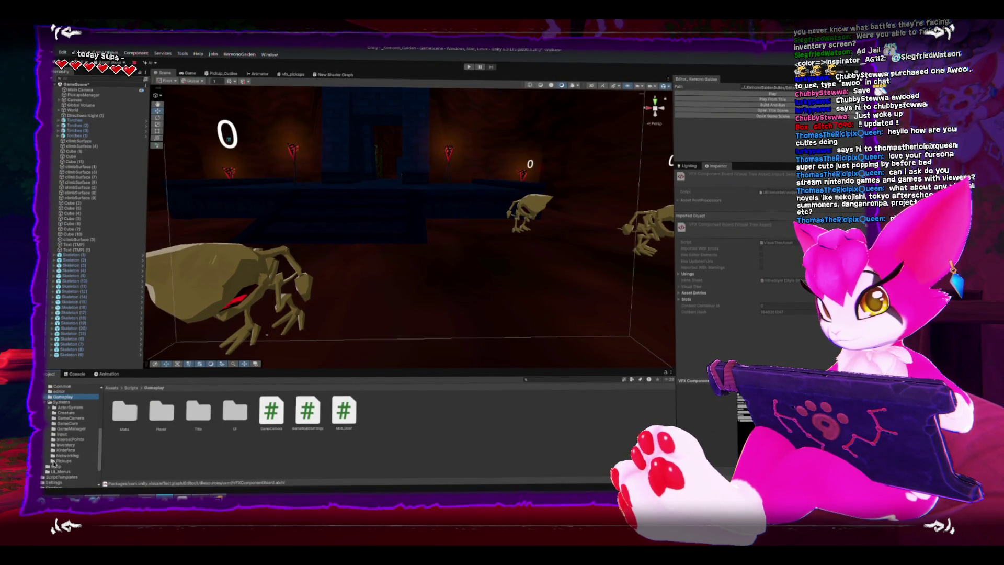
pyautogui.click(60, 460)
pyautogui.click(62, 455)
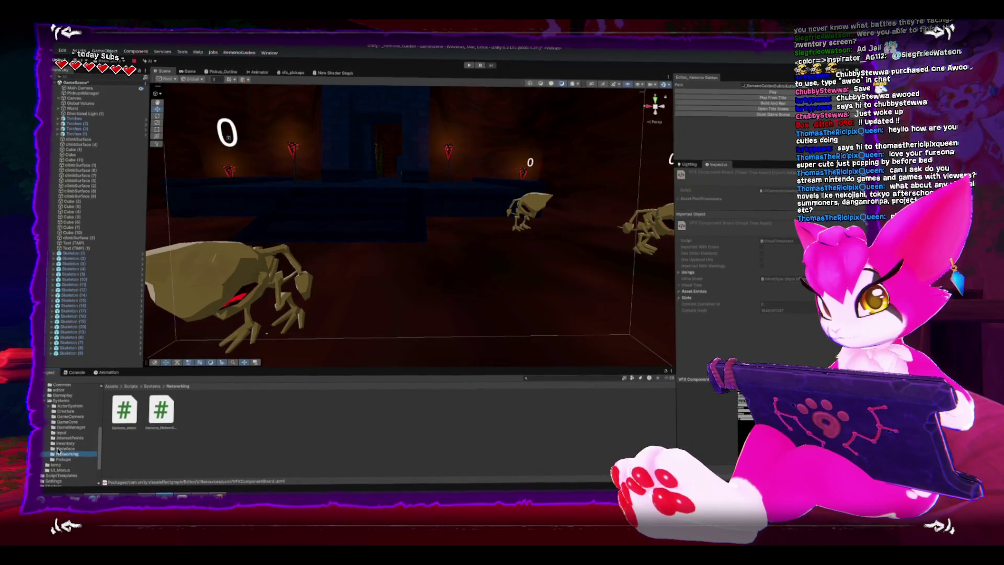
pyautogui.click(58, 450)
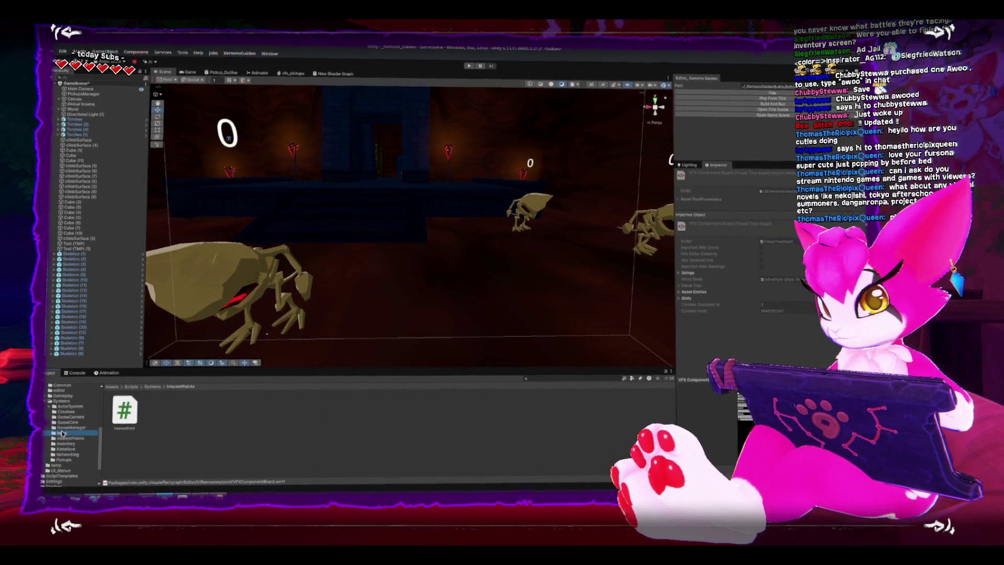
# Drill into ActorSystem > Combat > DamageSystem and preview the HealthPoints script's code
pyautogui.click(66, 427)
pyautogui.click(66, 412)
pyautogui.click(65, 407)
pyautogui.click(54, 407)
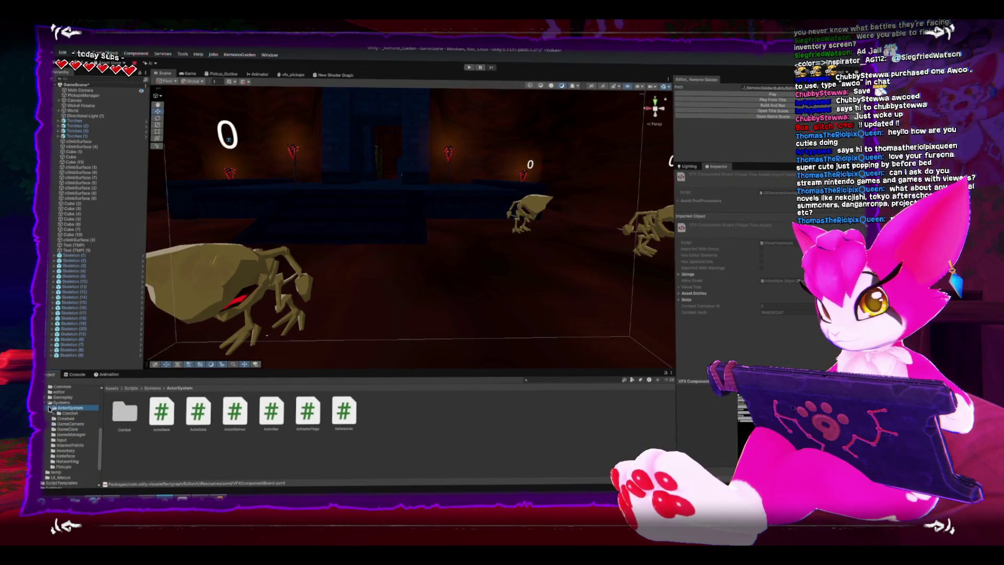
pyautogui.click(65, 413)
pyautogui.click(63, 415)
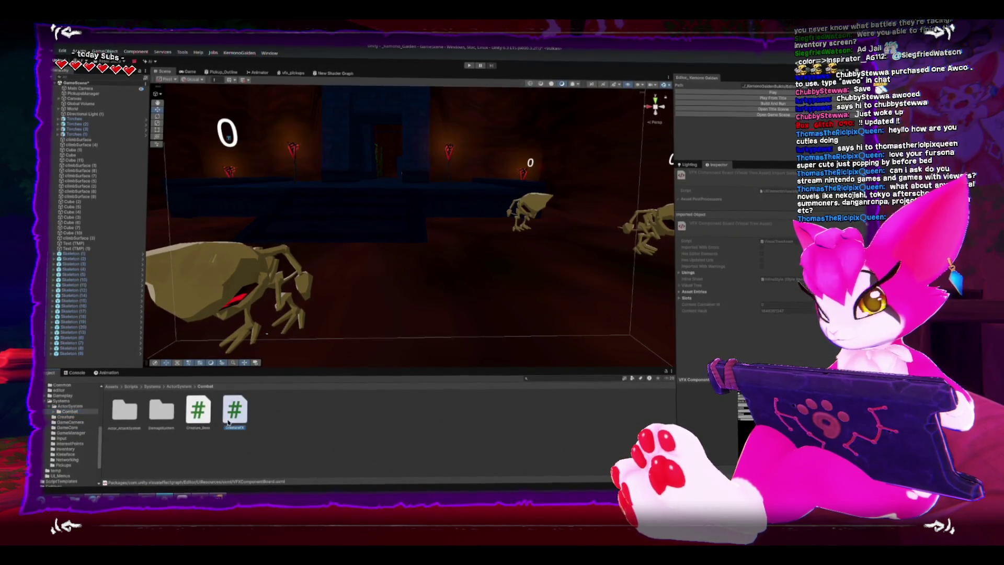
pyautogui.click(54, 413)
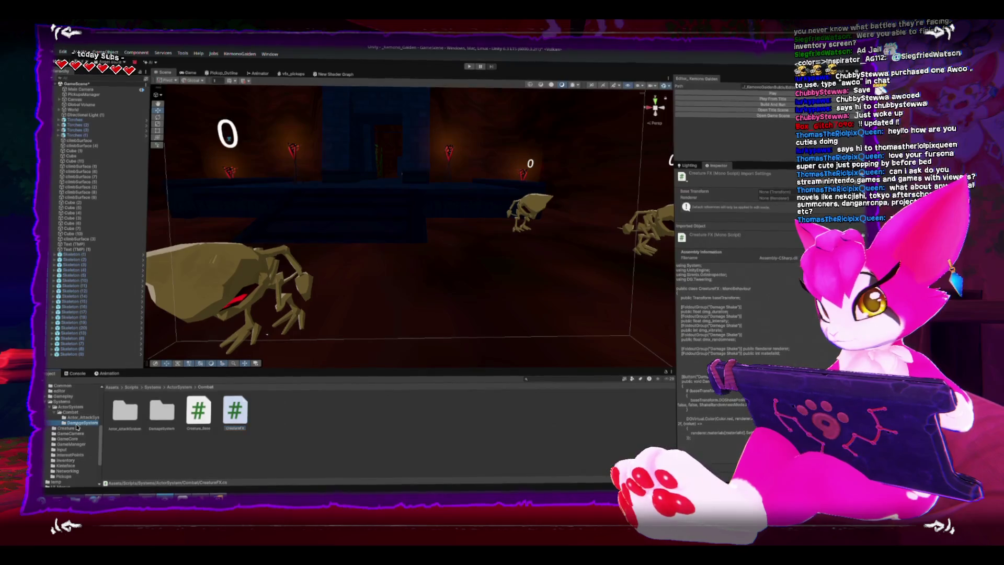
pyautogui.click(77, 423)
pyautogui.click(272, 410)
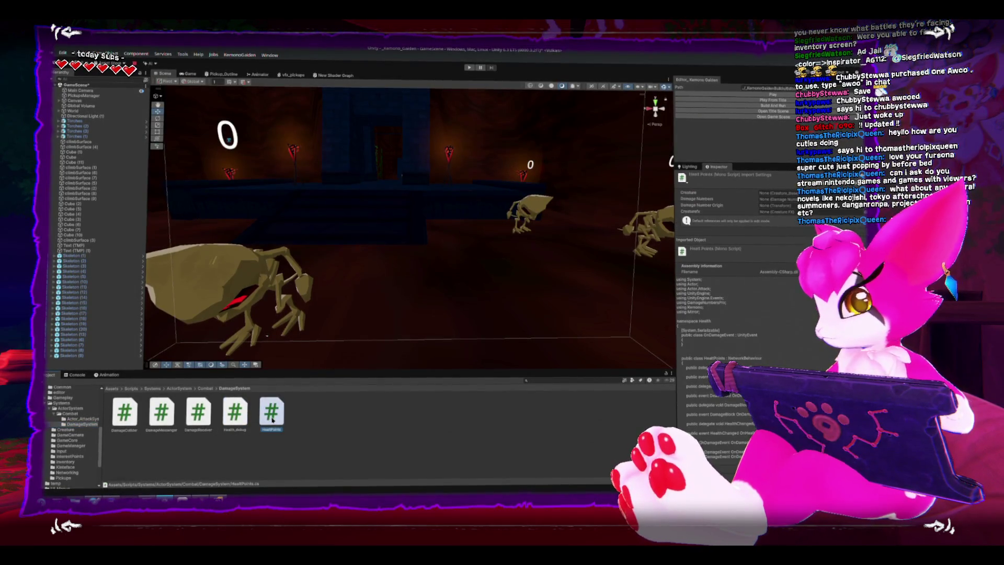
pyautogui.scroll(-3)
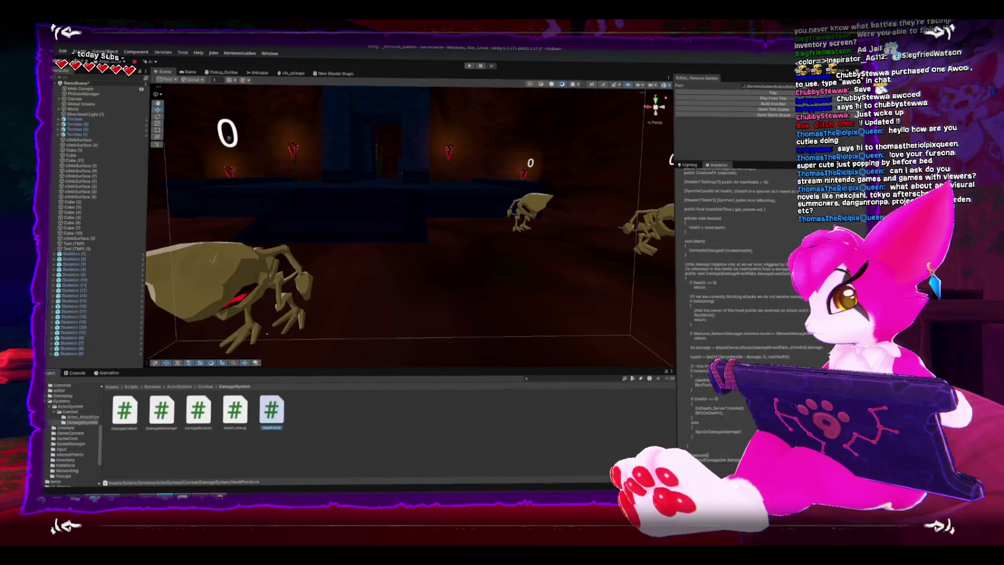
pyautogui.scroll(-3)
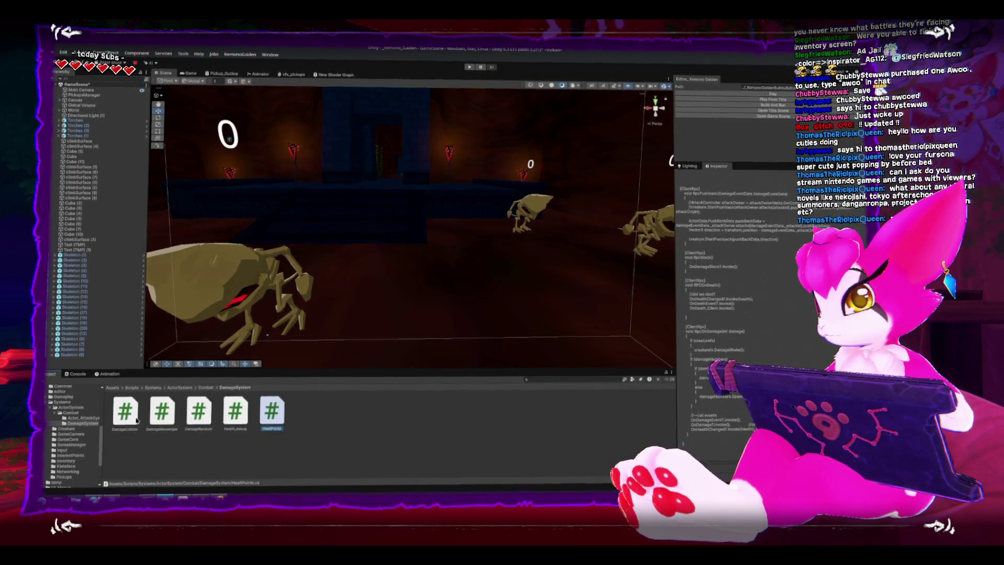
# Open DamageMessenger.cs in Rider and read how DamageEventData is used
pyautogui.doubleClick(161, 414)
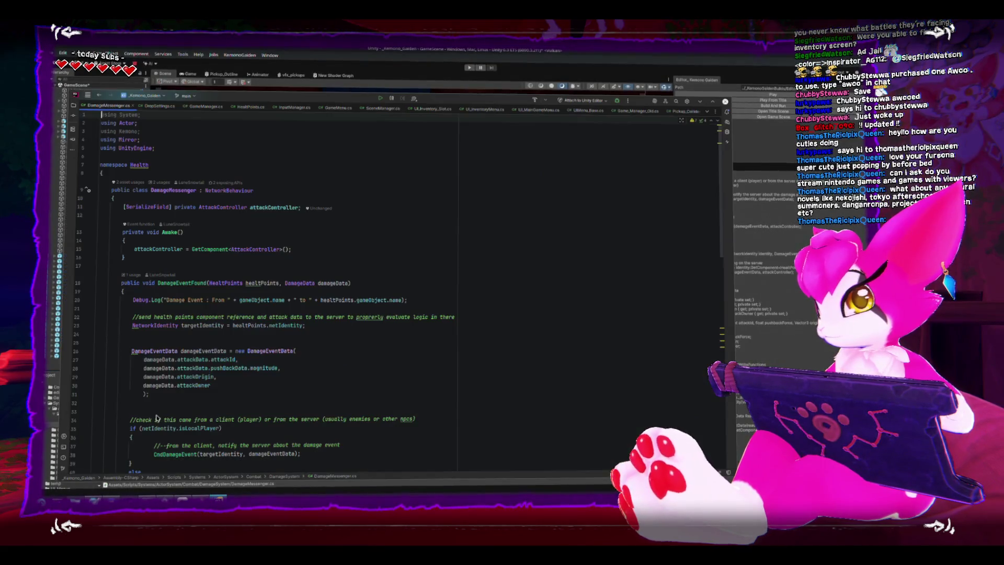
pyautogui.scroll(-3)
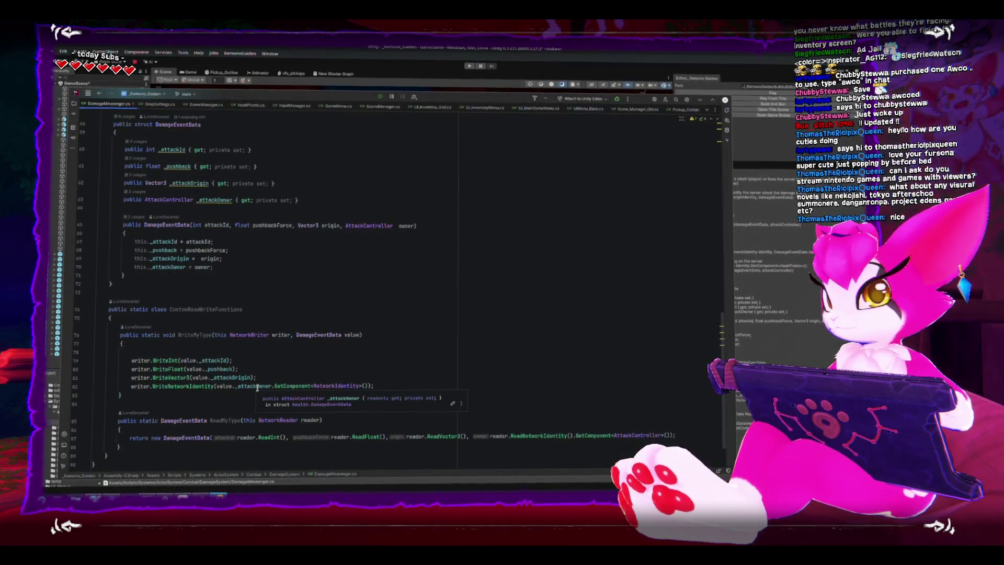
pyautogui.scroll(-3)
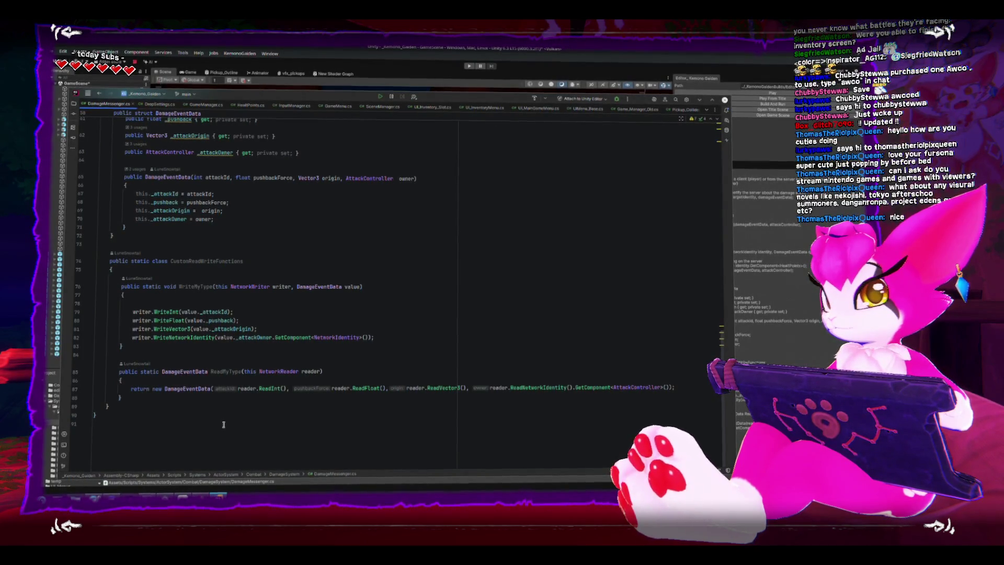
pyautogui.click(319, 286)
pyautogui.scroll(3)
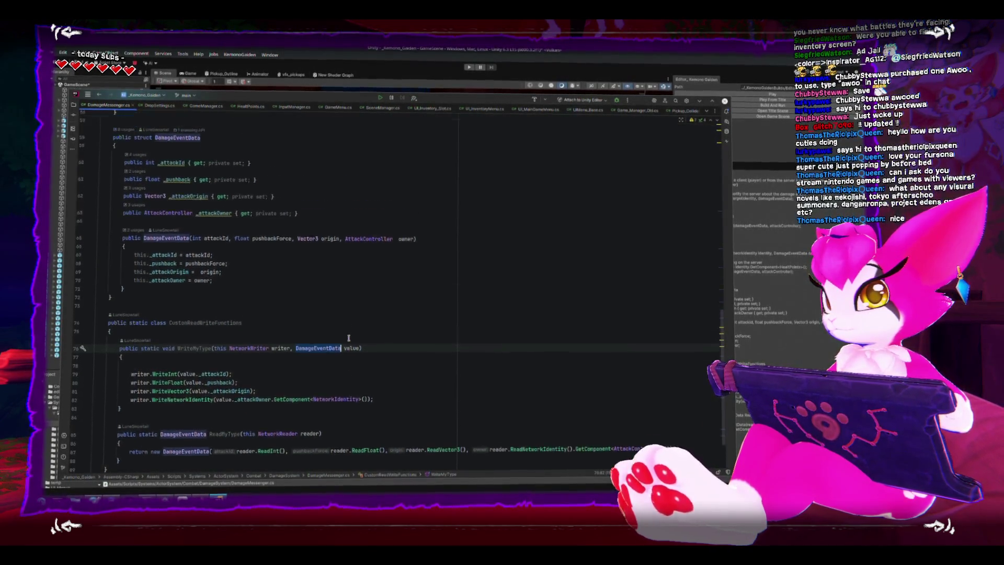
pyautogui.scroll(-3)
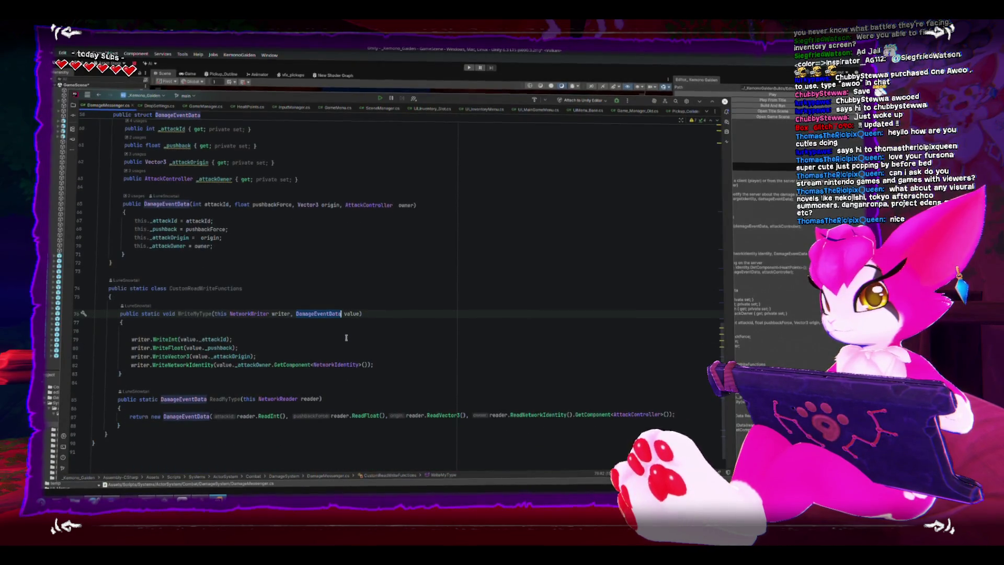
pyautogui.scroll(3)
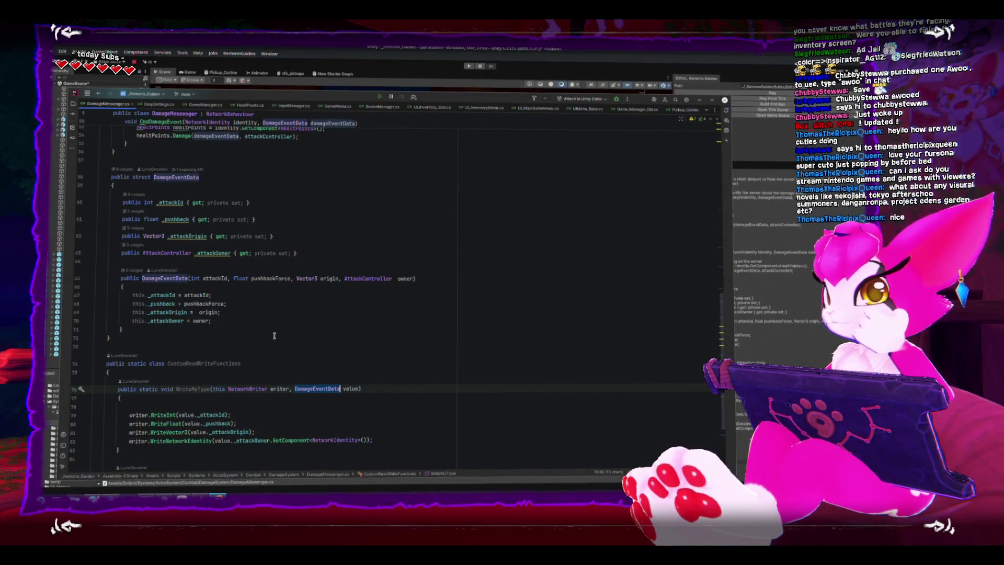
pyautogui.scroll(-3)
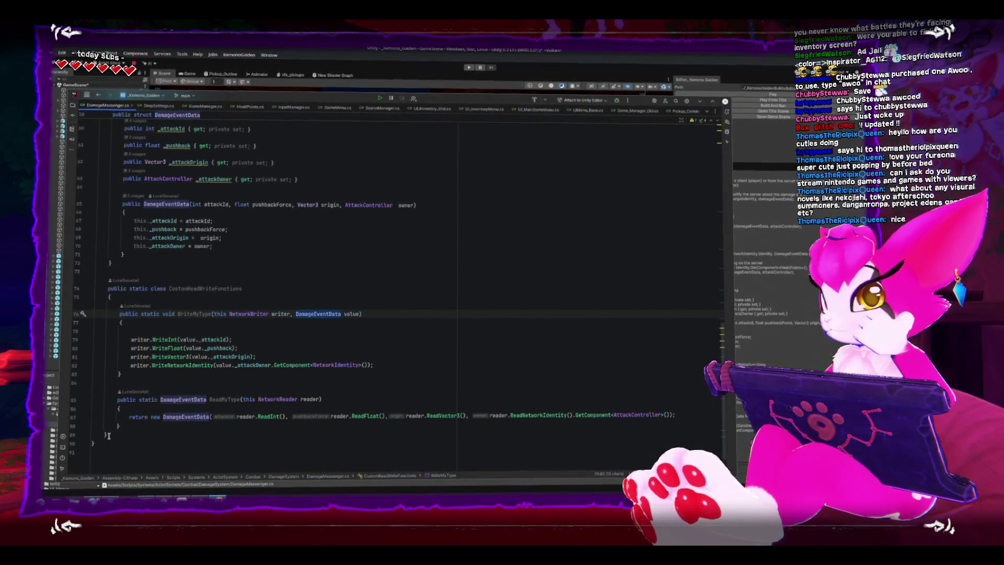
# Copy the CustomReadWriteFunctions class (lines 74–89) and return to Unity
pyautogui.moveTo(108, 435); pyautogui.dragTo(121, 302)
pyautogui.rightClick(122, 303)
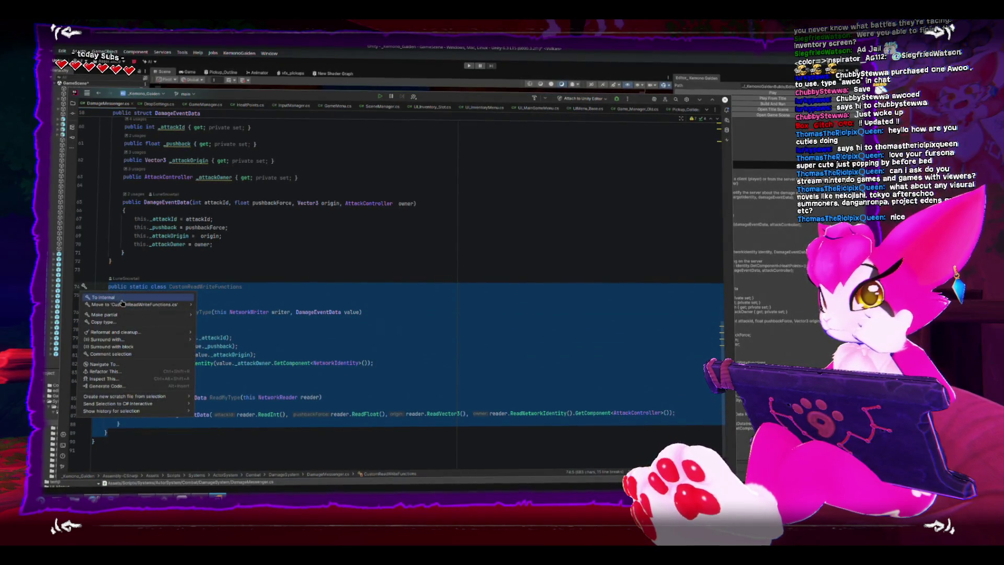
pyautogui.rightClick(308, 289)
pyautogui.press('Escape')
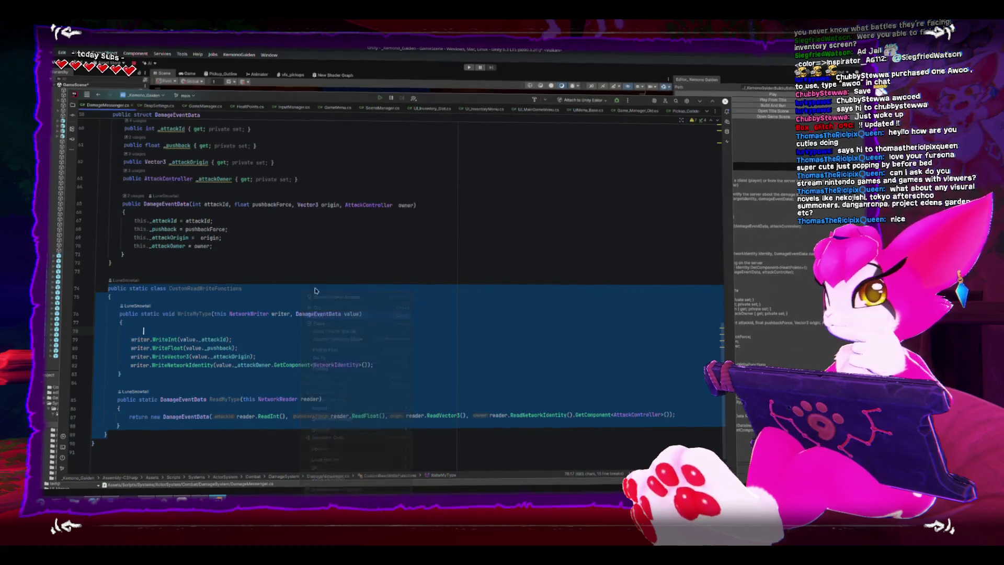
pyautogui.hotkey('alt', 'Tab')
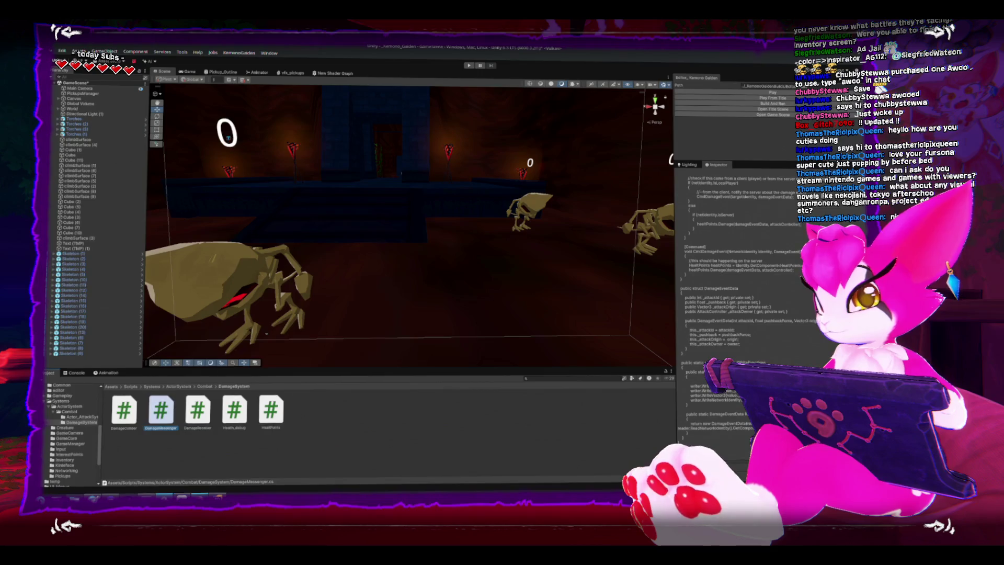
# In Unity's Project panel, open the Systems > Pickups scripts folder
pyautogui.hotkey('alt', 'Tab')
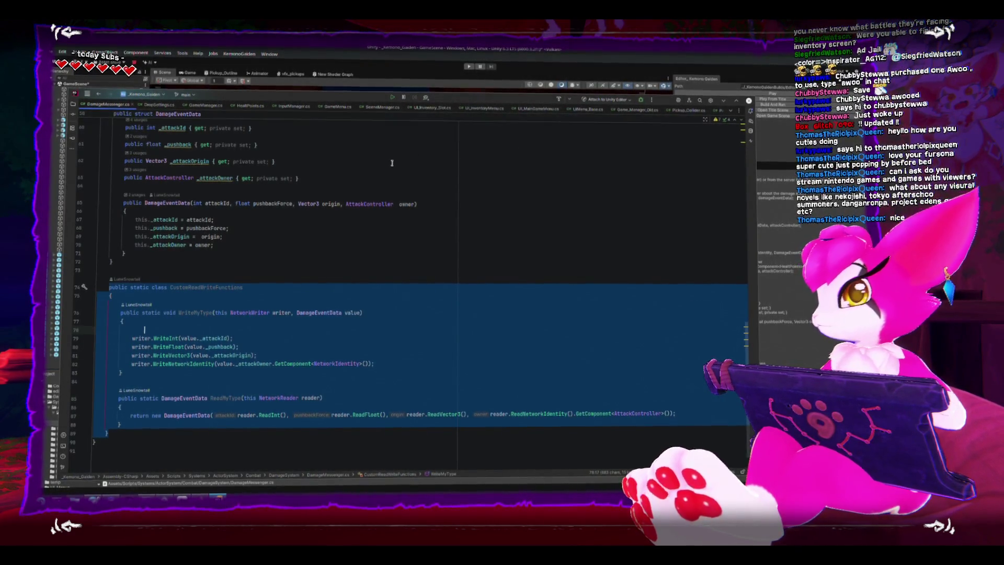
pyautogui.scroll(-3)
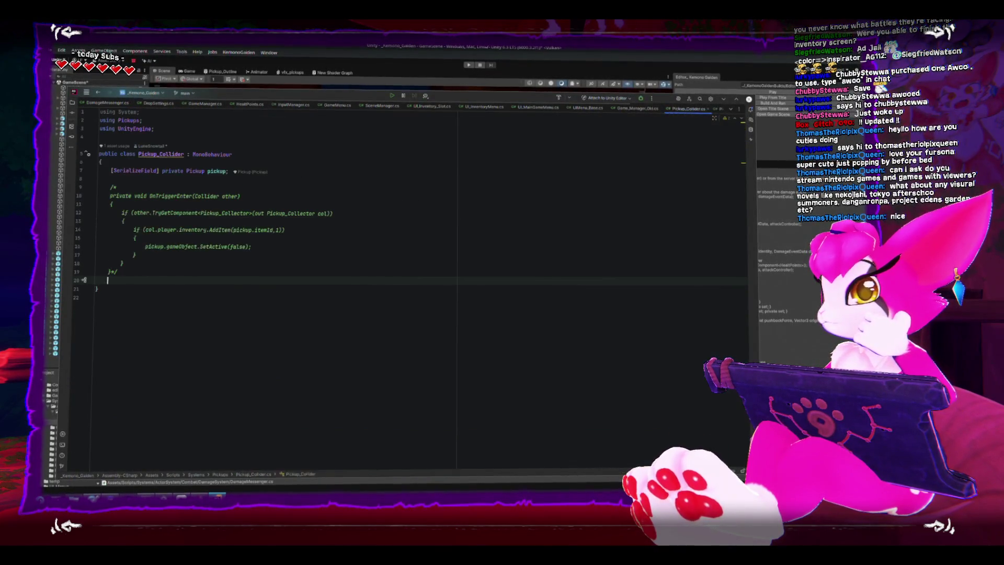
pyautogui.click(47, 407)
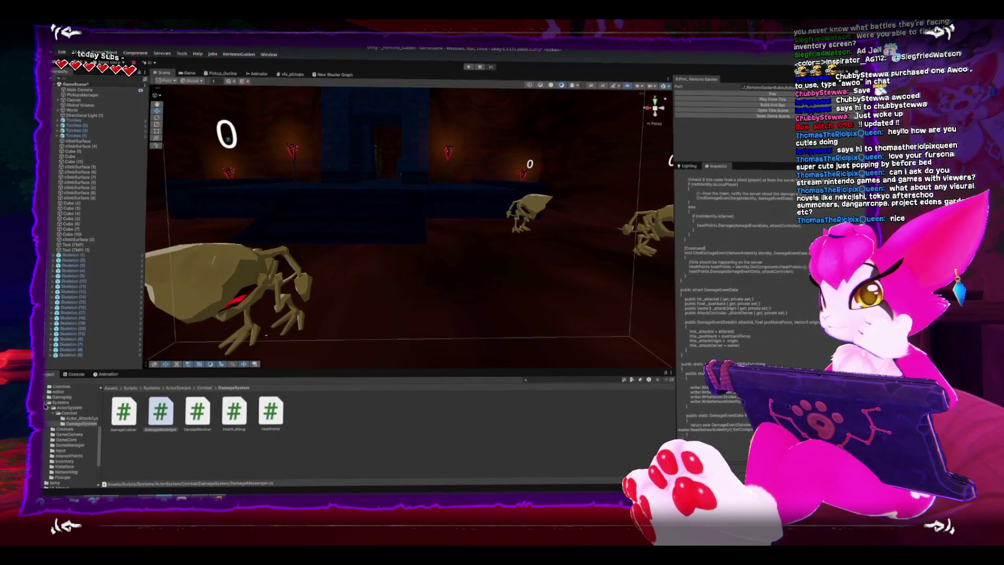
pyautogui.scroll(-3)
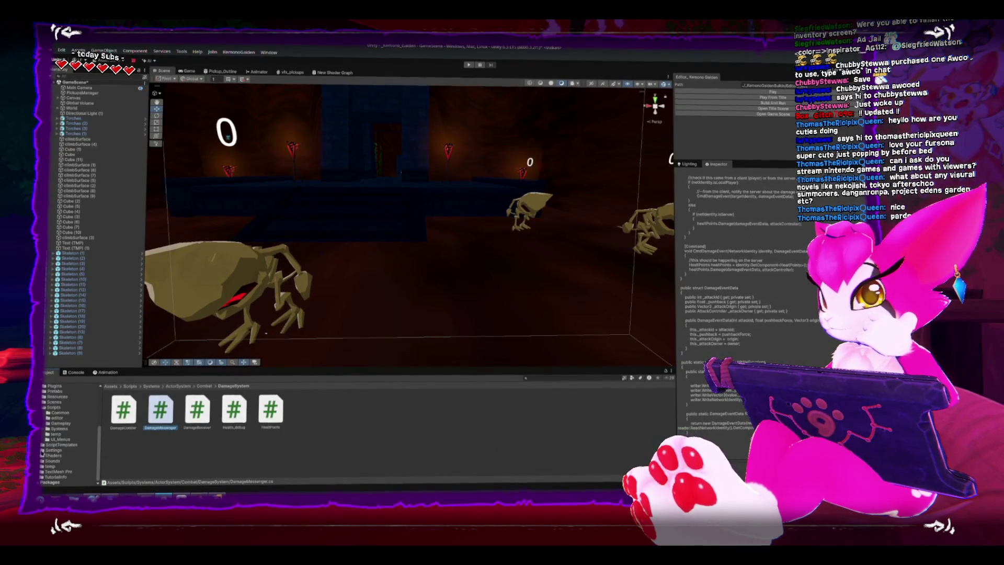
pyautogui.click(44, 432)
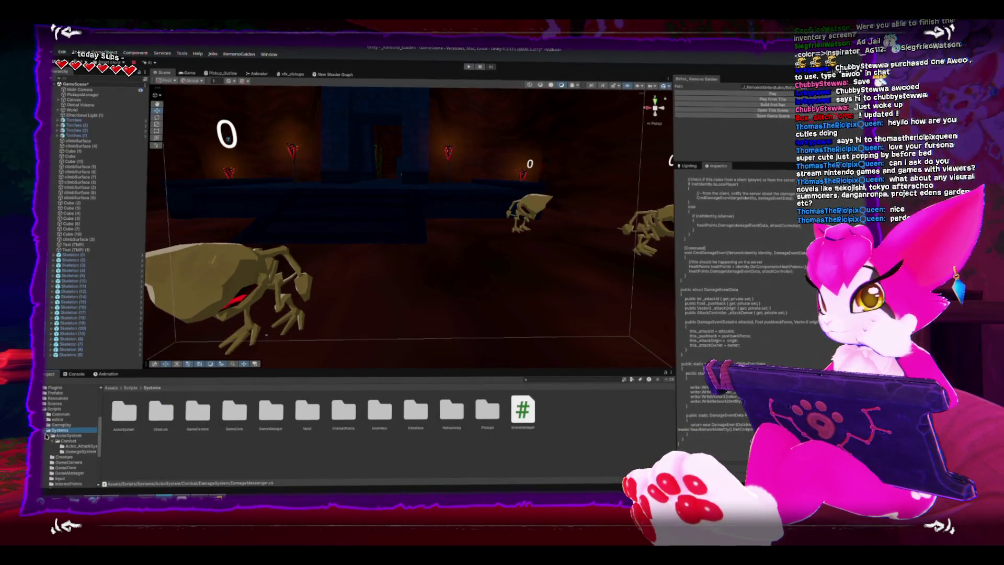
pyautogui.click(48, 415)
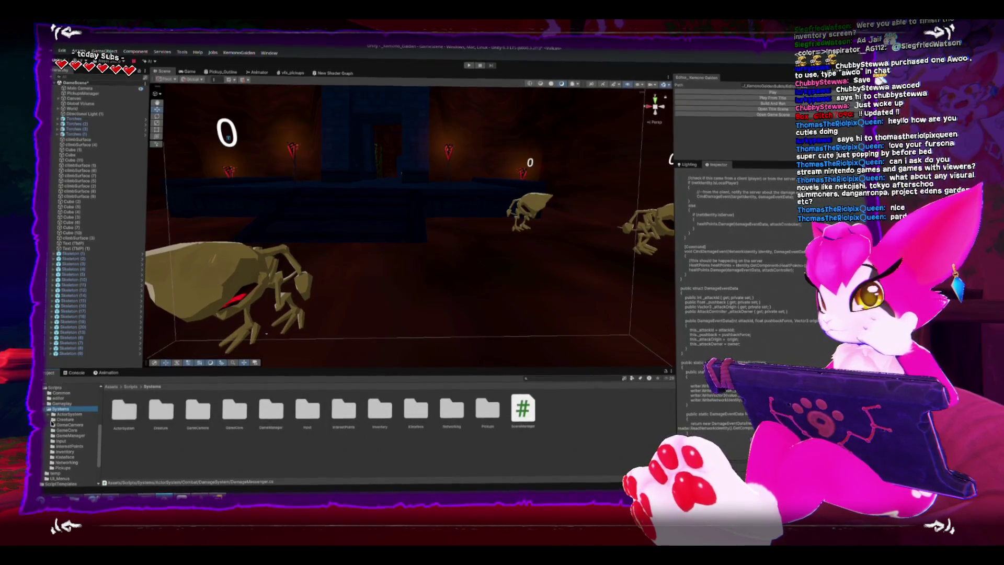
pyautogui.click(67, 467)
# Read the Pickup, PickupsManager and Pickup_Collector scripts, then open the Prefabs folder
pyautogui.click(155, 415)
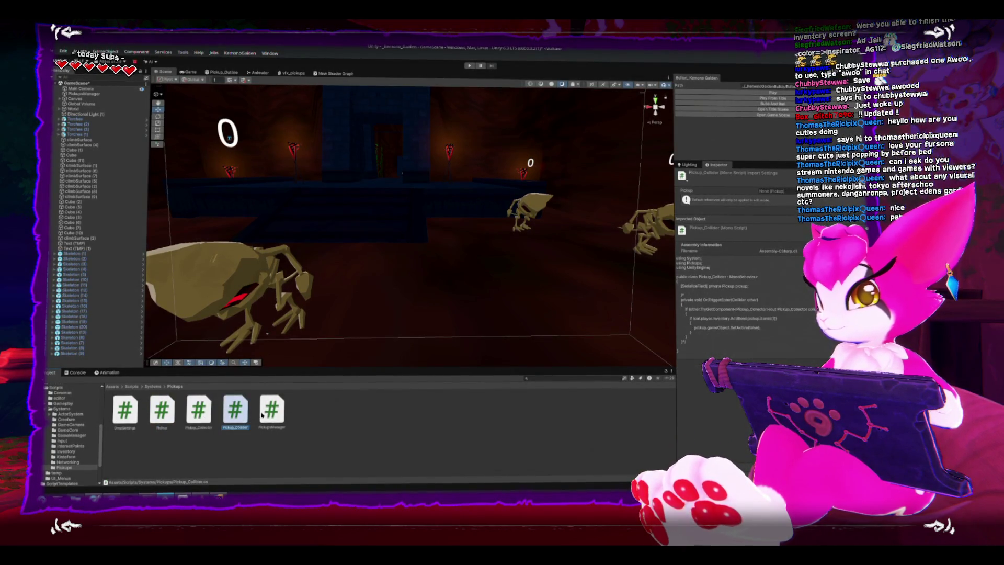
pyautogui.click(265, 413)
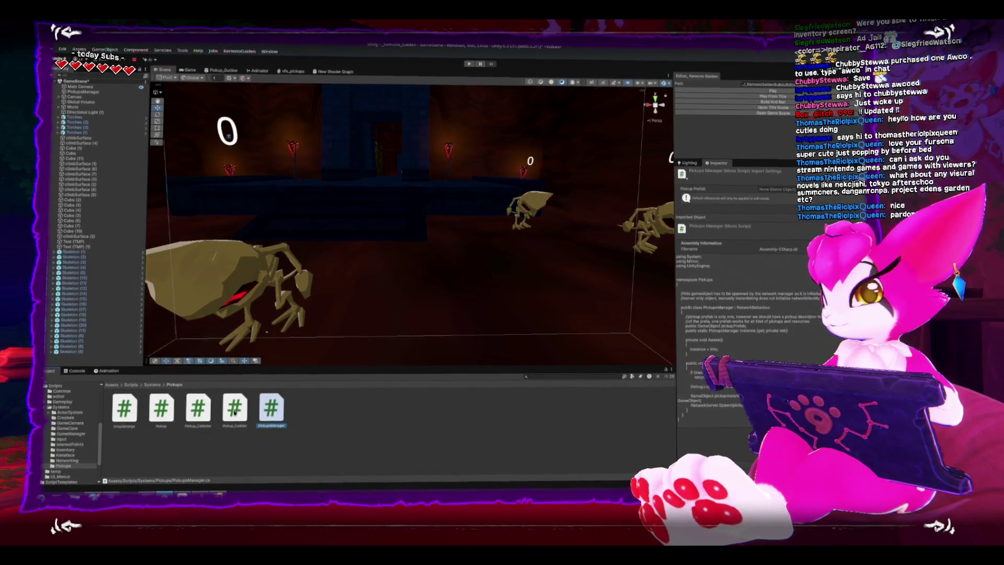
pyautogui.click(234, 412)
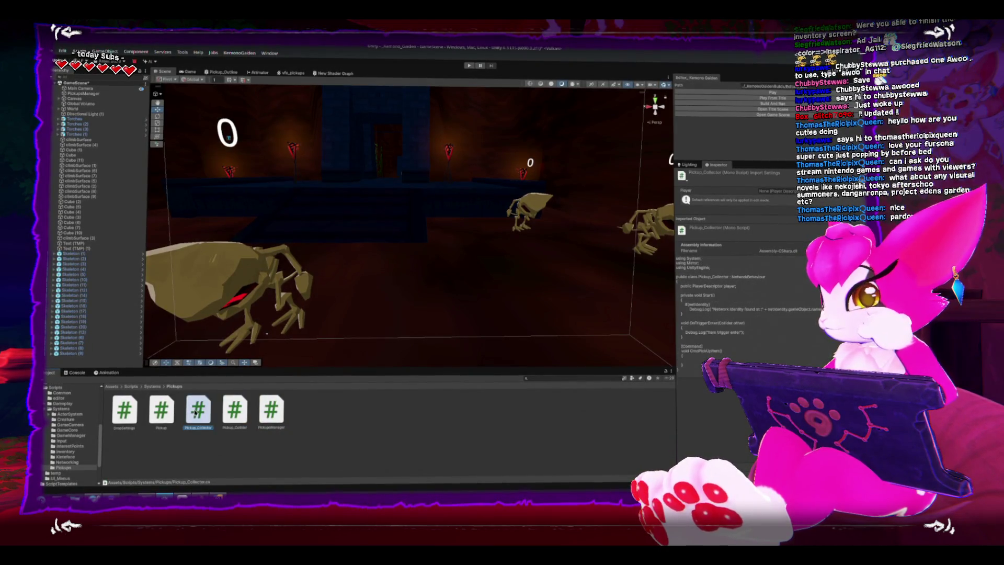
pyautogui.click(133, 410)
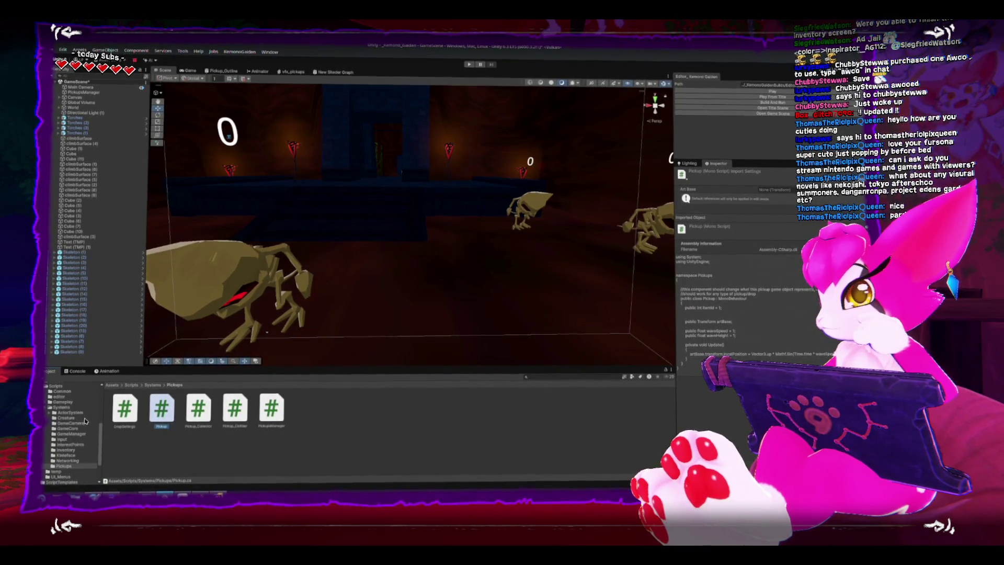
pyautogui.click(54, 430)
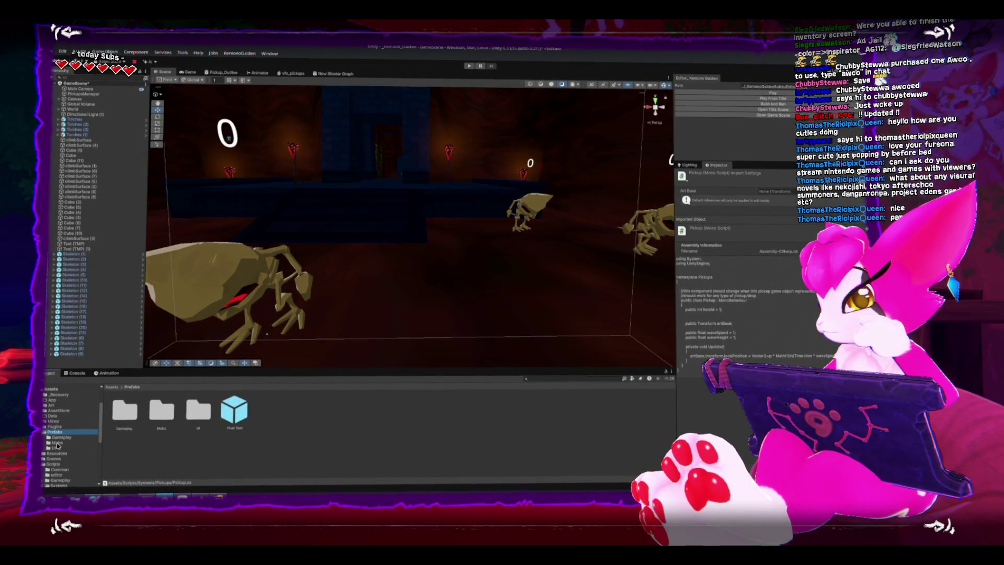
# Drop a Pickup prefab from Prefabs > Gameplay into the scene, frame it, and open Pickup.cs
pyautogui.click(62, 437)
pyautogui.moveTo(124, 409); pyautogui.dragTo(400, 276)
pyautogui.press('f')
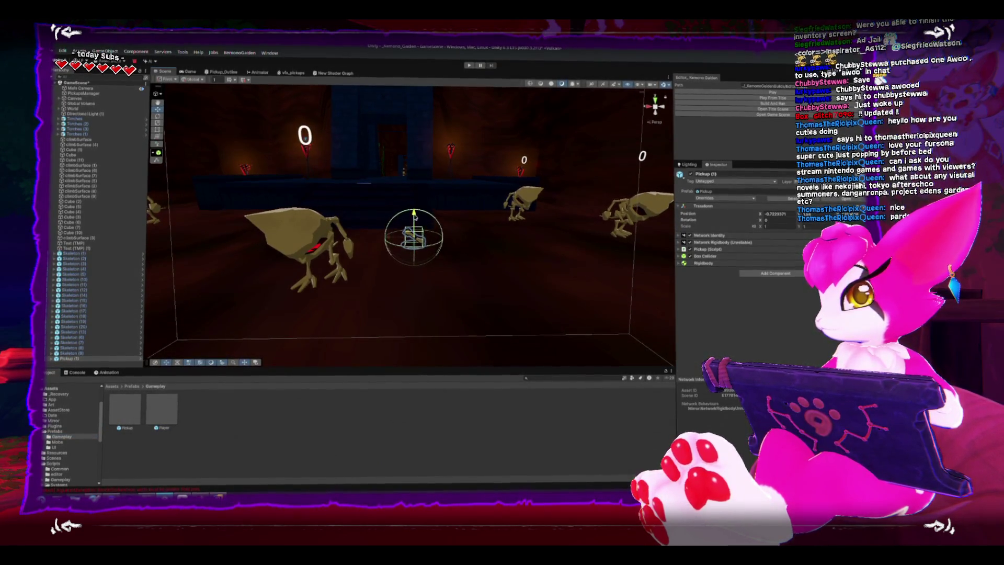
pyautogui.moveTo(415, 218); pyautogui.dragTo(455, 309)
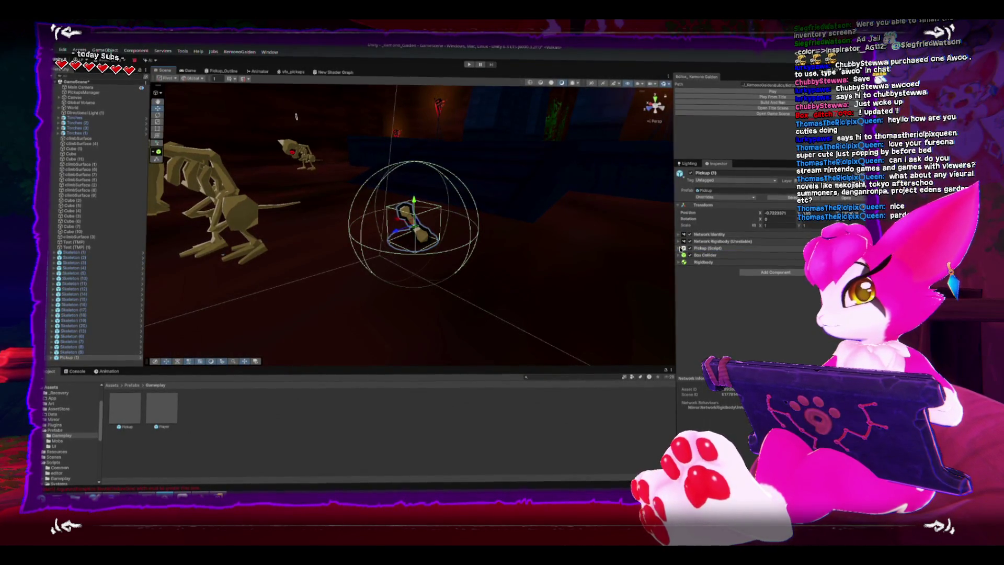
pyautogui.click(680, 249)
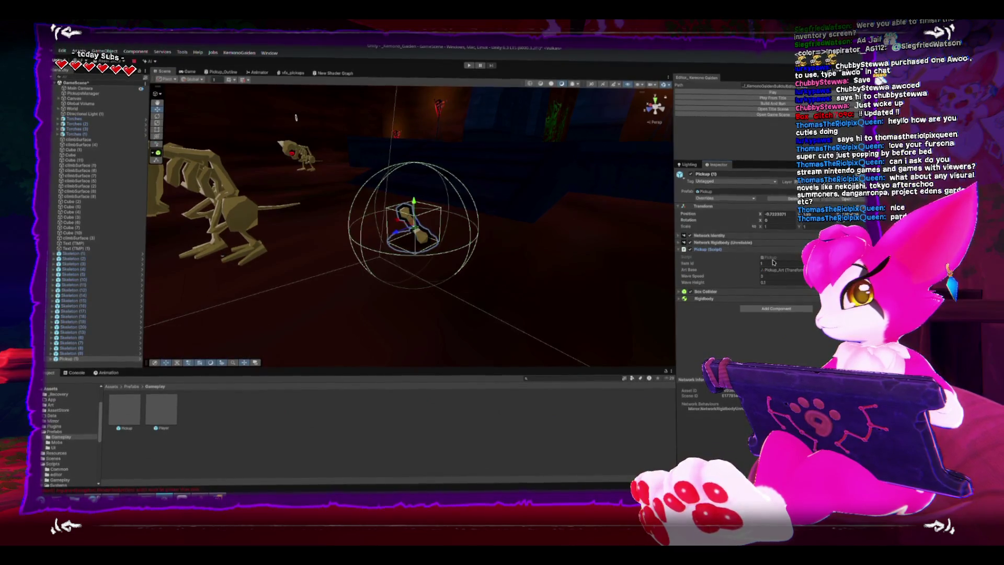
pyautogui.doubleClick(772, 259)
pyautogui.click(389, 322)
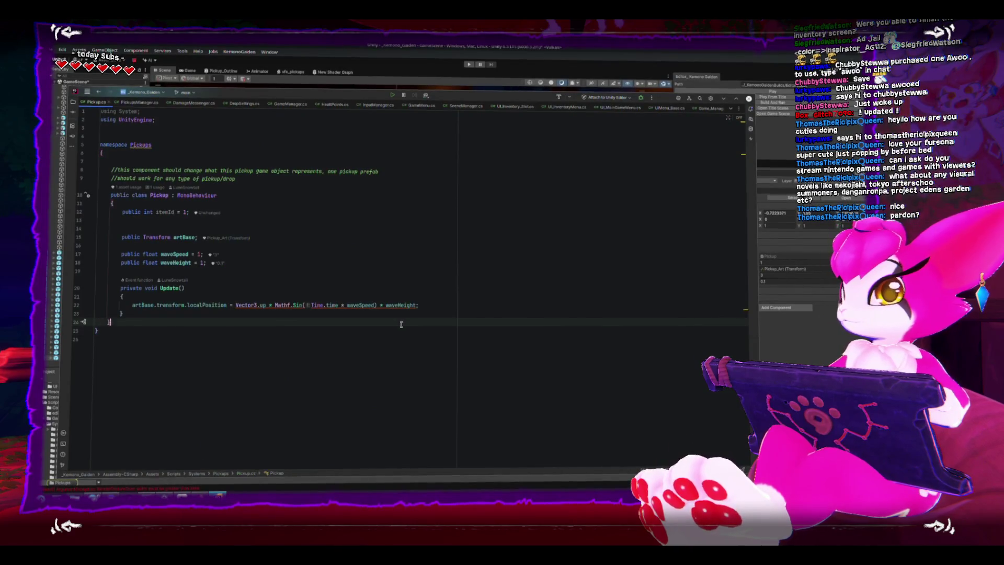
# Paste the CustomReadWriteFunctions class into Pickup.cs and select its Custom prefix
pyautogui.hotkey('ctrl', 'v')
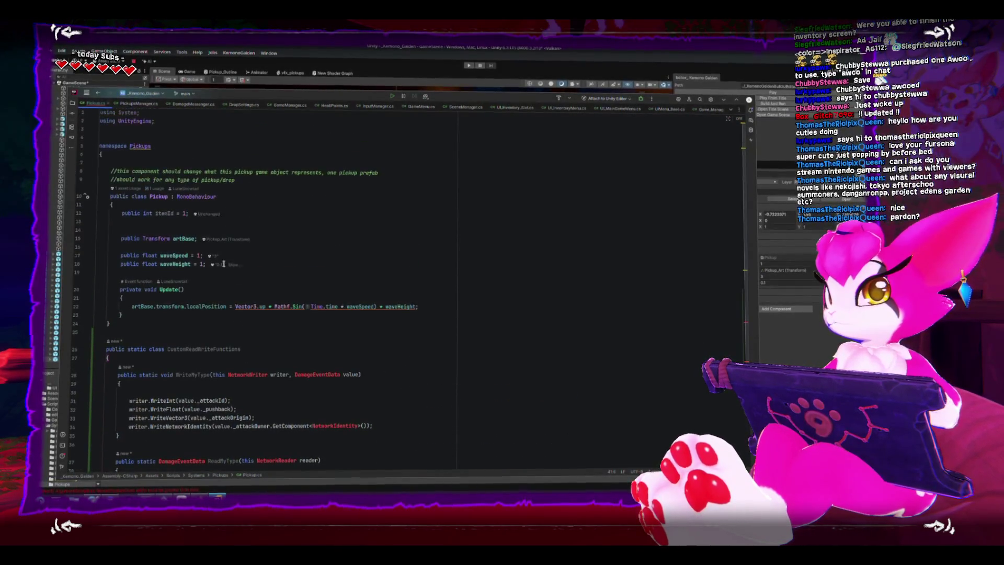
pyautogui.scroll(-3)
pyautogui.click(210, 299)
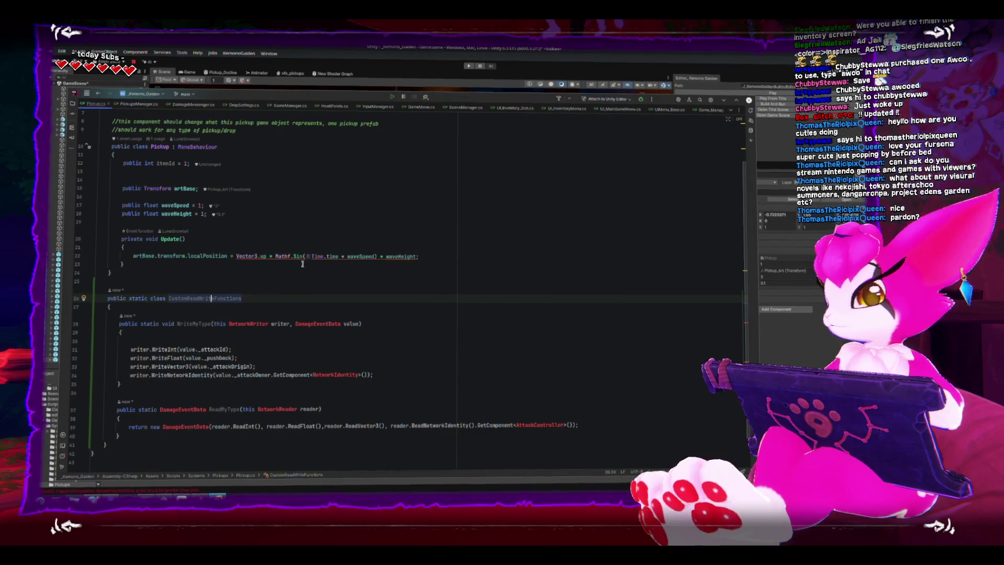
pyautogui.click(191, 297)
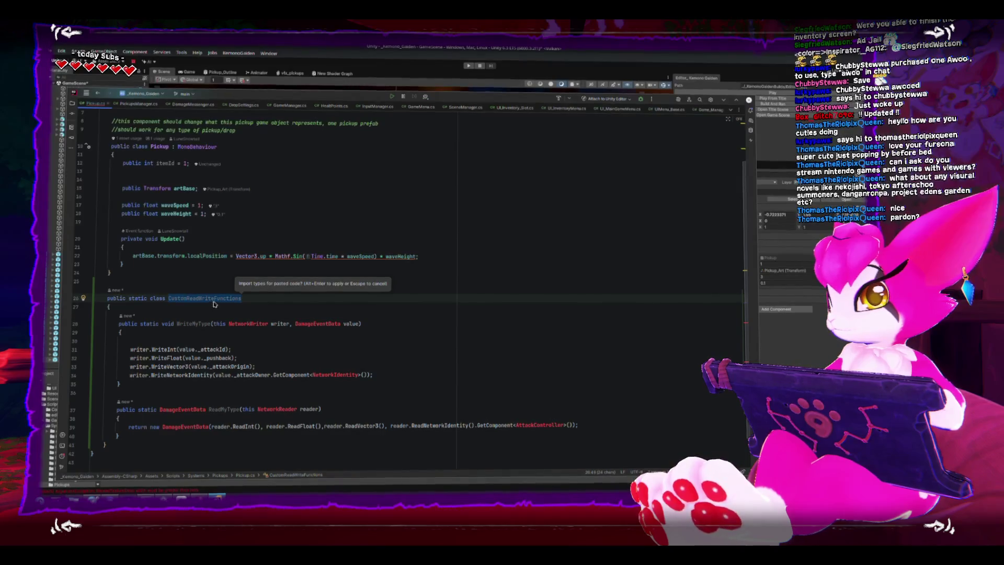
pyautogui.click(188, 299)
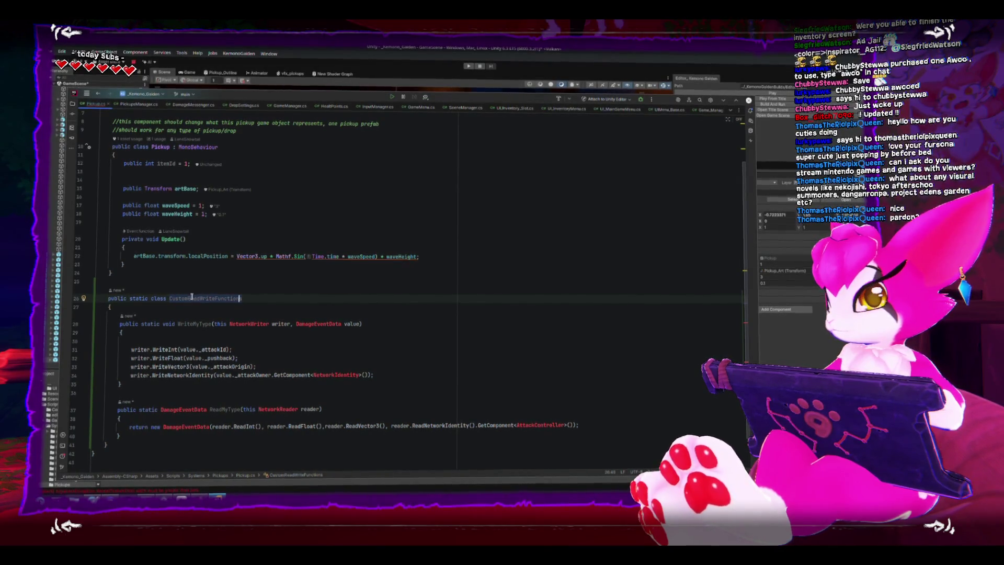
pyautogui.click(185, 297)
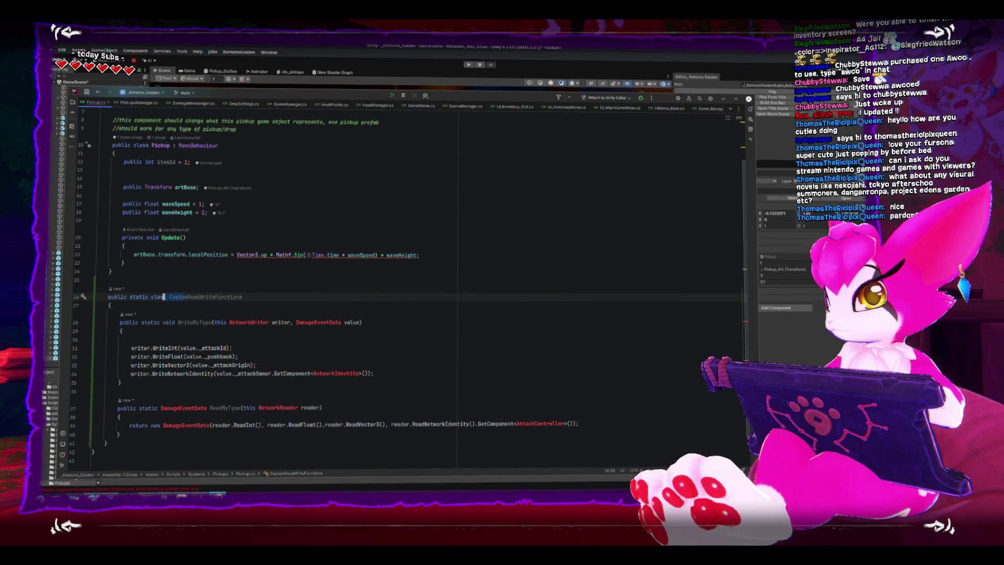
pyautogui.hotkey('ctrl', 'shift', 'Left')
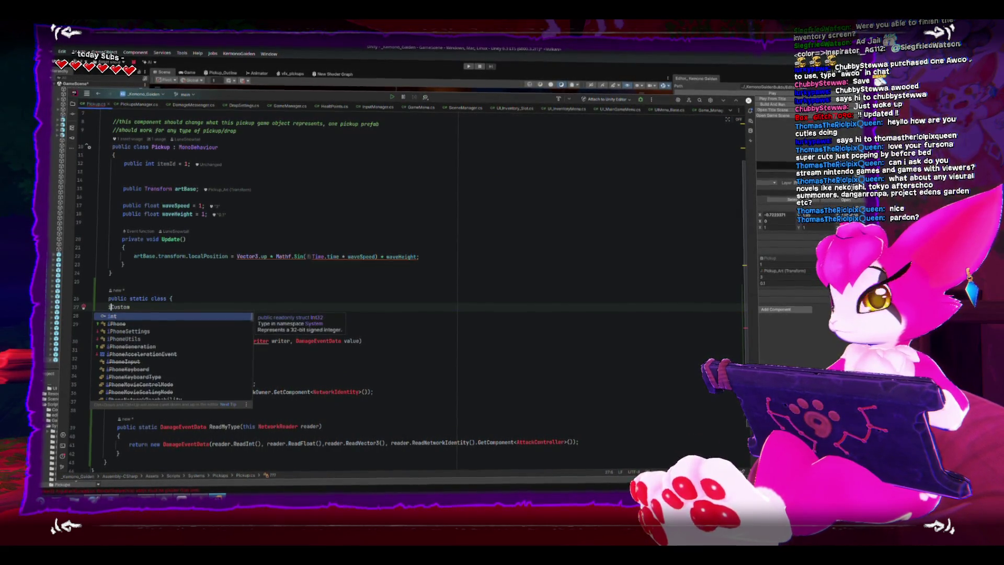
# Review the pasted WriteMyType code and undo a stray edit on the class name
pyautogui.click(106, 444)
pyautogui.scroll(3)
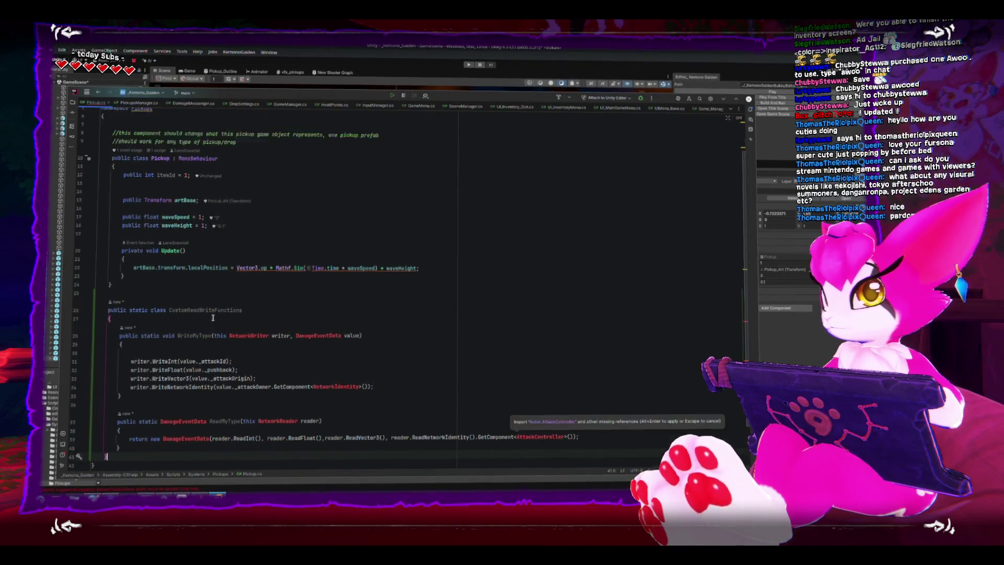
pyautogui.click(189, 376)
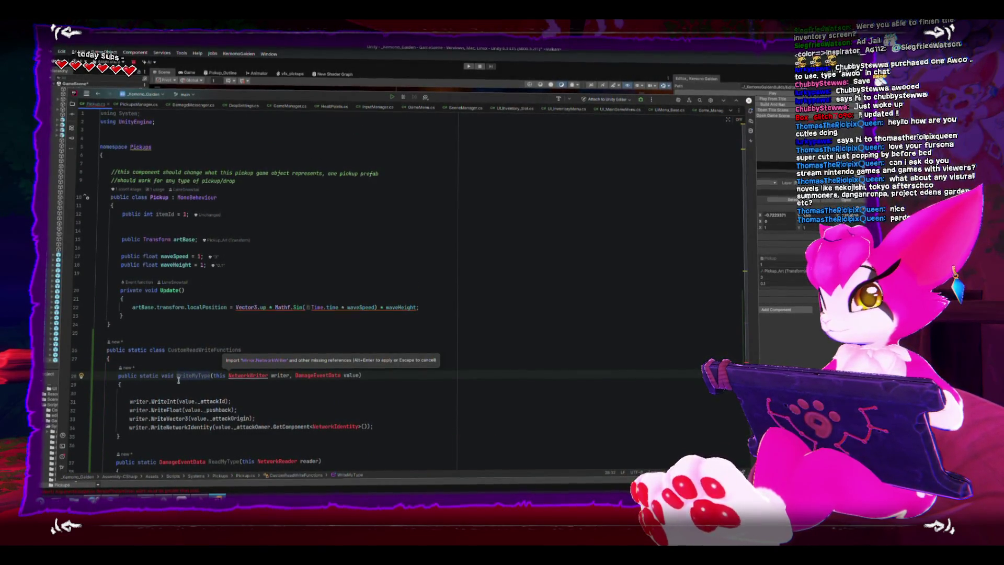
pyautogui.click(178, 377)
pyautogui.click(170, 352)
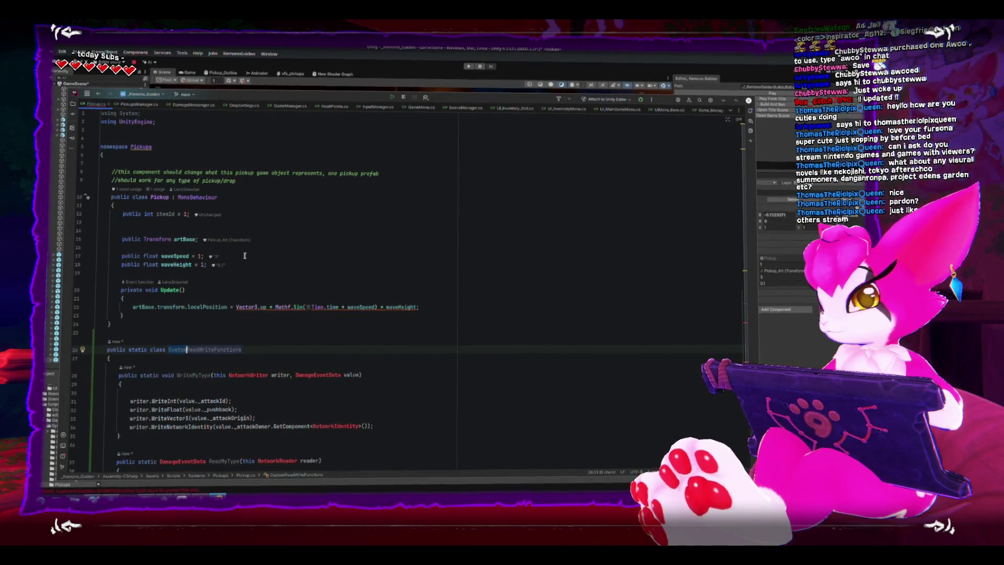
pyautogui.press('Return')
pyautogui.write('P')
pyautogui.hotkey('ctrl', 'z')
pyautogui.hotkey('ctrl', 'z')
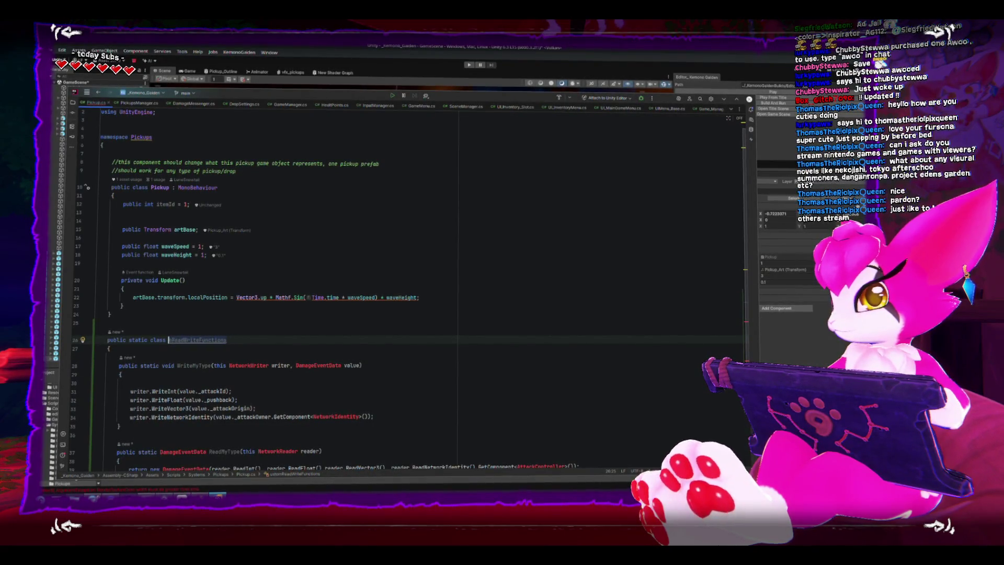
# Rename the class to PickupReadWriteFunctions and make WriteMyType take a Pickup parameter
pyautogui.write('Pickup')
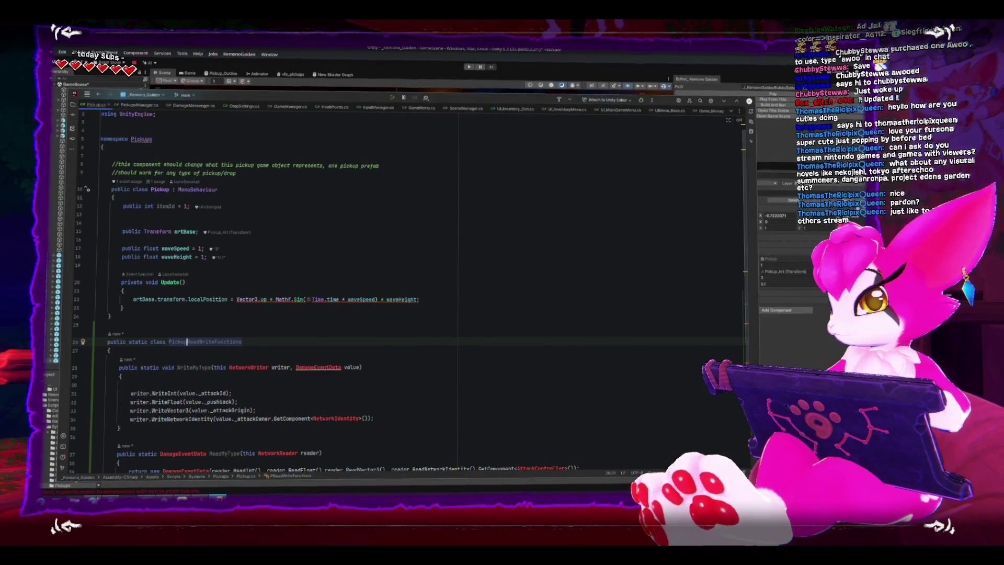
pyautogui.scroll(3)
pyautogui.click(335, 265)
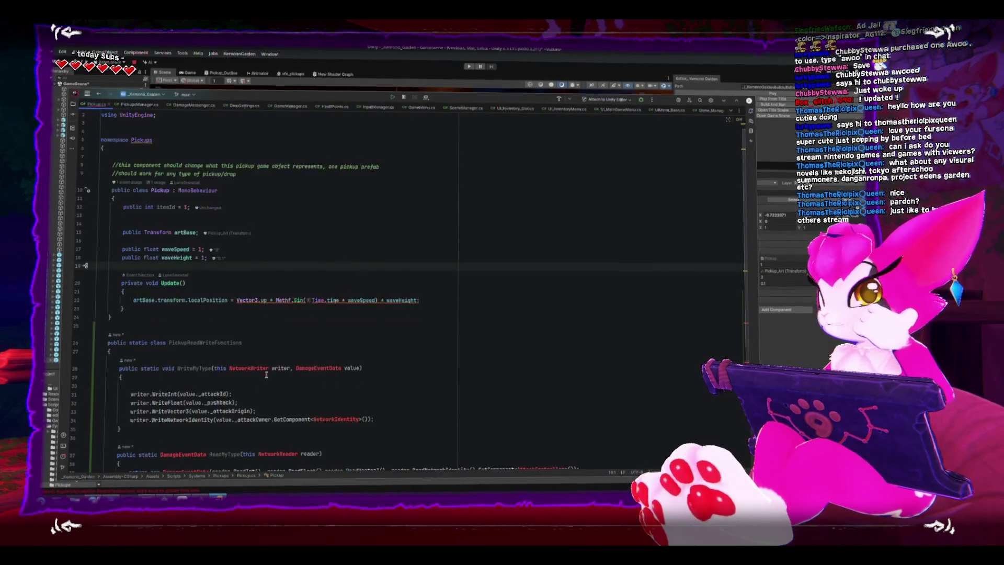
pyautogui.scroll(-3)
pyautogui.doubleClick(322, 368)
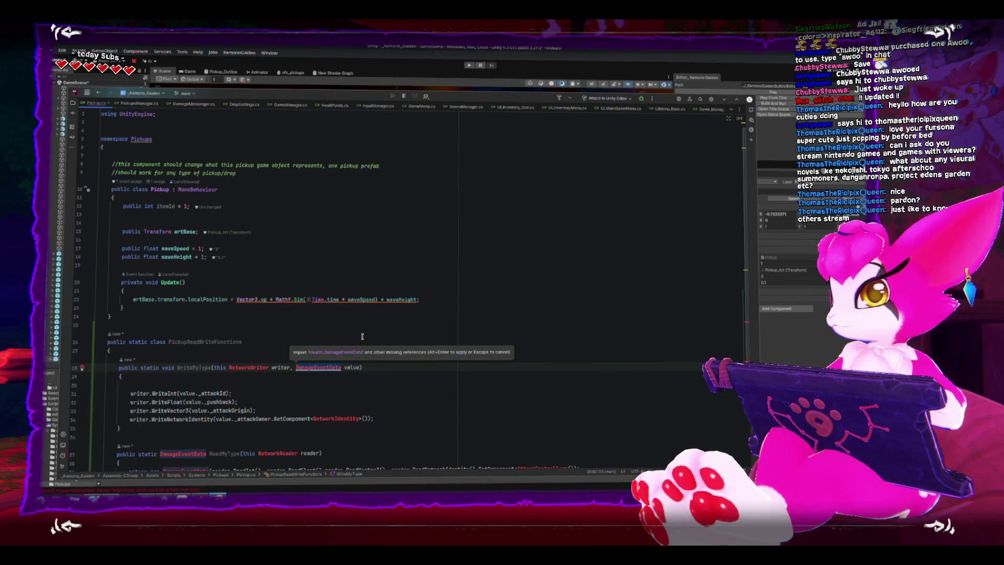
pyautogui.write('Pick')
pyautogui.write('up')
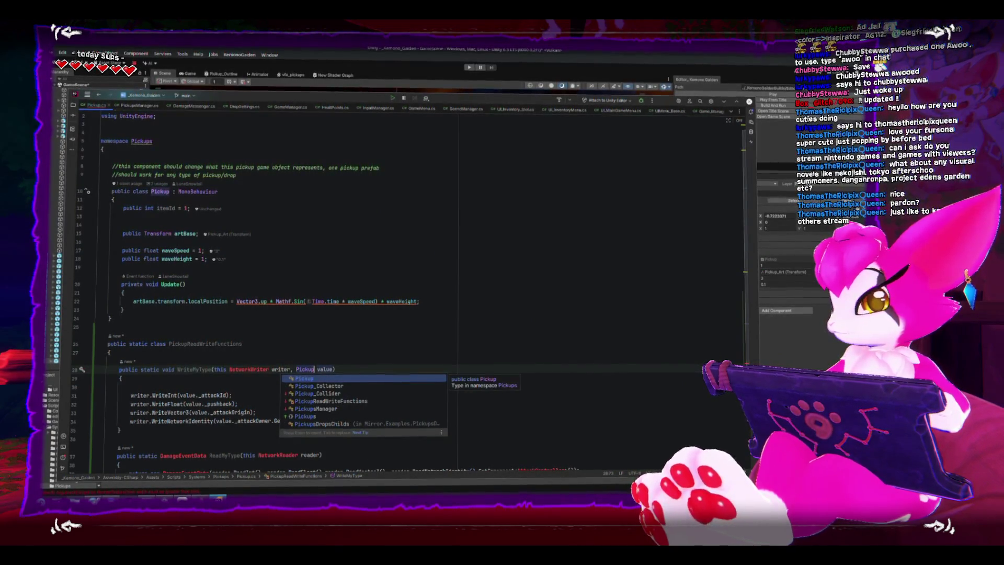
pyautogui.press('Return')
# Select ReadMyType's NetworkReader parameter, then the first three writer calls in WriteMyType
pyautogui.scroll(-3)
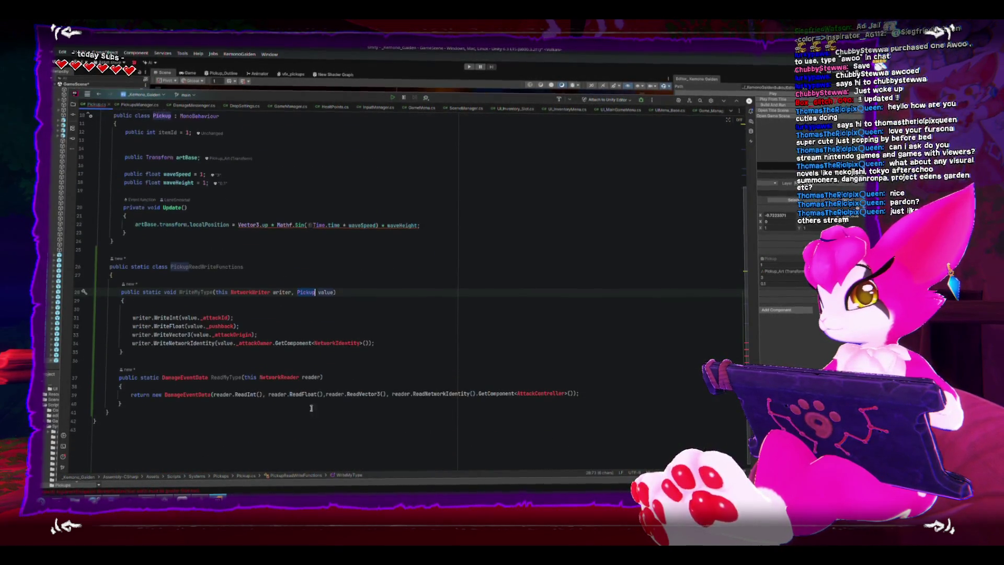
pyautogui.doubleClick(279, 376)
pyautogui.write('Pickup')
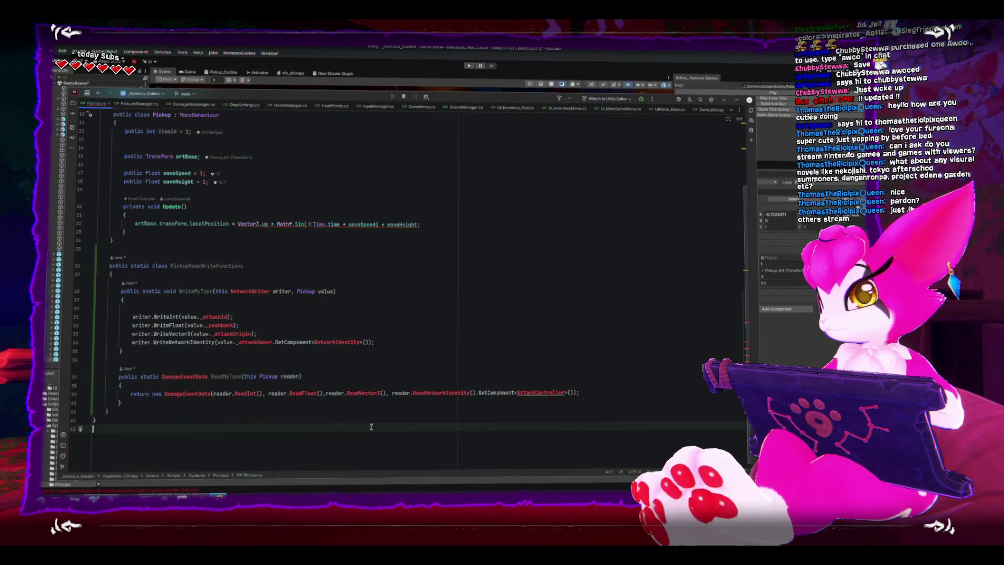
pyautogui.click(132, 316)
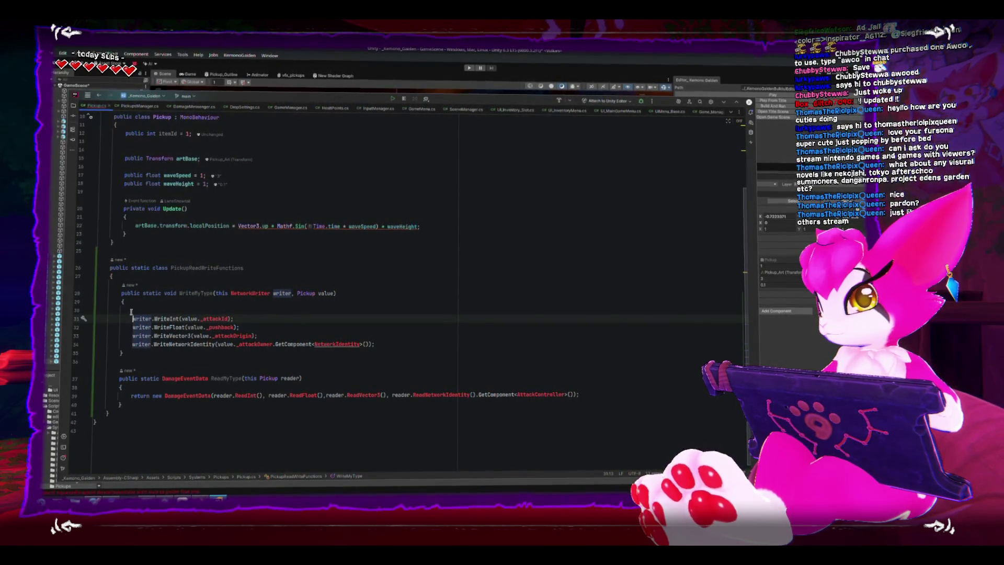
pyautogui.moveTo(131, 310); pyautogui.dragTo(311, 334)
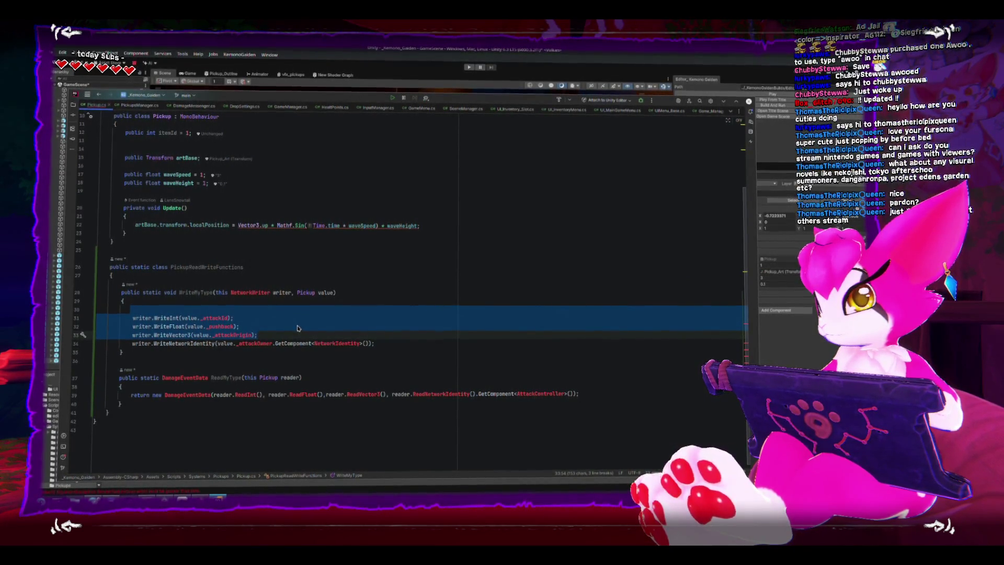
pyautogui.scroll(3)
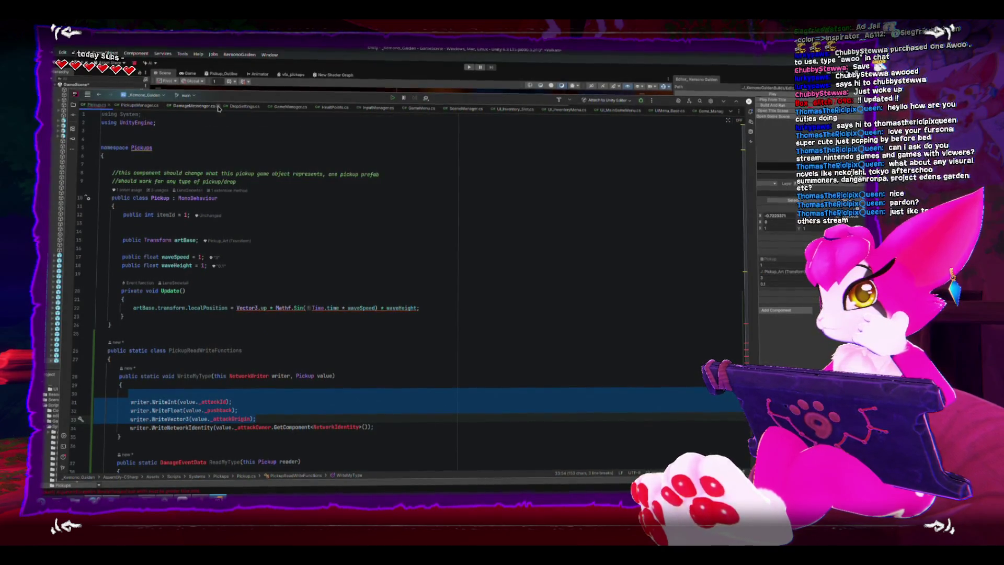
pyautogui.click(195, 107)
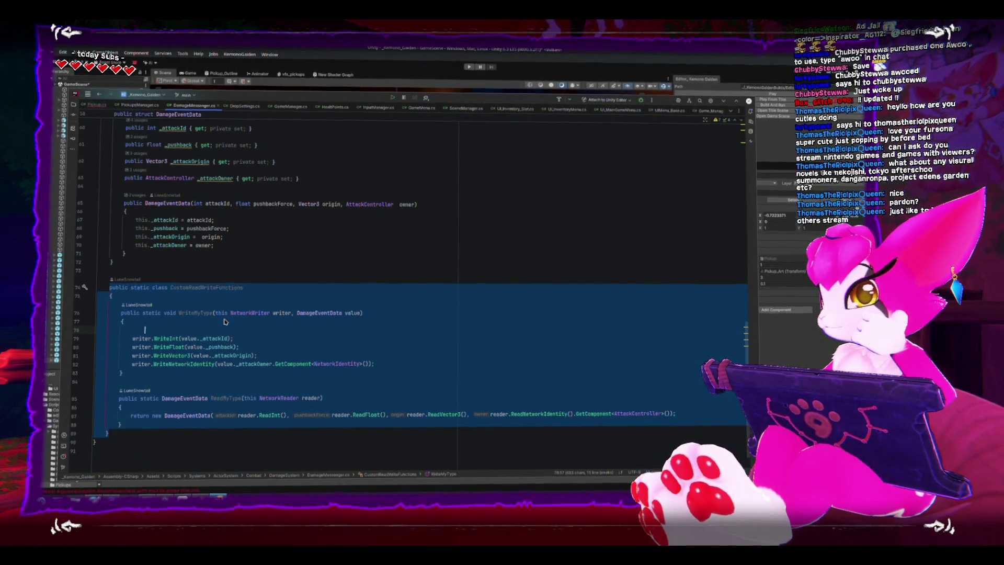
pyautogui.click(225, 321)
pyautogui.scroll(3)
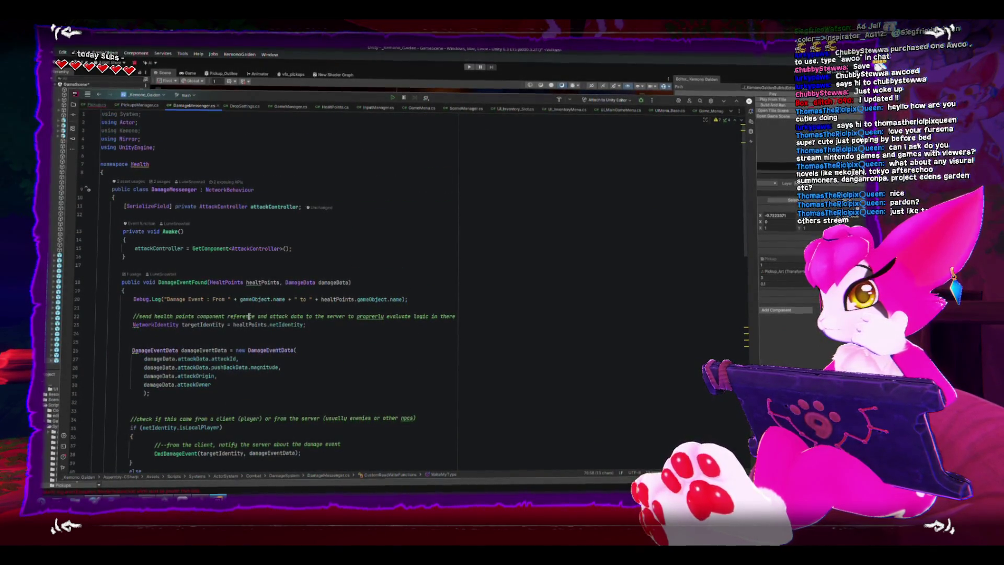
pyautogui.scroll(-3)
pyautogui.scroll(-3)
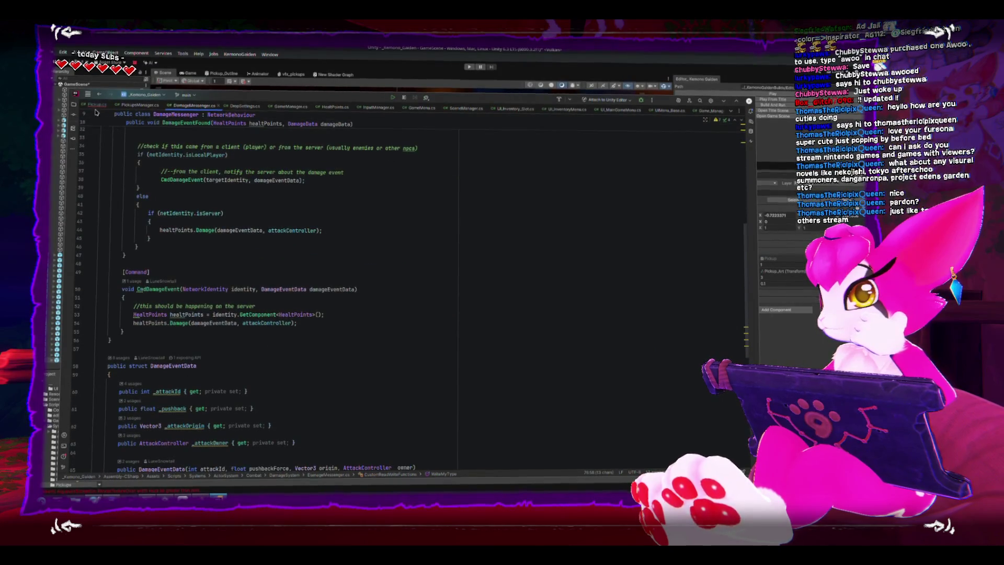
pyautogui.click(97, 106)
pyautogui.click(194, 140)
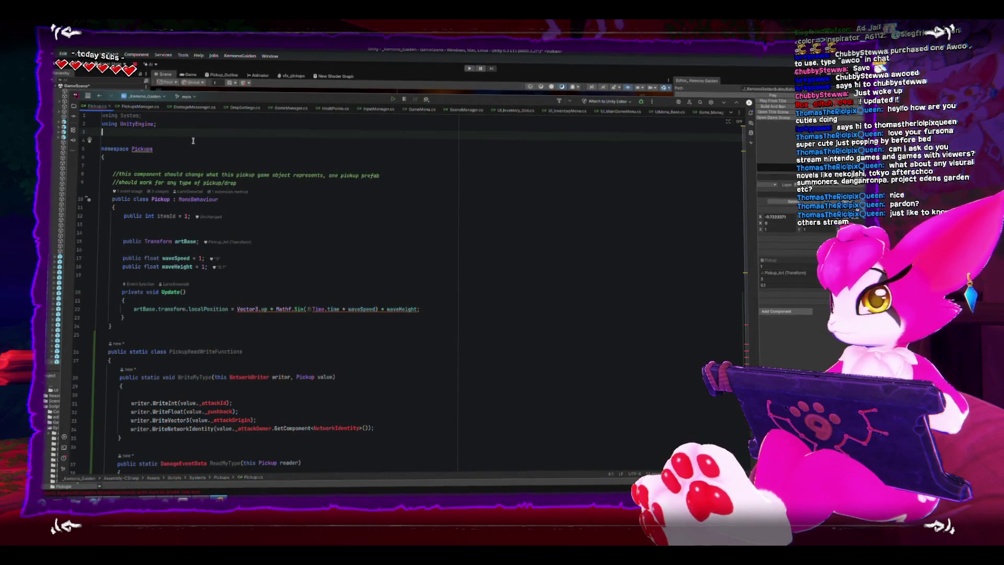
# Add 'using Mirror;' and import the Health DamageEventData reference
pyautogui.write('using Mirror;')
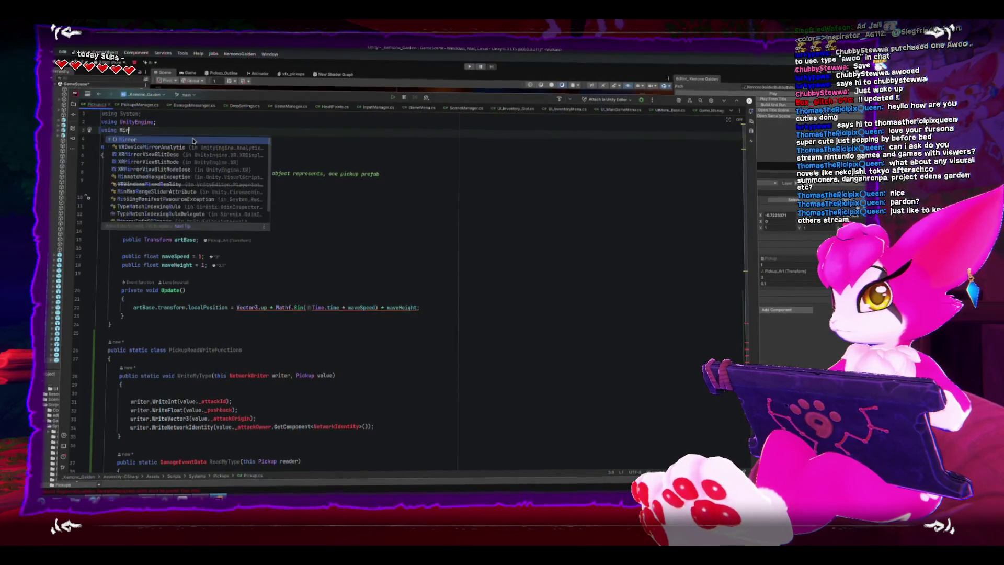
pyautogui.scroll(-3)
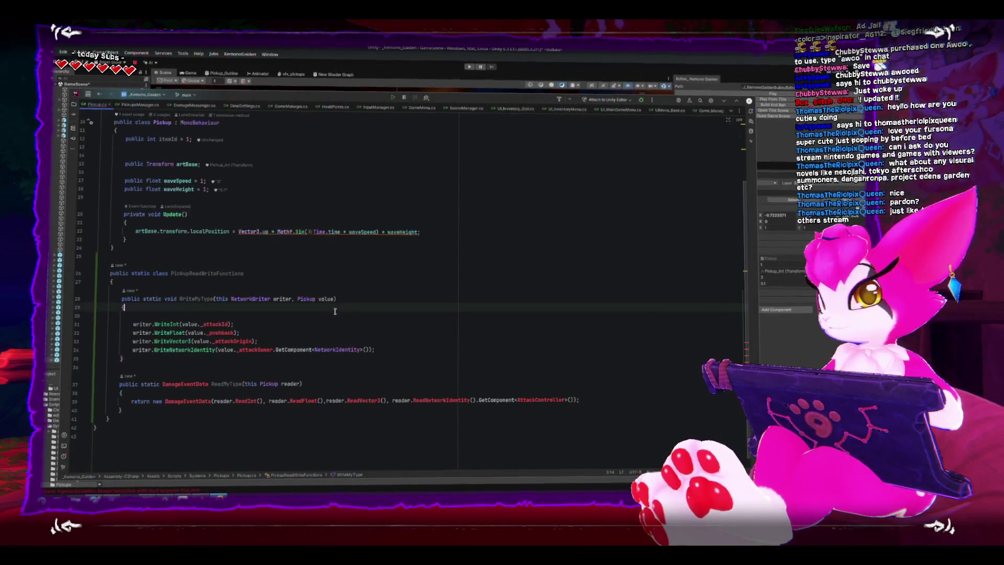
pyautogui.click(310, 350)
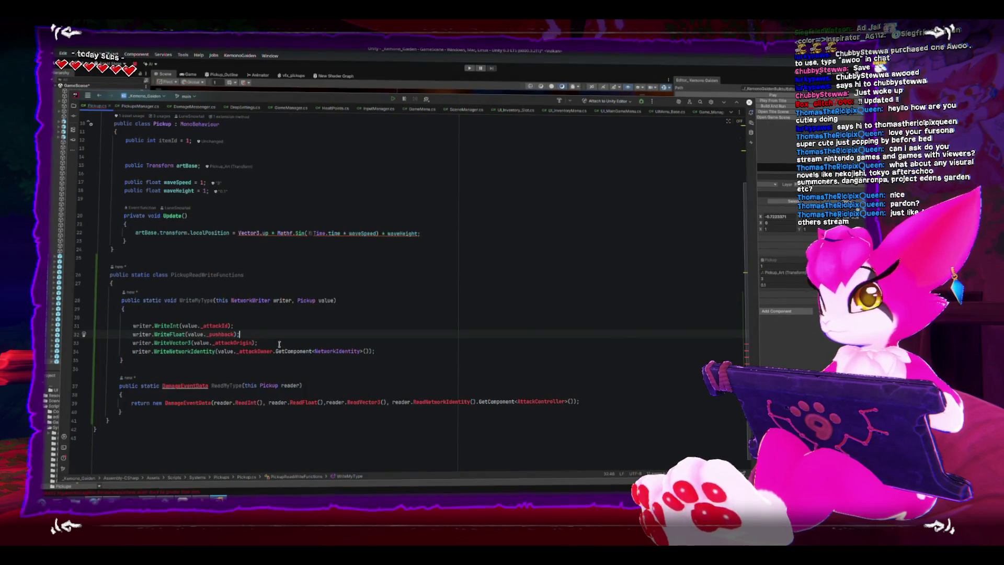
pyautogui.moveTo(257, 342); pyautogui.dragTo(79, 322)
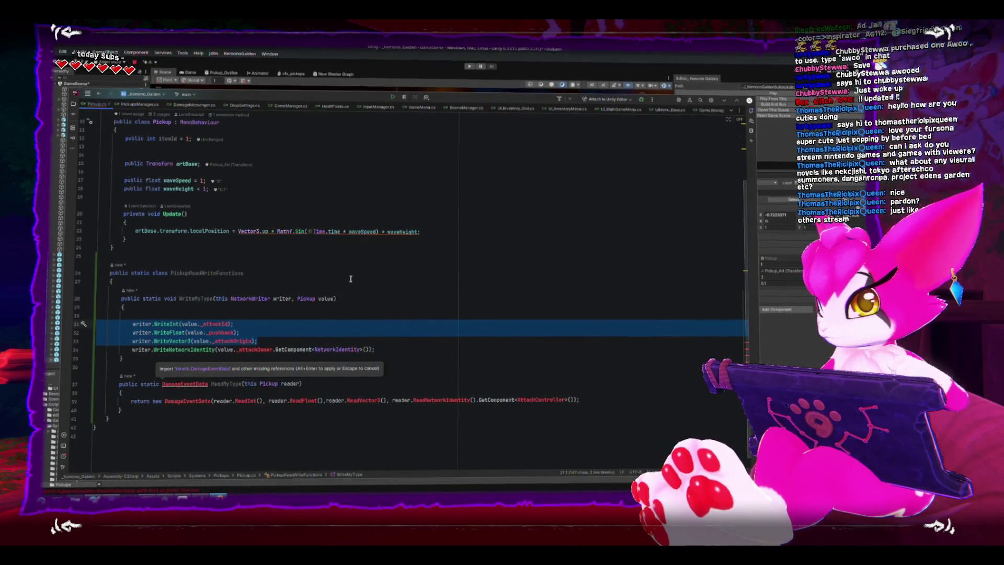
pyautogui.hotkey('alt', 'Return')
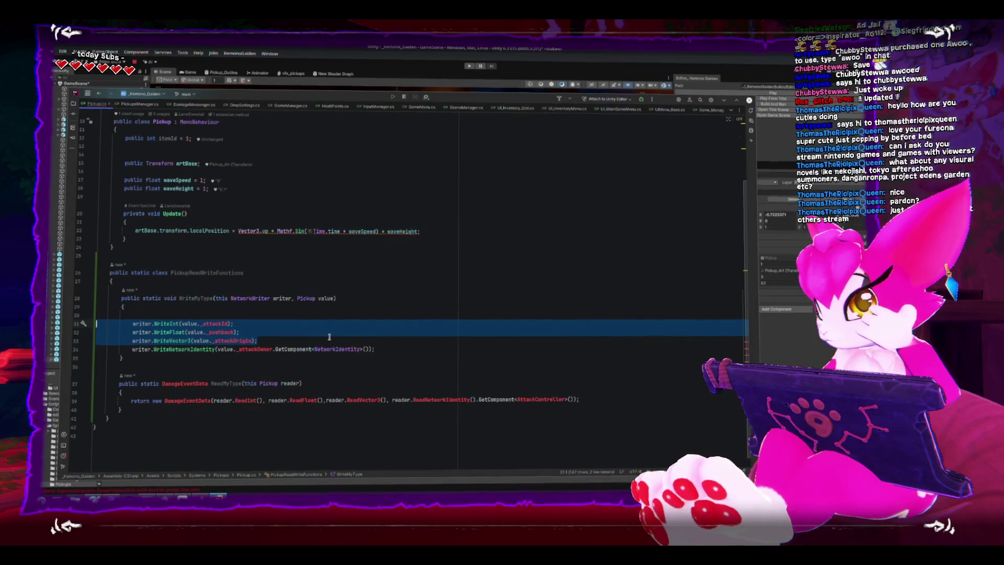
pyautogui.scroll(3)
pyautogui.scroll(3)
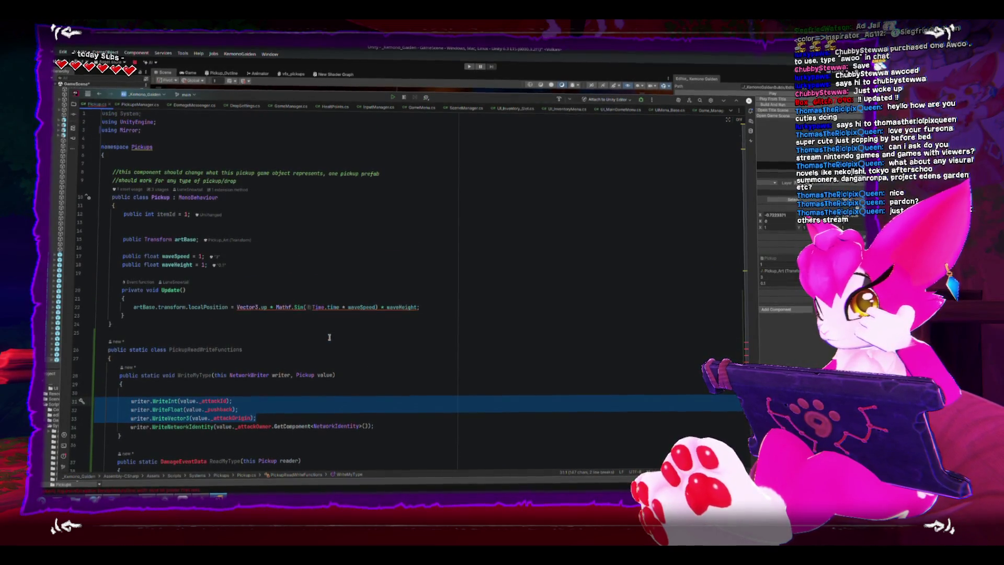
pyautogui.scroll(-3)
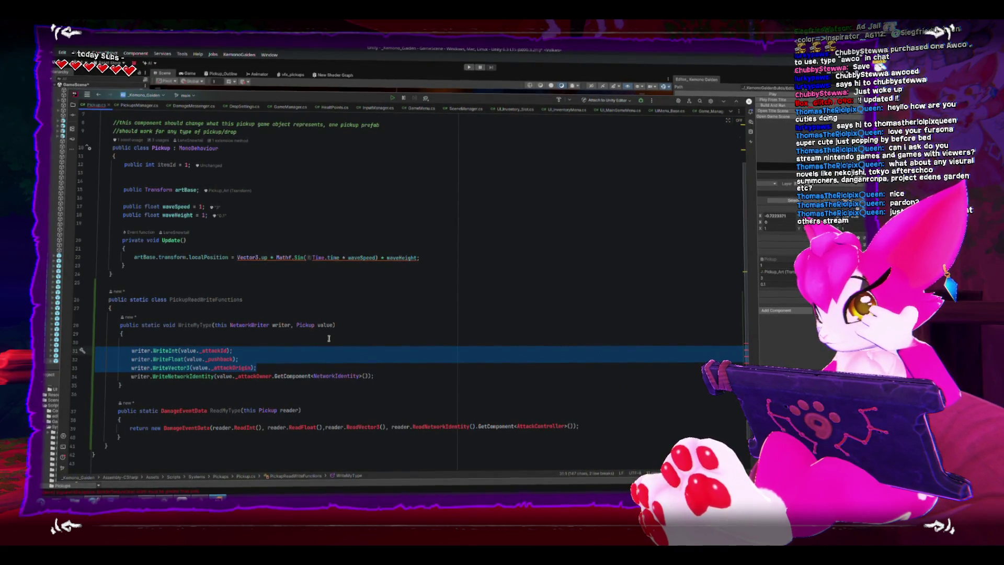
# Change the Pickup base class from MonoBehaviour to NetworkBehaviour
pyautogui.moveTo(374, 373); pyautogui.dragTo(136, 349)
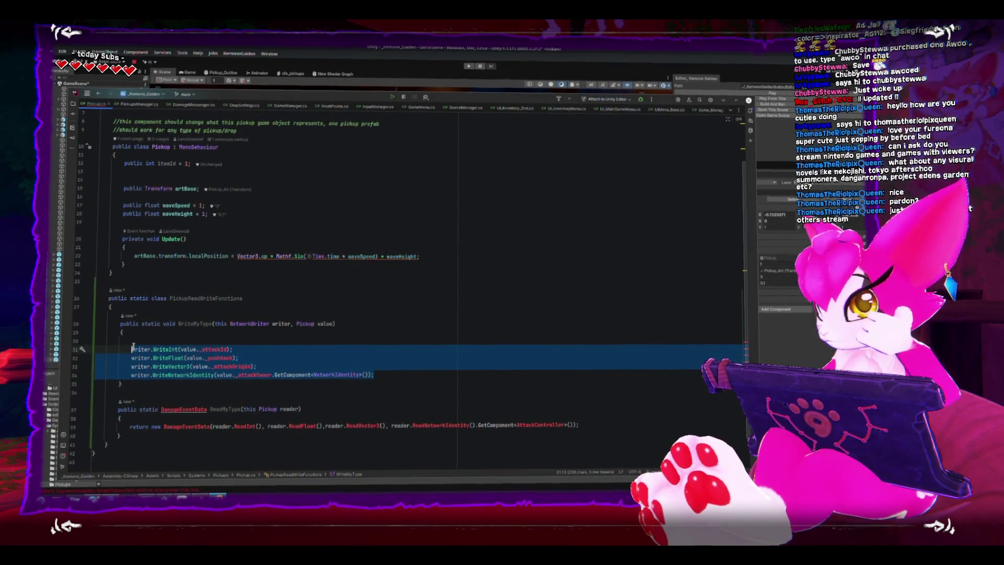
pyautogui.scroll(3)
pyautogui.doubleClick(191, 199)
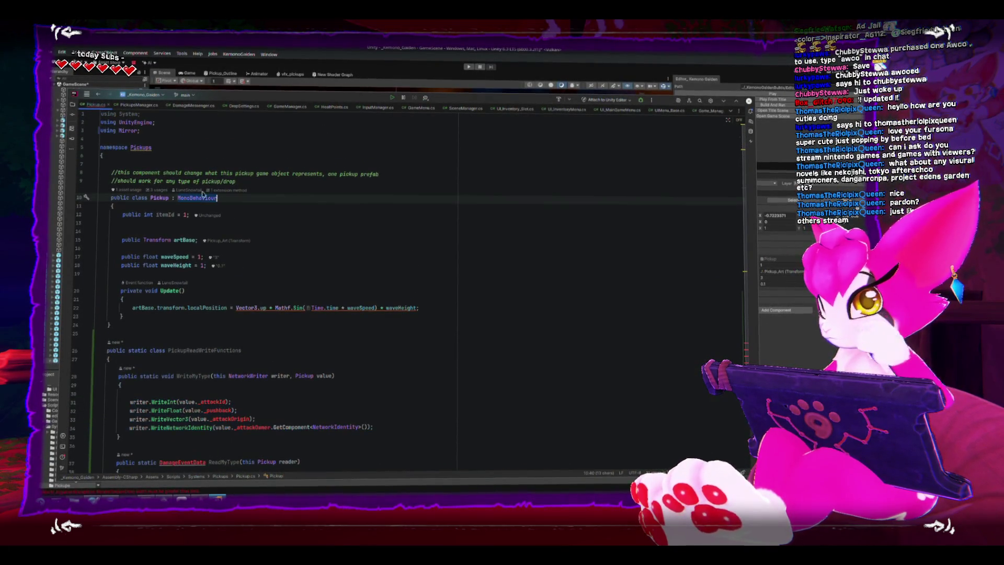
pyautogui.write('NE')
pyautogui.write('tworkB')
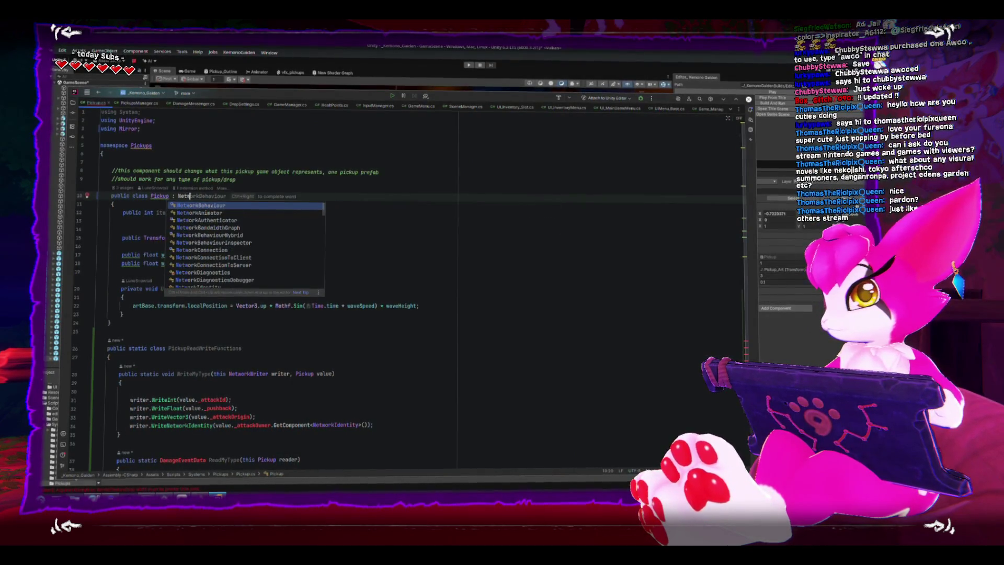
pyautogui.press('Return')
pyautogui.scroll(-3)
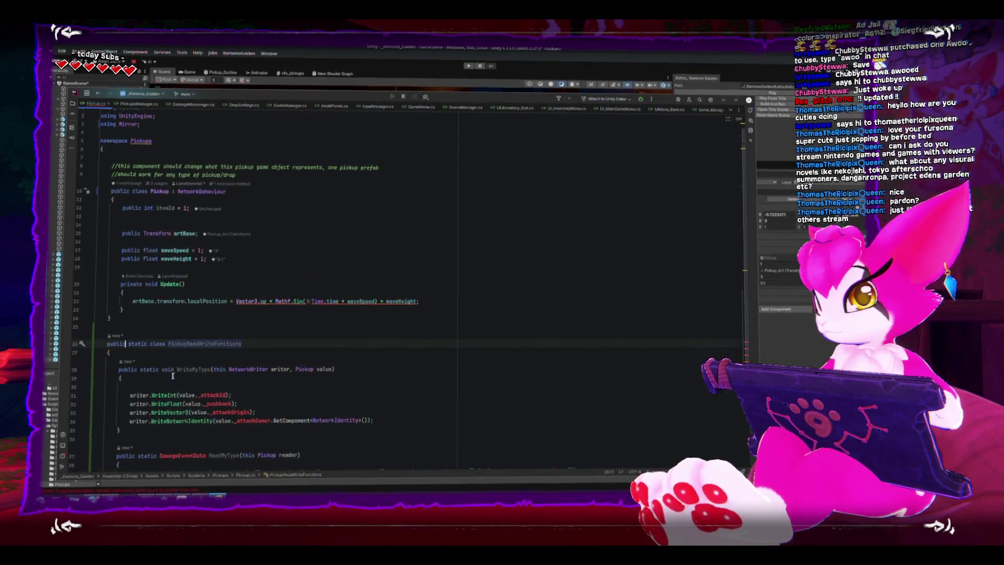
pyautogui.click(177, 343)
# Replace WriteMyType's four old writer calls with a writer network call on value
pyautogui.press('BackSpace')
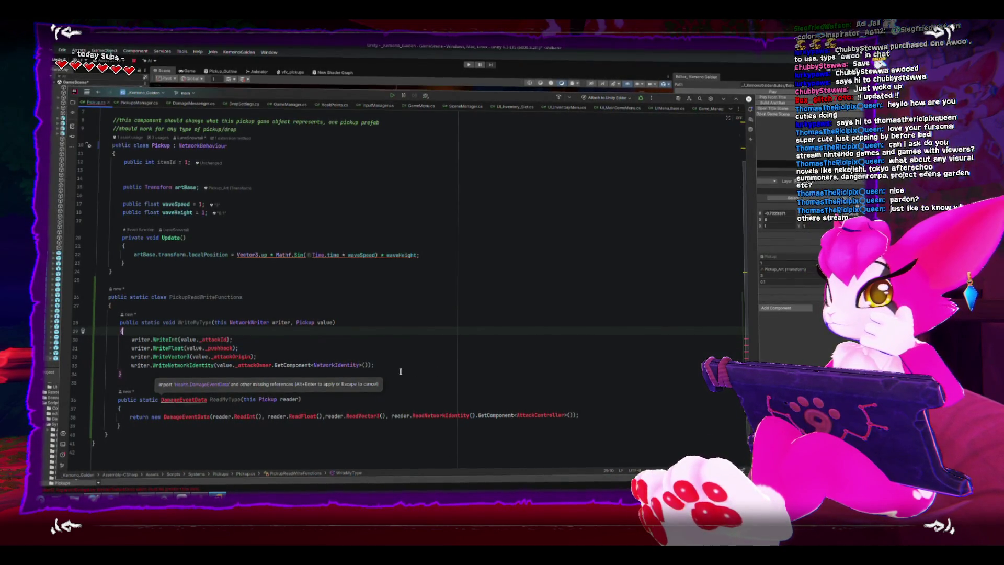
pyautogui.moveTo(401, 369); pyautogui.dragTo(132, 341)
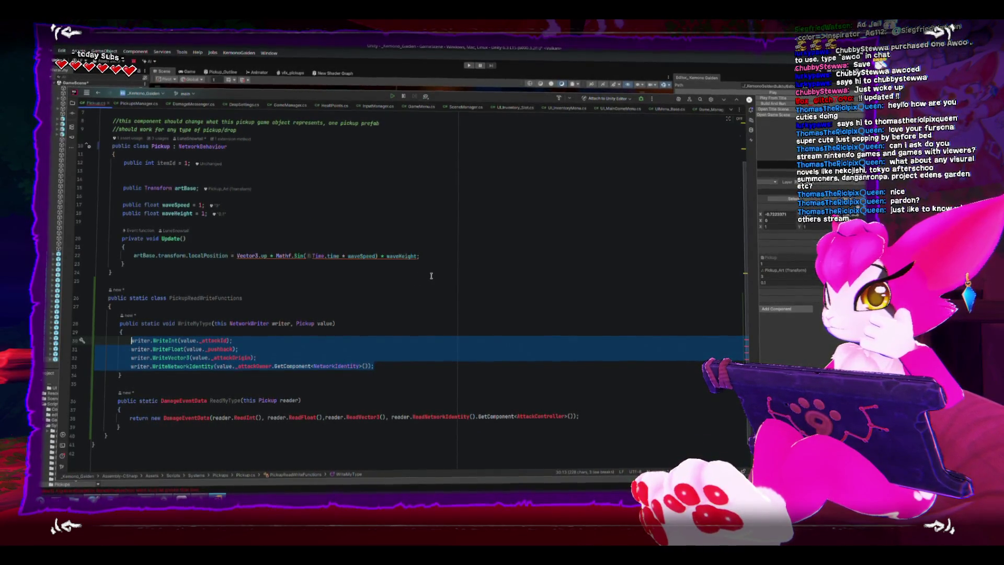
pyautogui.write('wriot')
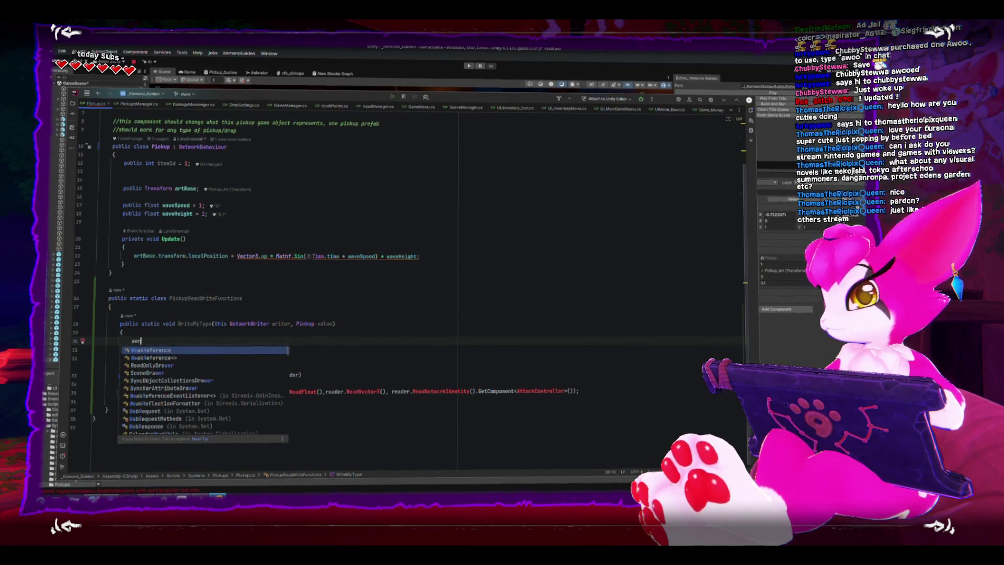
pyautogui.press('BackSpace')
pyautogui.press('BackSpace')
pyautogui.write('ter.ne')
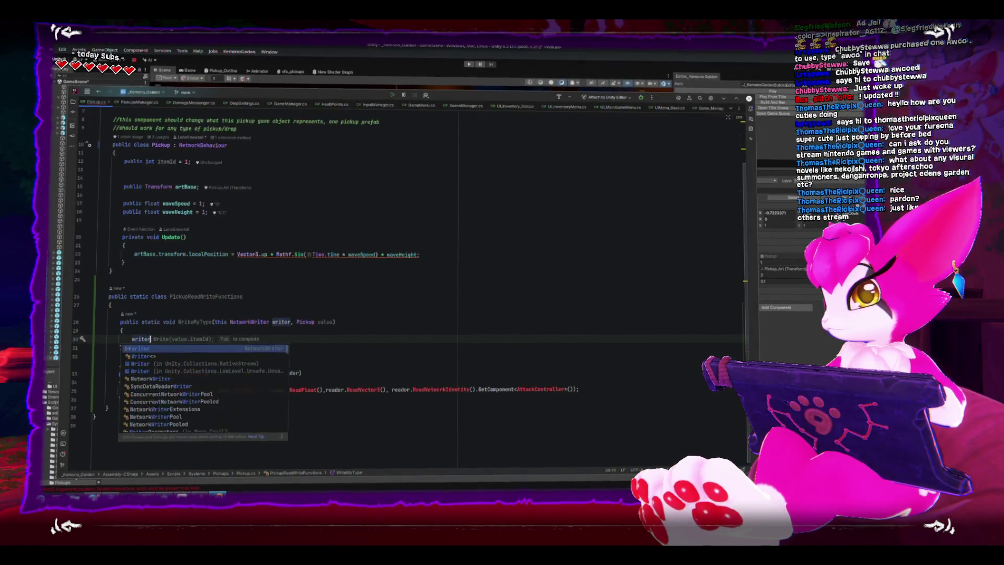
pyautogui.write('t')
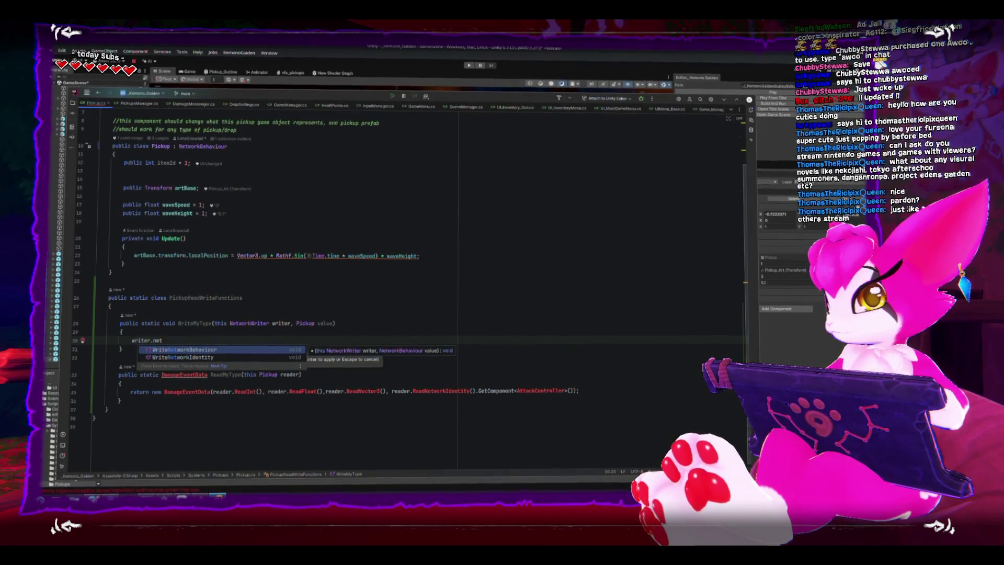
pyautogui.press('Return')
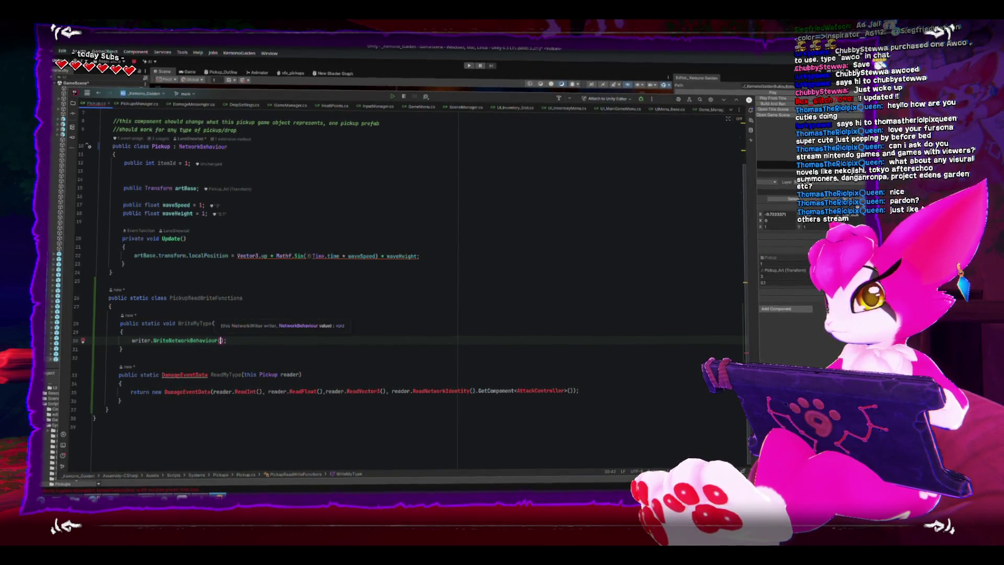
pyautogui.write('va')
pyautogui.press('Return')
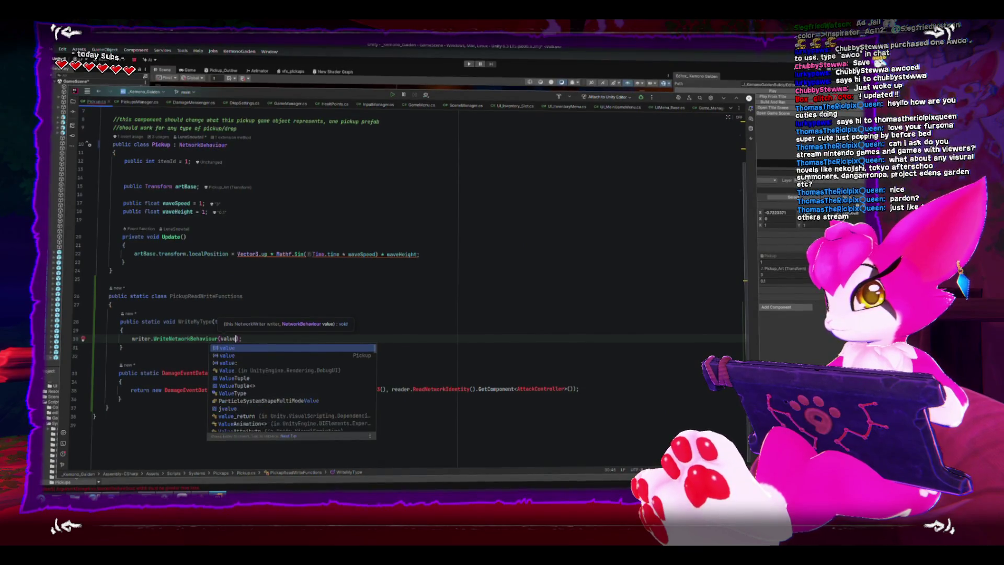
pyautogui.write('.n')
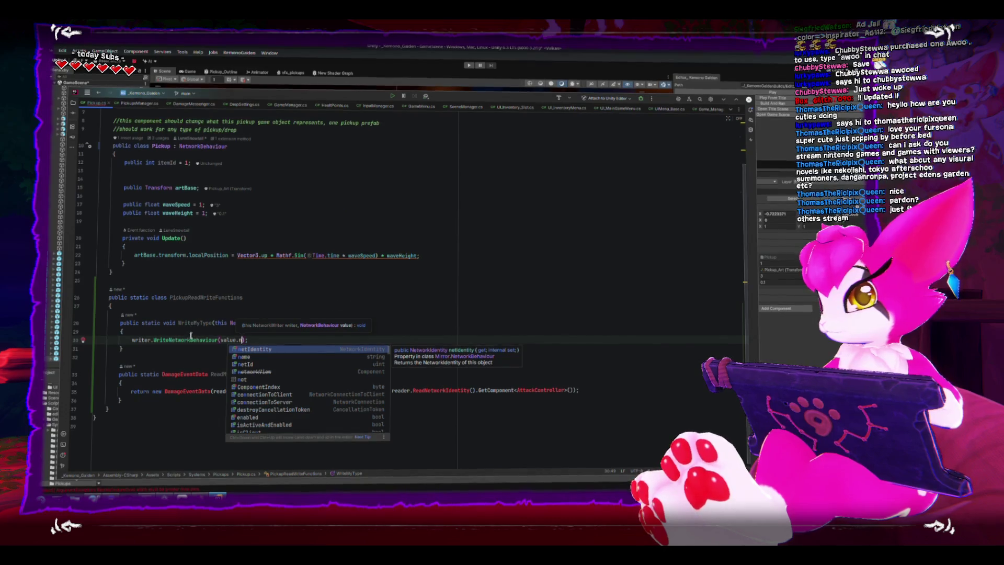
# Change that call to writer.WriteNetworkIdentity(value.netIdentity)
pyautogui.doubleClick(191, 337)
pyautogui.write('writ')
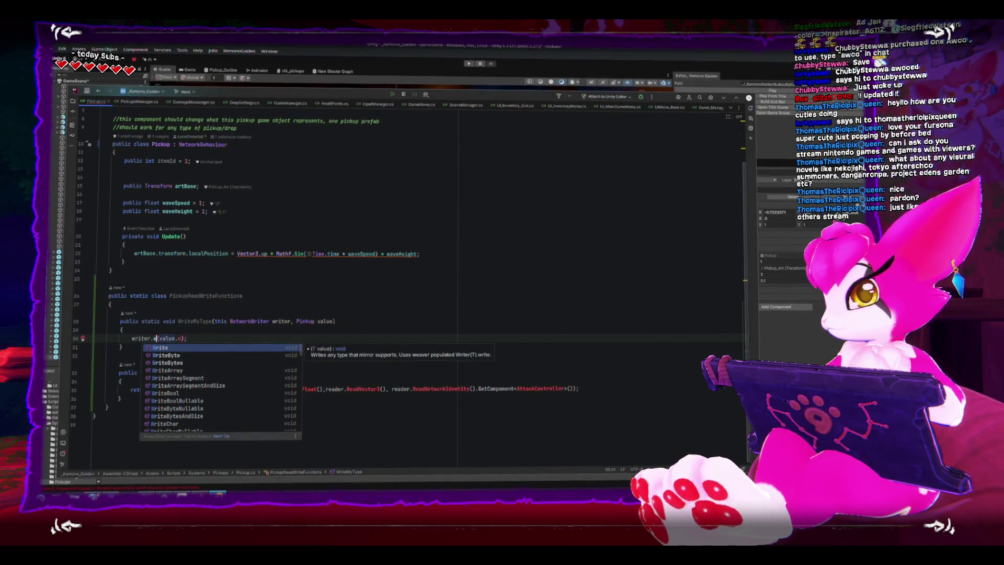
pyautogui.write('er.WriteNetworkI')
pyautogui.press('Return')
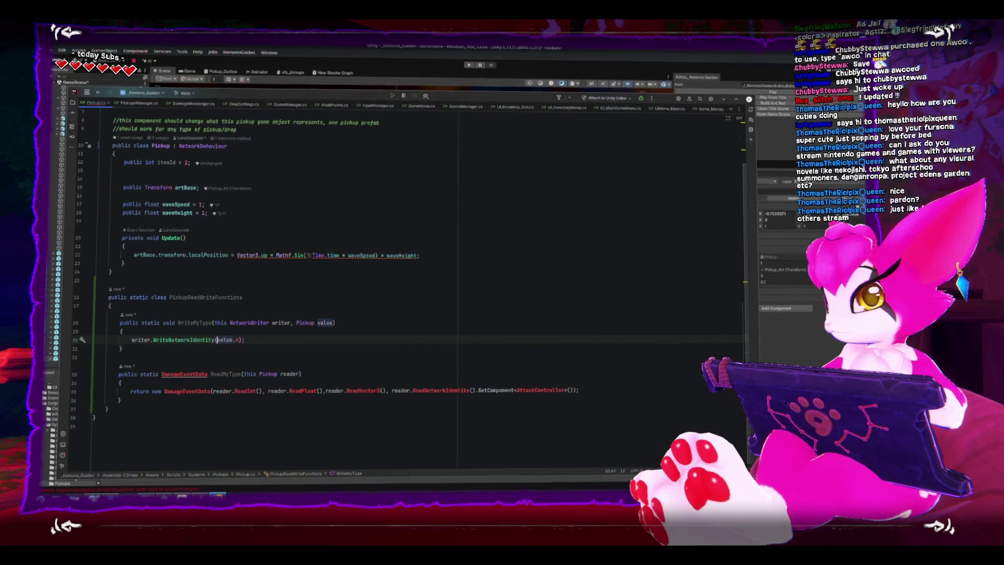
pyautogui.click(242, 340)
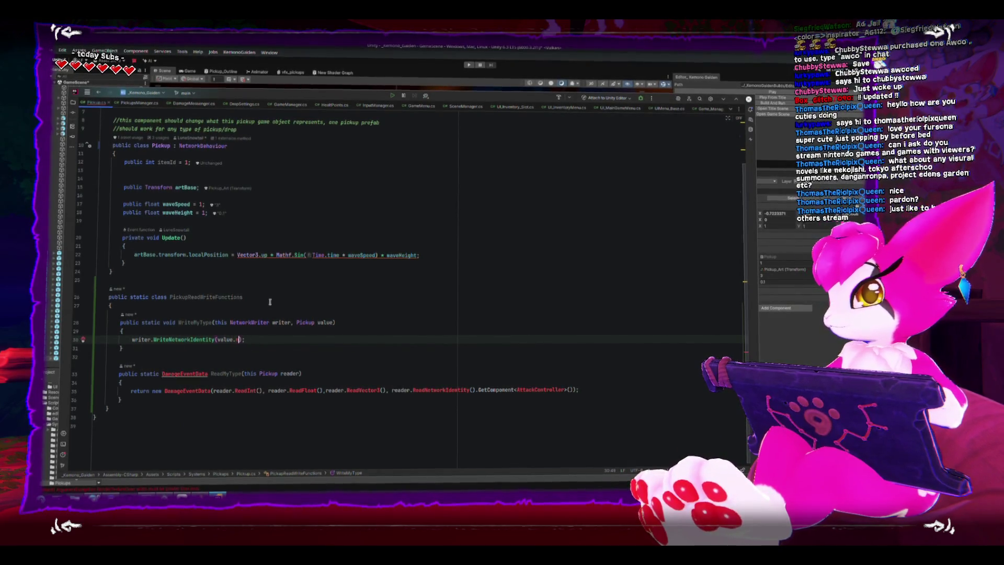
pyautogui.press('BackSpace')
pyautogui.write('net')
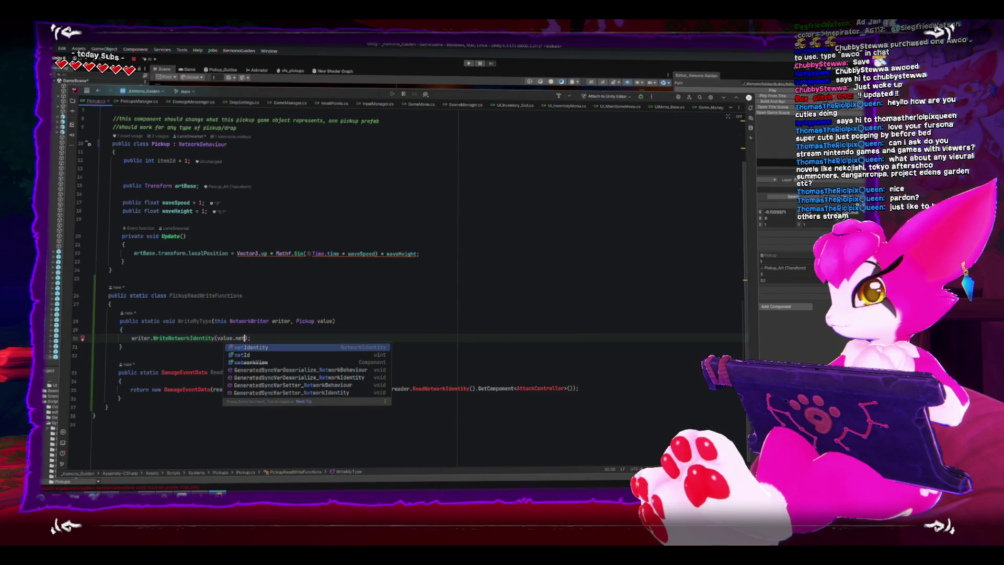
pyautogui.press('Return')
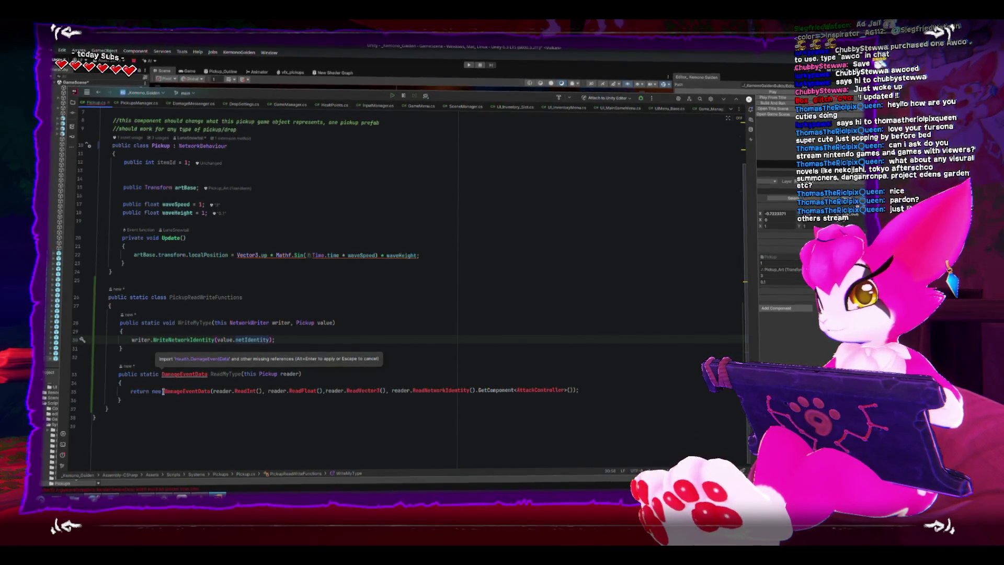
# Replace DamageEventData with Pickup as ReadMyType's return type and constructed type
pyautogui.click(163, 391)
pyautogui.doubleClick(182, 374)
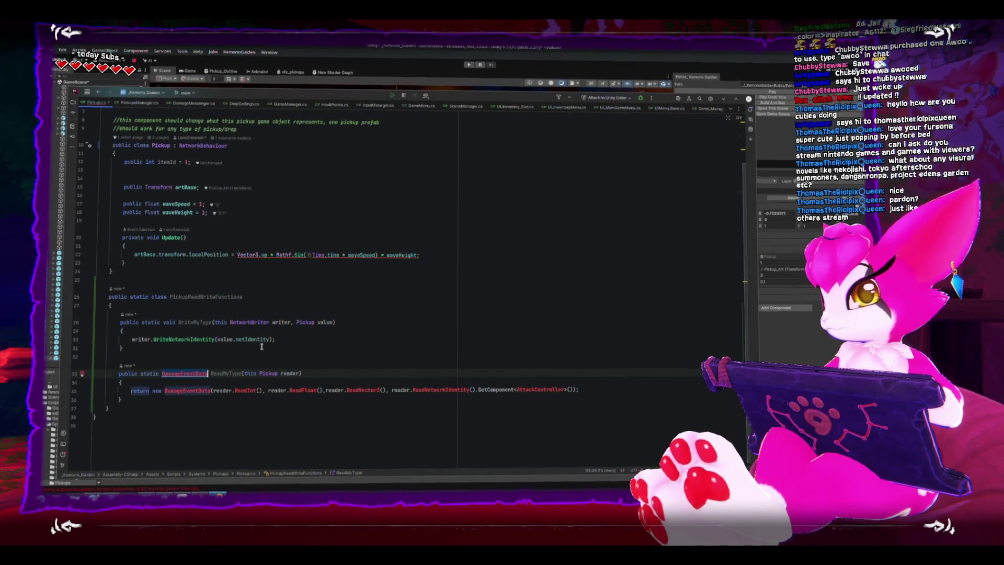
pyautogui.write('Pickup')
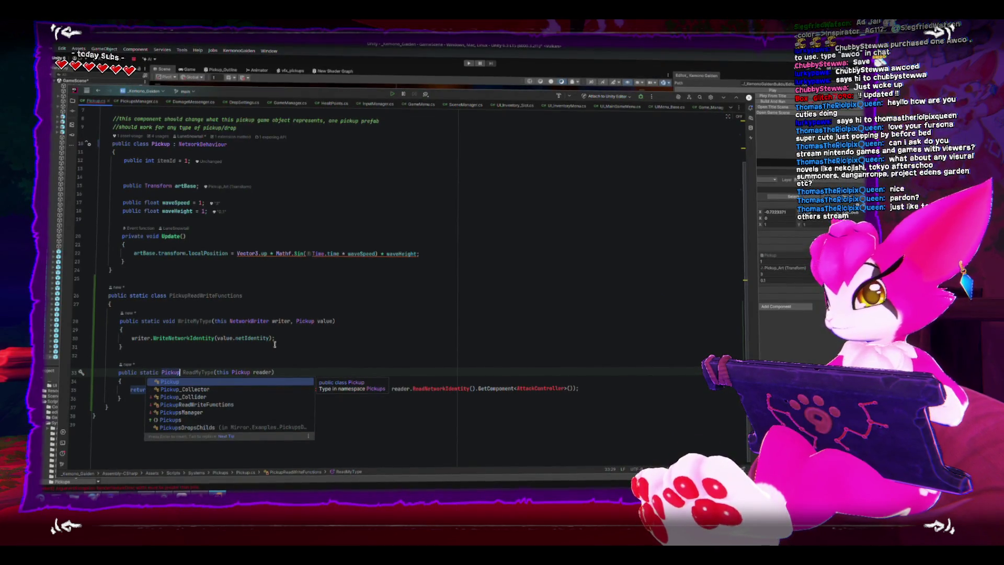
pyautogui.press('Escape')
pyautogui.press('Up')
pyautogui.press('Up')
pyautogui.press('Up')
pyautogui.doubleClick(164, 373)
pyautogui.hotkey('ctrl', 'c')
pyautogui.doubleClick(185, 390)
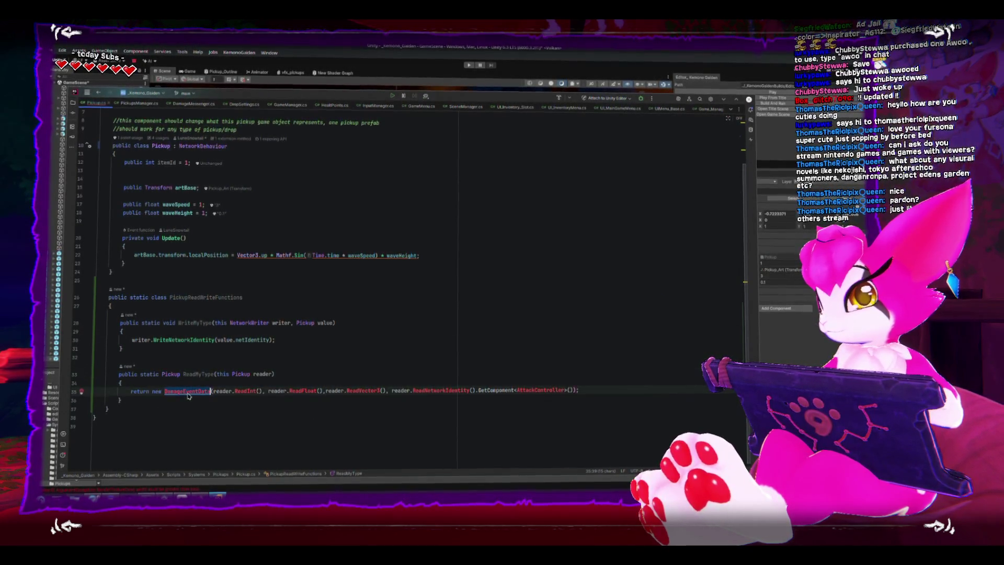
pyautogui.hotkey('ctrl', 'v')
pyautogui.press('Down')
pyautogui.press('Down')
# Delete the old int, float and Vector3 read arguments and make the component type Pickup
pyautogui.moveTo(185, 391); pyautogui.dragTo(223, 390)
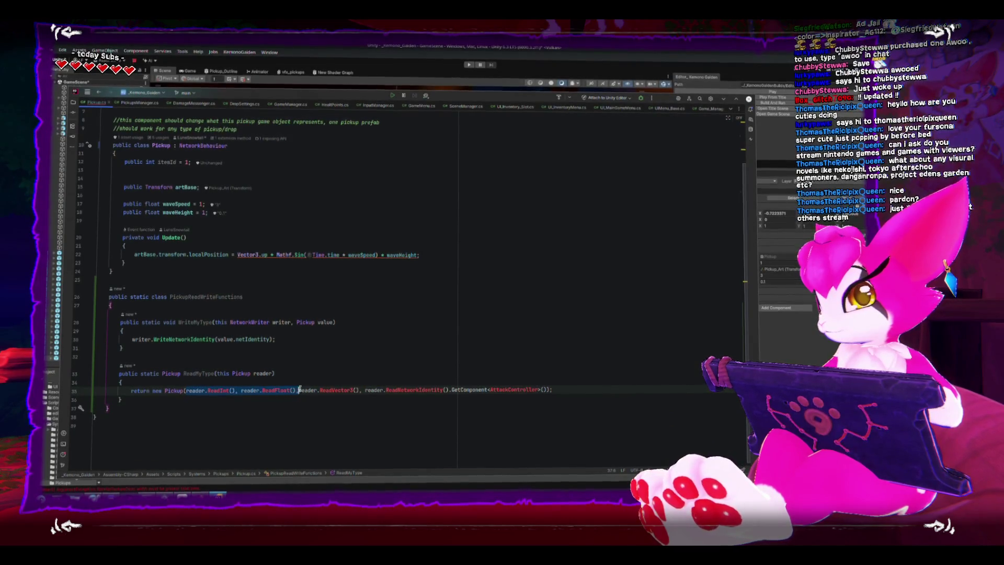
pyautogui.moveTo(409, 390); pyautogui.dragTo(365, 390)
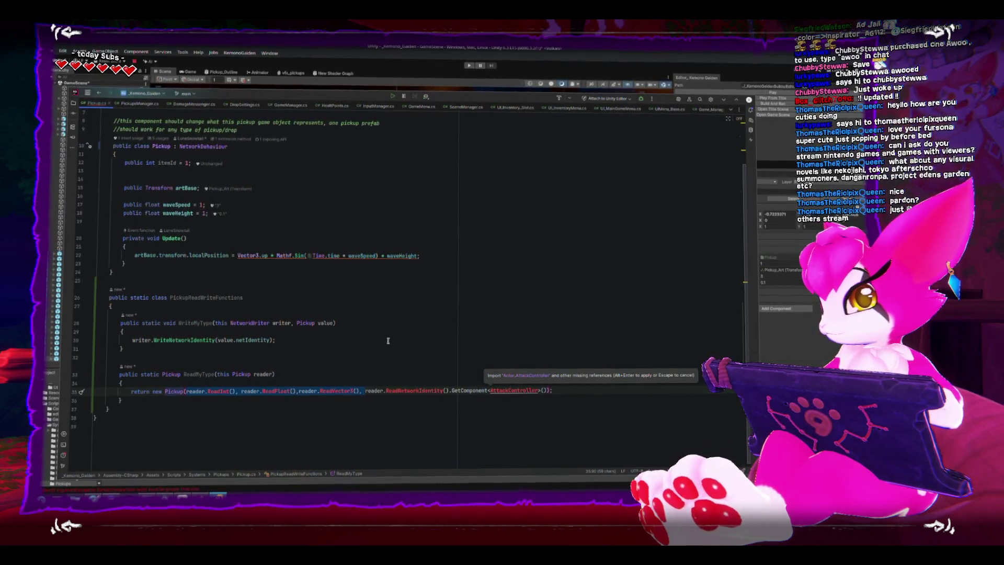
pyautogui.press('BackSpace')
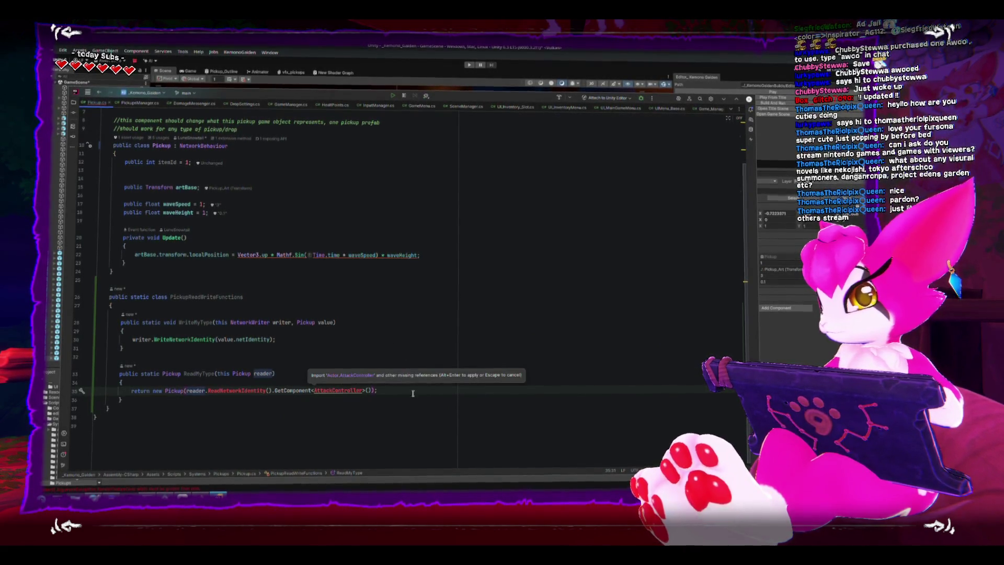
pyautogui.doubleClick(340, 390)
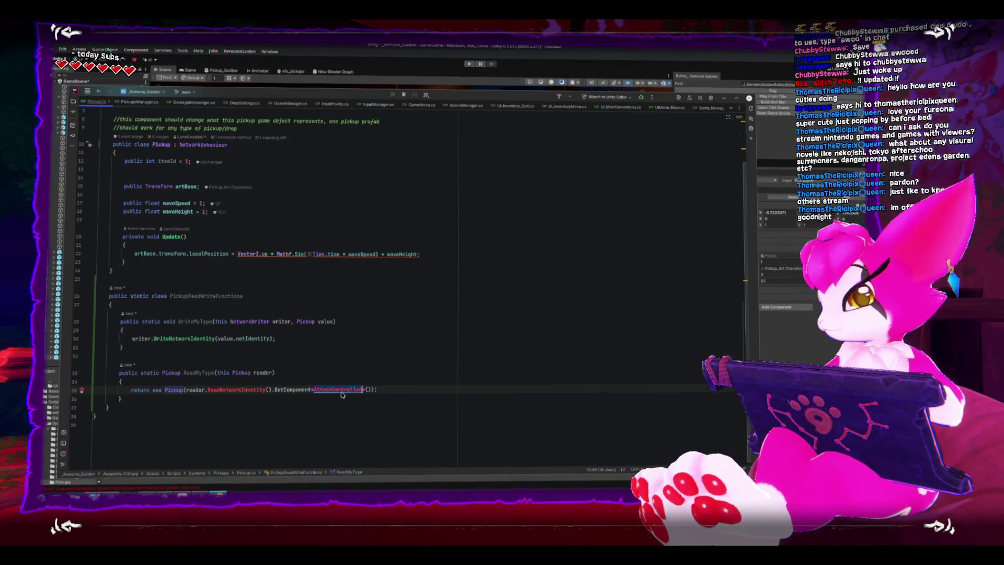
pyautogui.write('ickup')
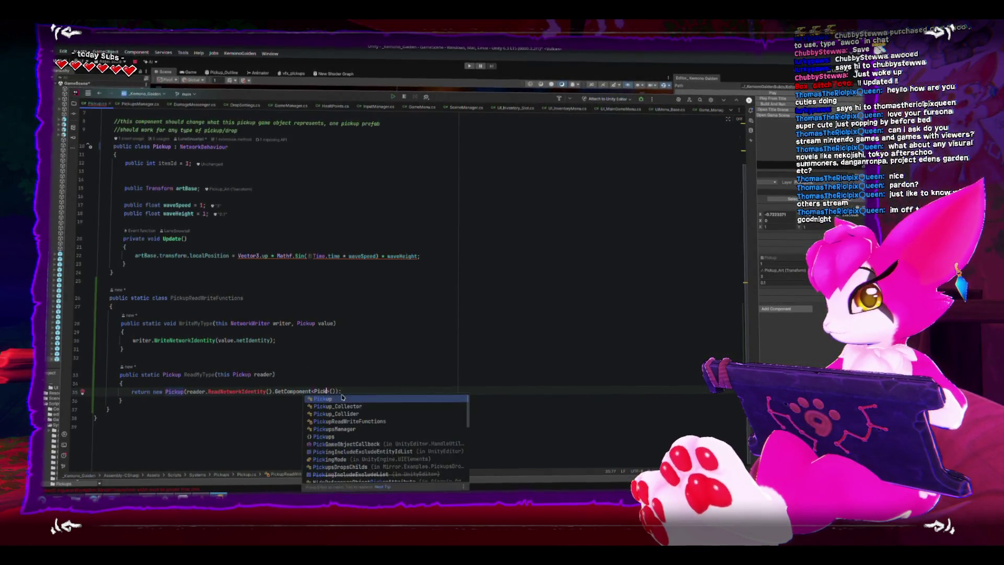
pyautogui.press('Tab')
pyautogui.click(371, 342)
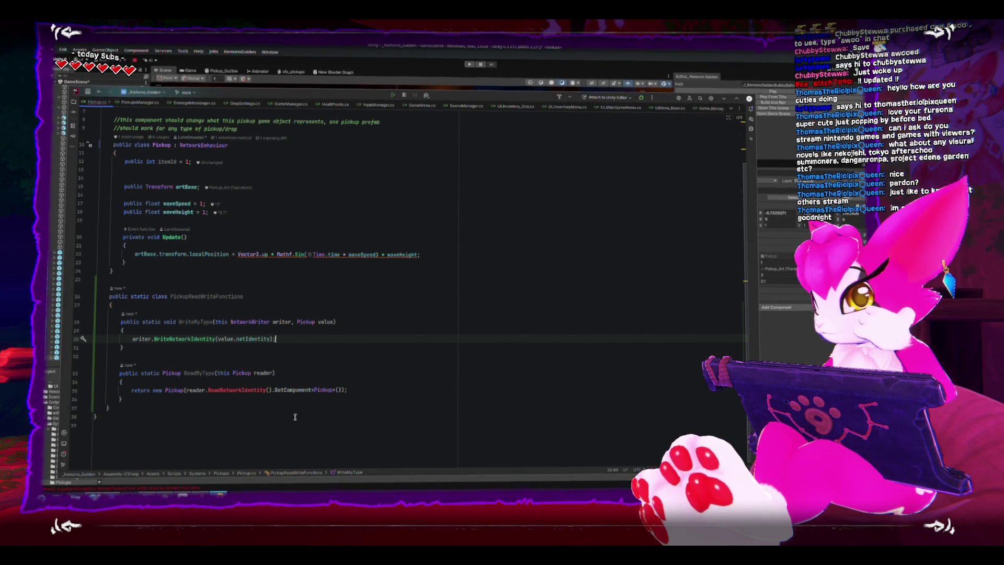
# Clear the leftover constructor arguments from ReadMyType's return statement
pyautogui.click(239, 391)
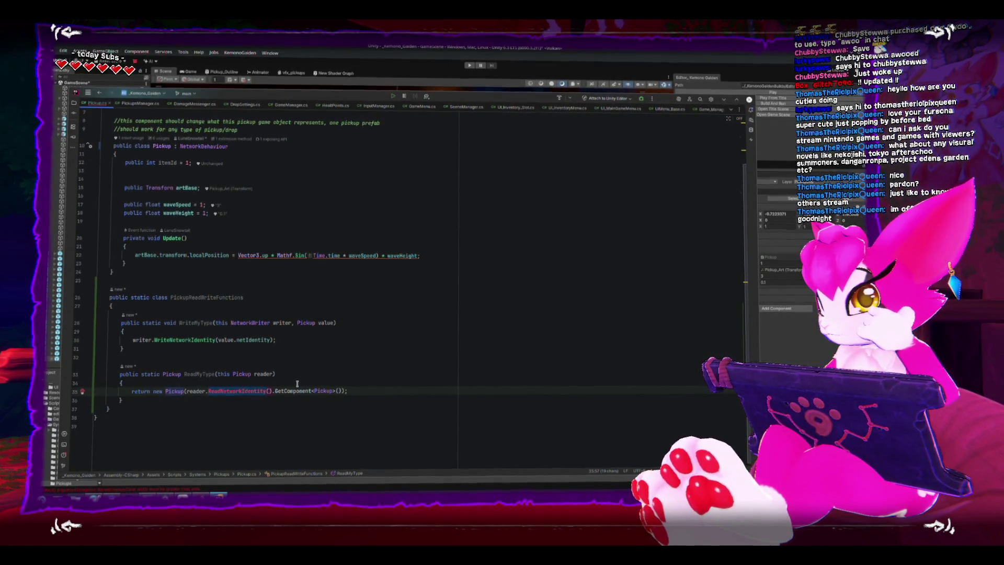
pyautogui.click(230, 384)
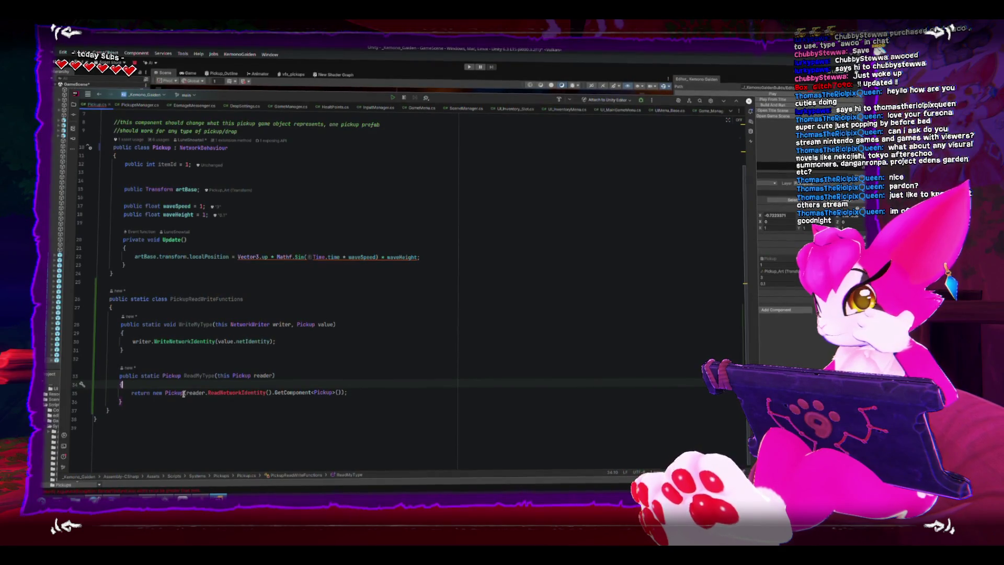
pyautogui.moveTo(183, 394); pyautogui.dragTo(345, 392)
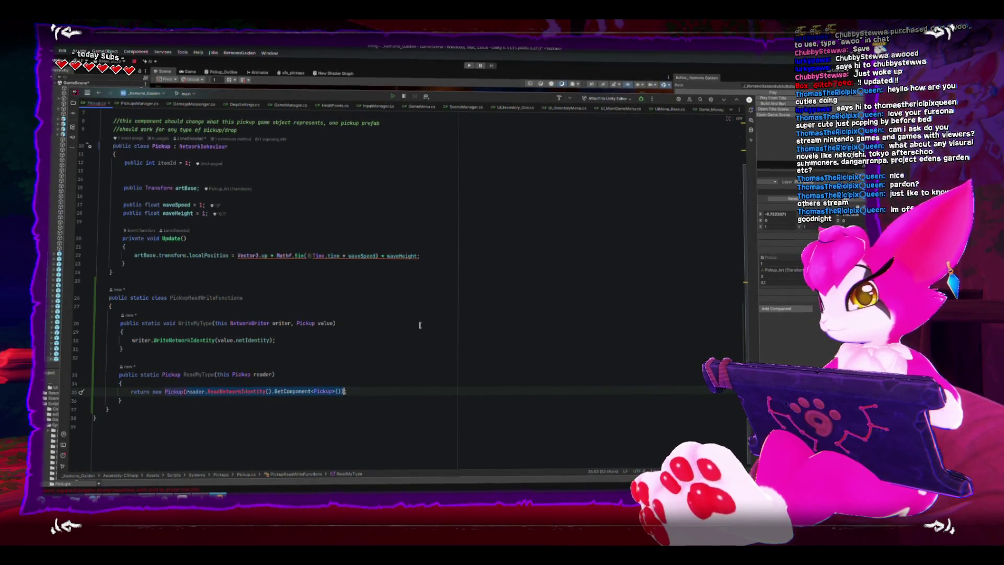
pyautogui.press('BackSpace')
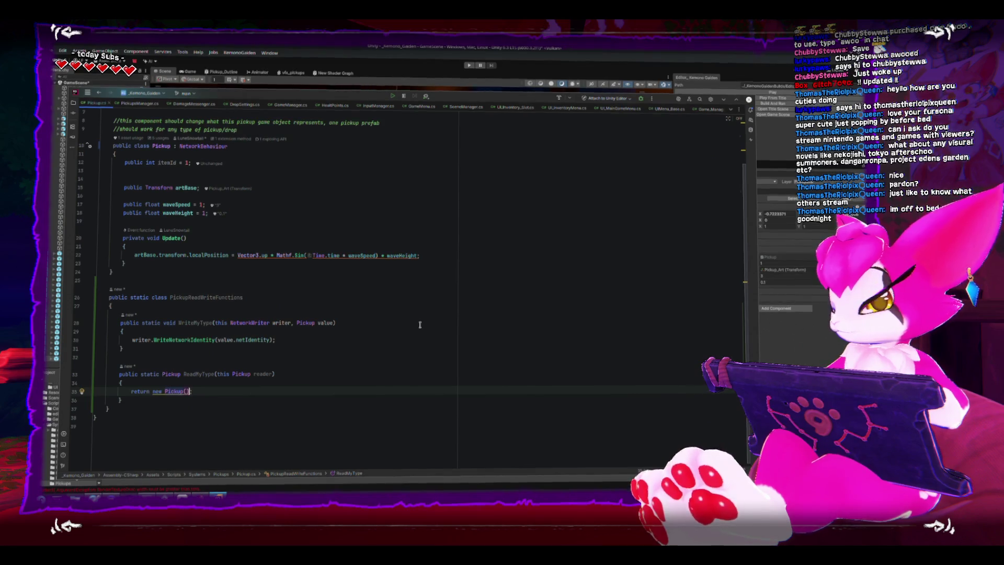
pyautogui.press('BackSpace')
pyautogui.press('BackSpace')
pyautogui.press('BackSpace')
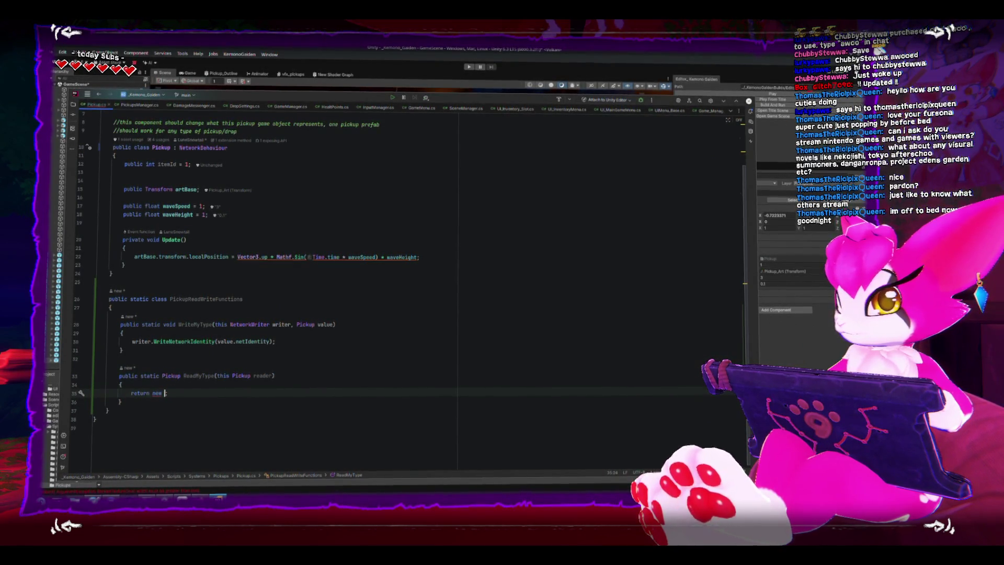
# Write the return as new Pickup(reader.ReadNetworkIdentity().GetComponent<Pickup>())
pyautogui.write('Req')
pyautogui.press('Return')
pyautogui.write('.read')
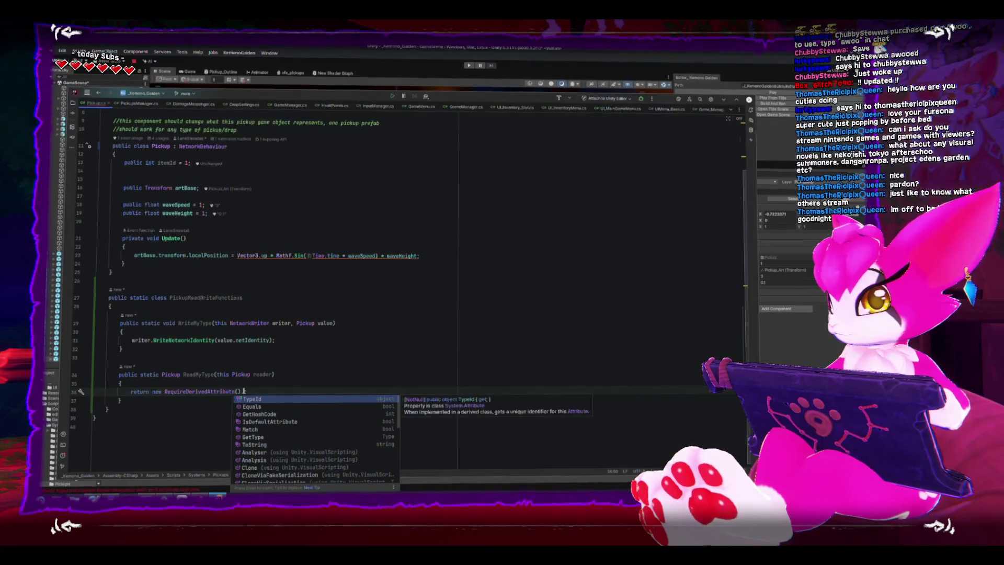
pyautogui.press('BackSpace')
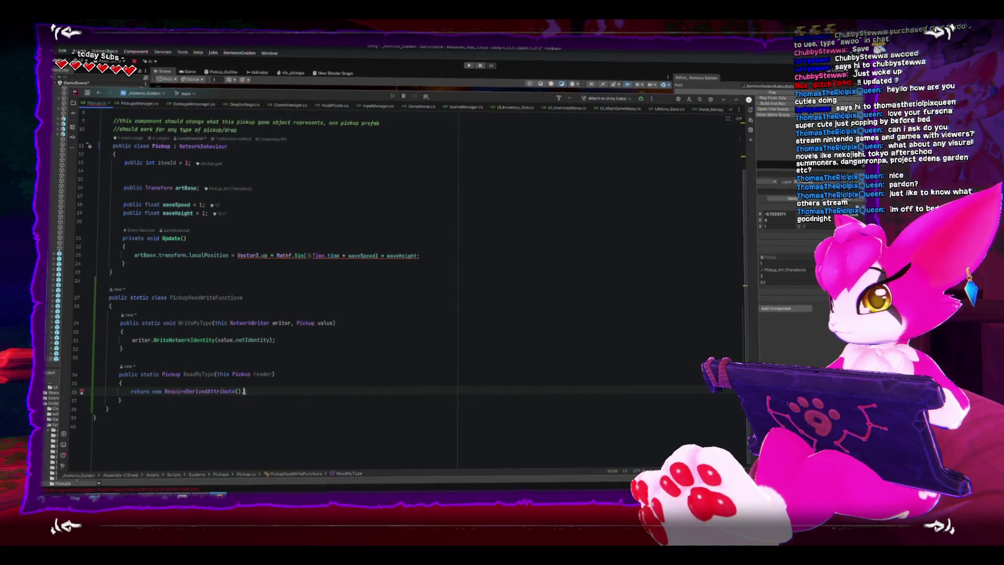
pyautogui.hotkey('ctrl', 'BackSpace')
pyautogui.write('return new r')
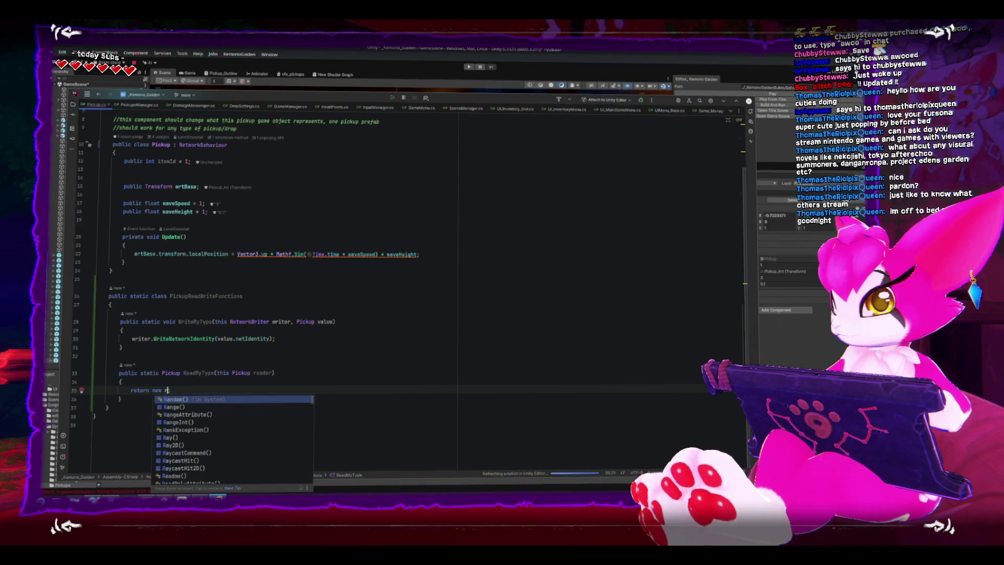
pyautogui.write('eader')
pyautogui.press('Return')
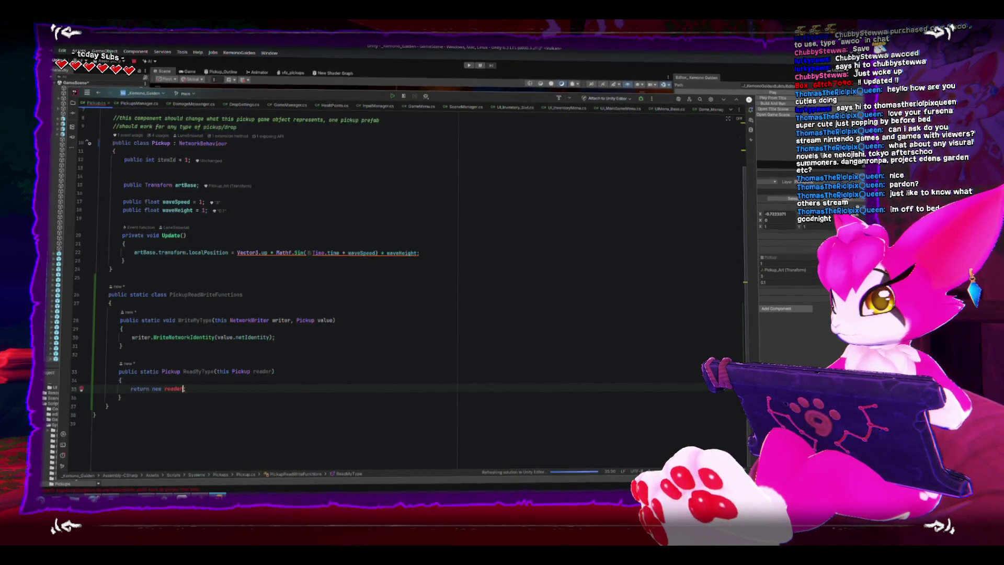
pyautogui.write('.')
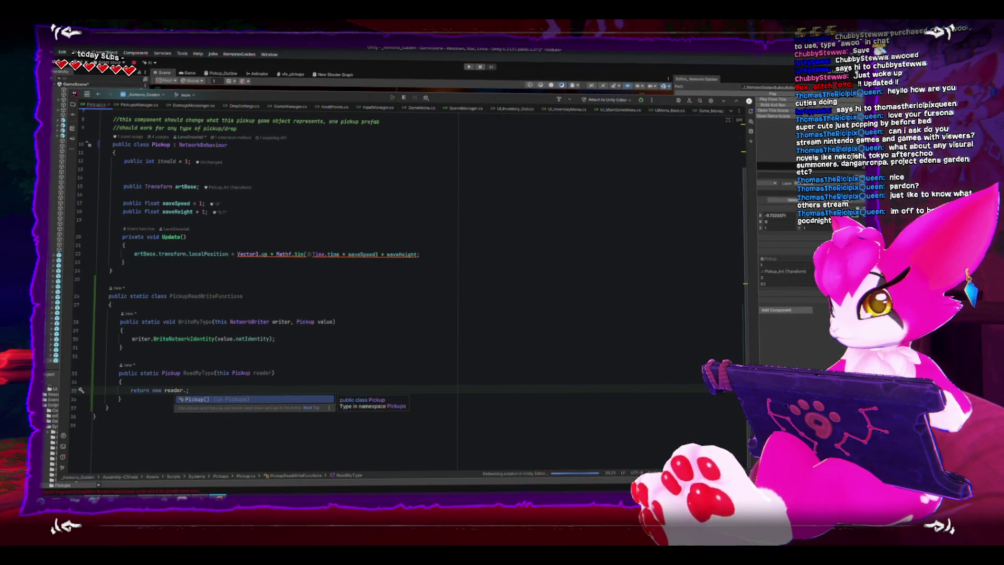
pyautogui.press('Escape')
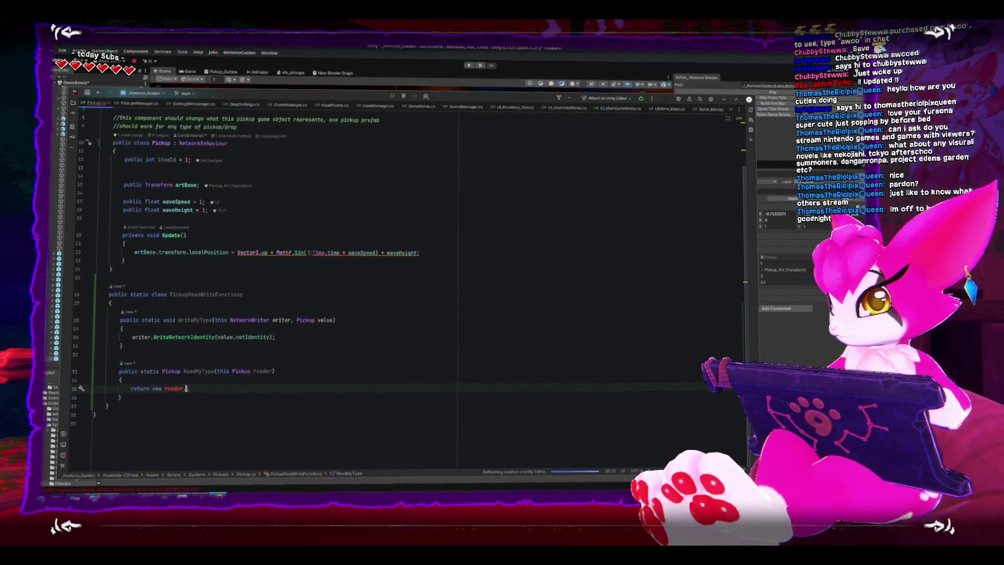
pyautogui.write('Pickup()')
pyautogui.press('Tab')
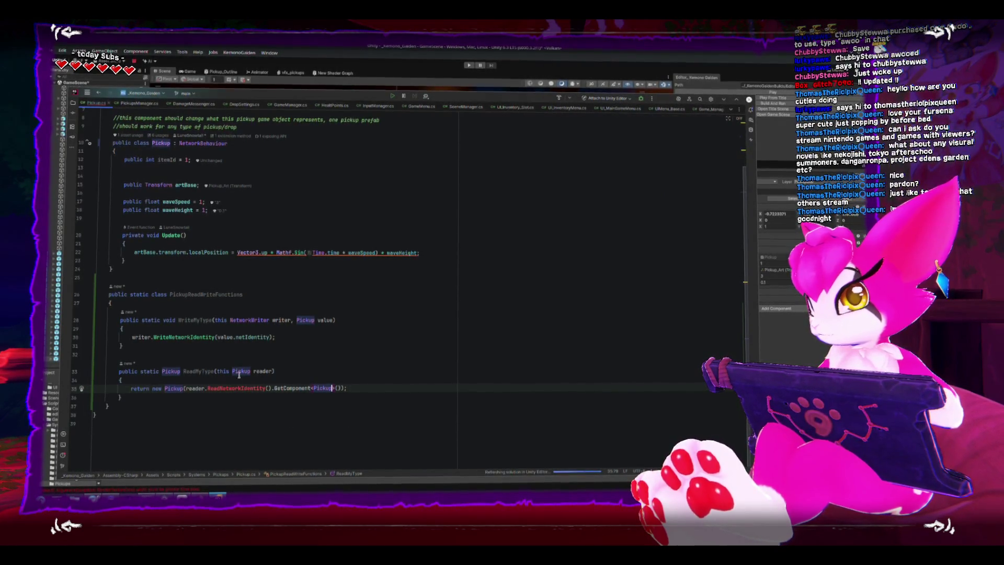
# Check the NetworkReader example in DamageMessenger, then return to the Pickup script
pyautogui.click(145, 104)
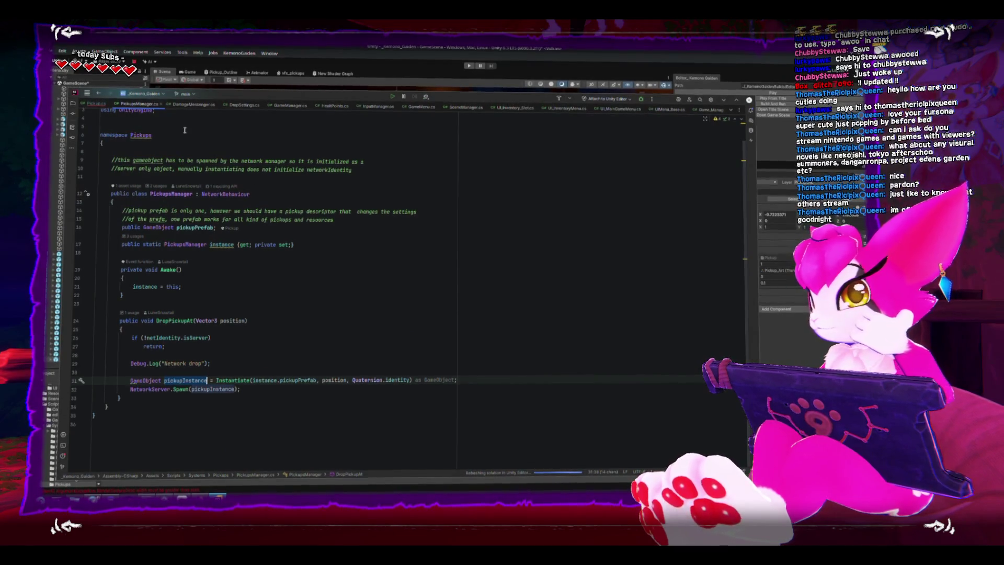
pyautogui.click(184, 105)
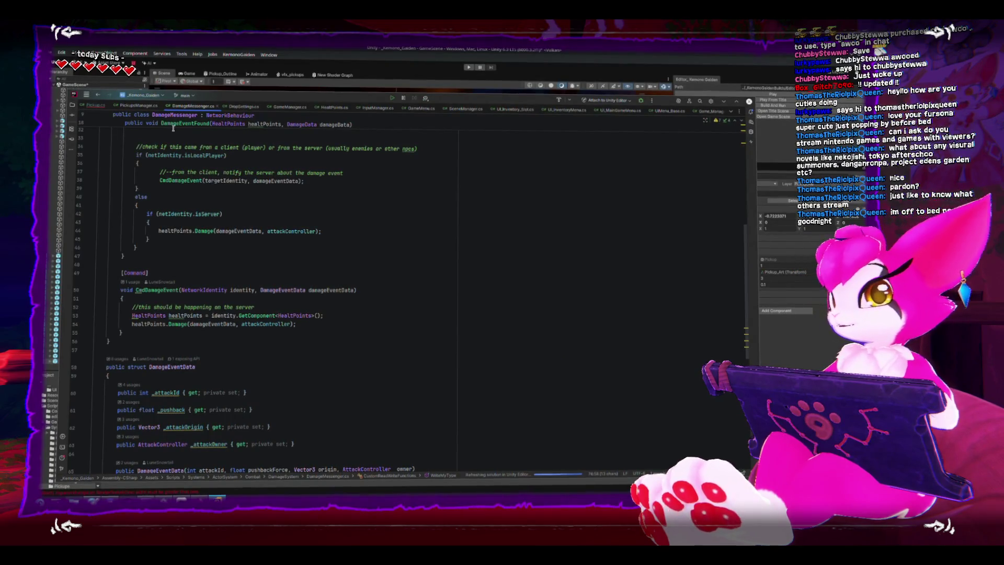
pyautogui.scroll(-3)
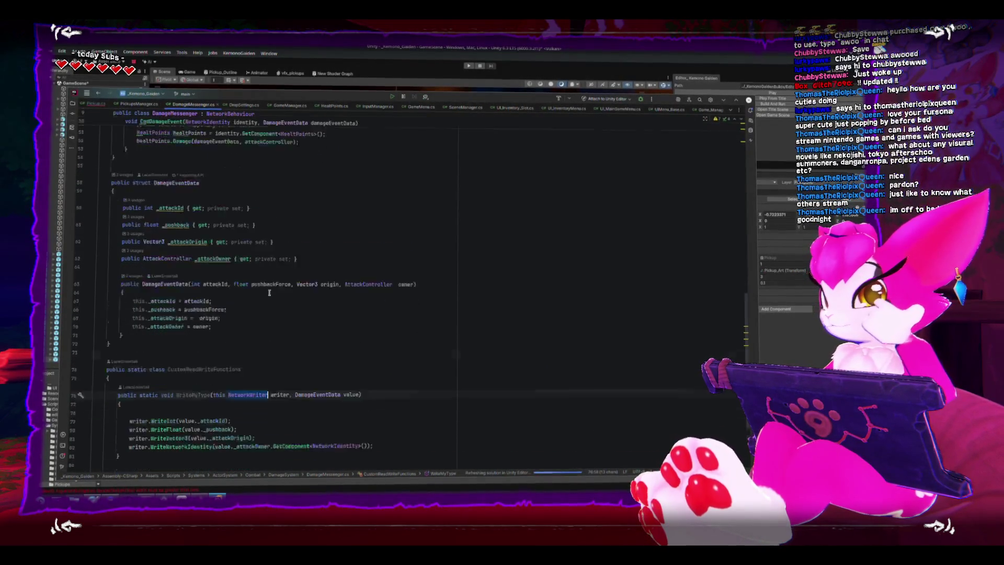
pyautogui.doubleClick(258, 407)
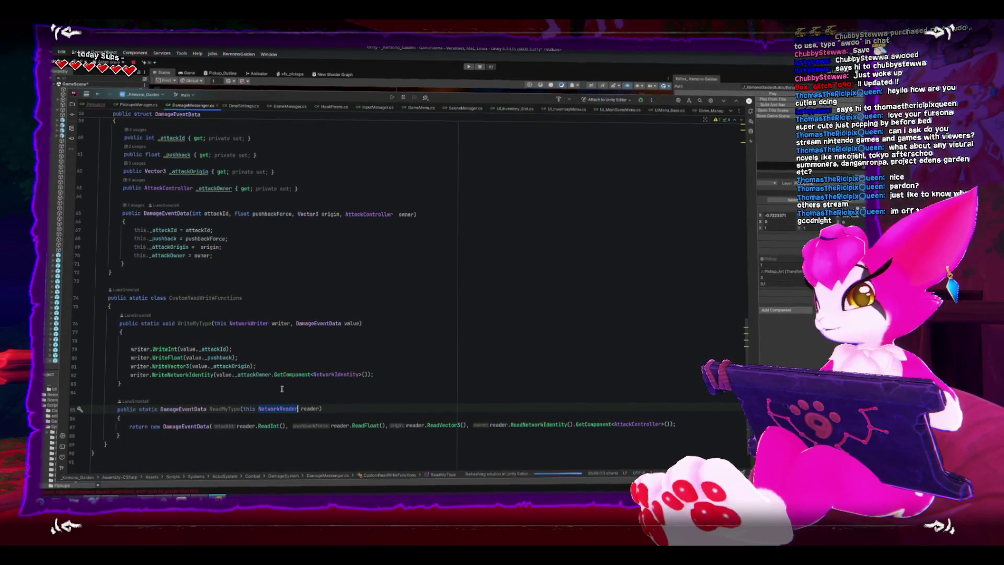
pyautogui.click(146, 104)
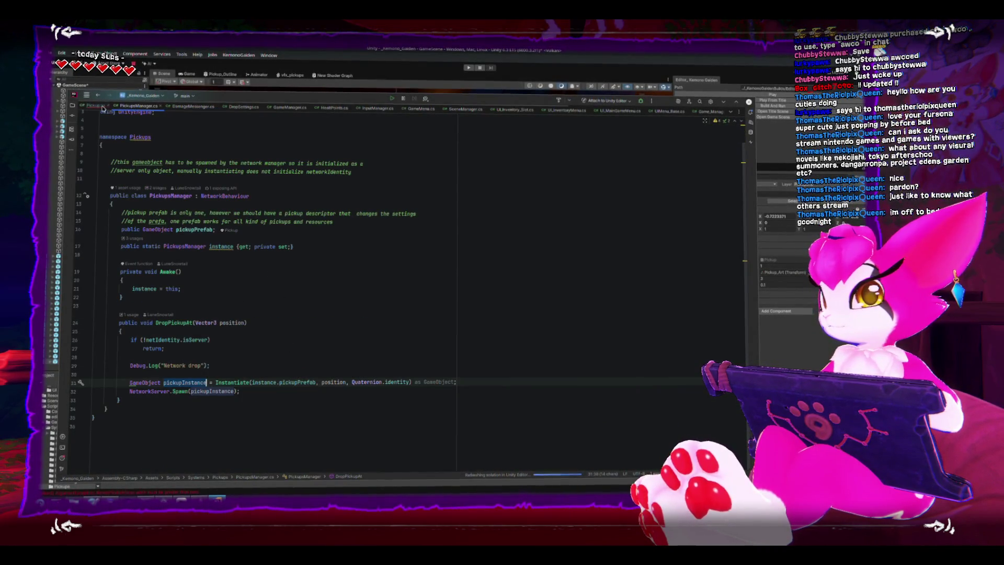
pyautogui.click(86, 105)
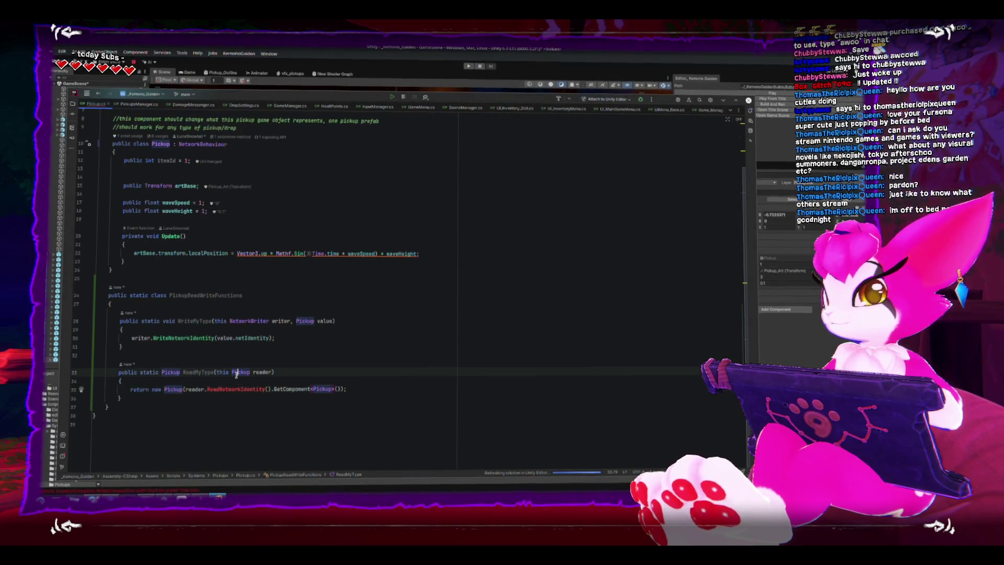
pyautogui.write('NetworkReader')
# Remove the new Pickup wrapper so ReadMyType returns reader.ReadNetworkIdentity().GetComponent<Pickup>()
pyautogui.click(376, 406)
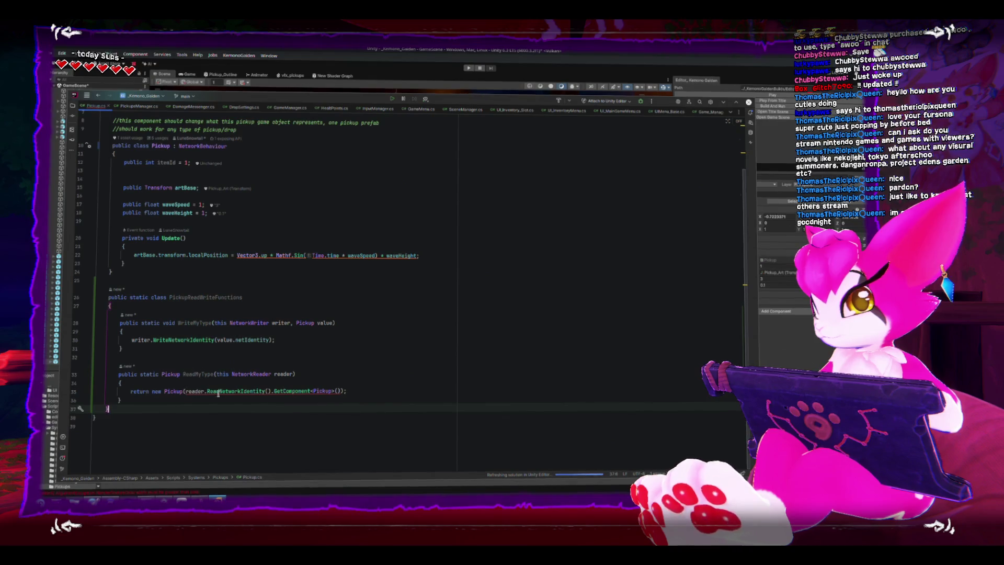
pyautogui.click(185, 390)
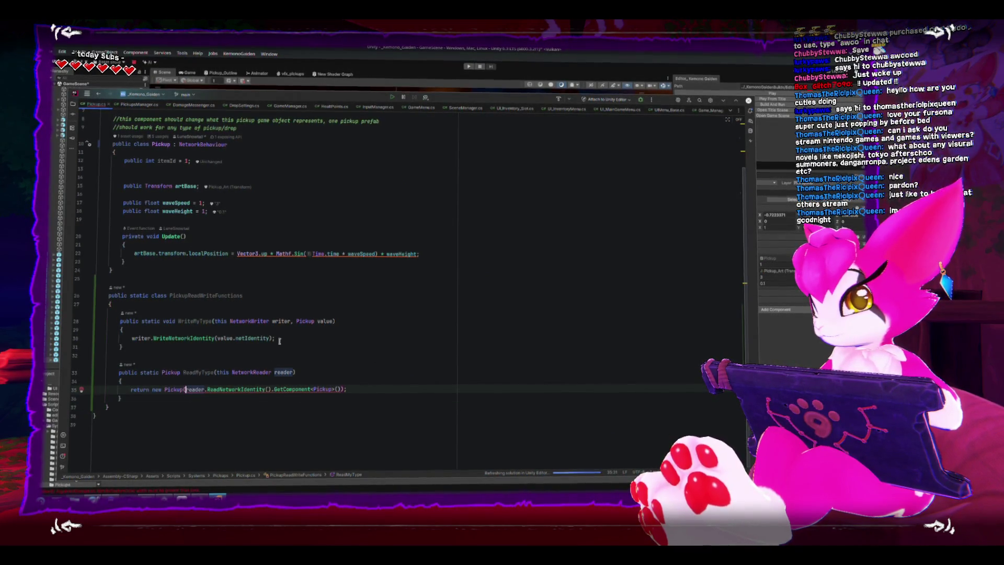
pyautogui.press('BackSpace')
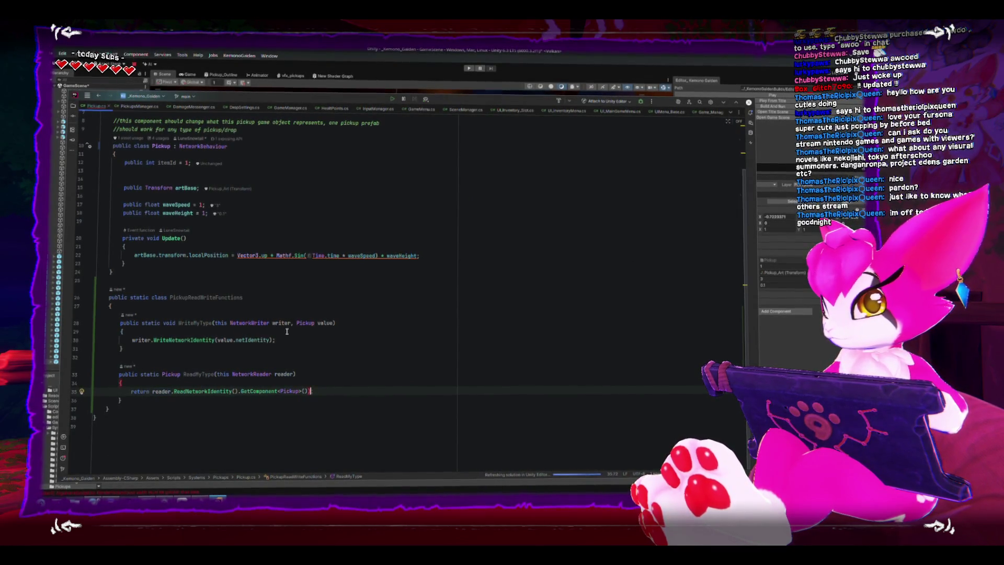
pyautogui.click(338, 381)
pyautogui.write(';')
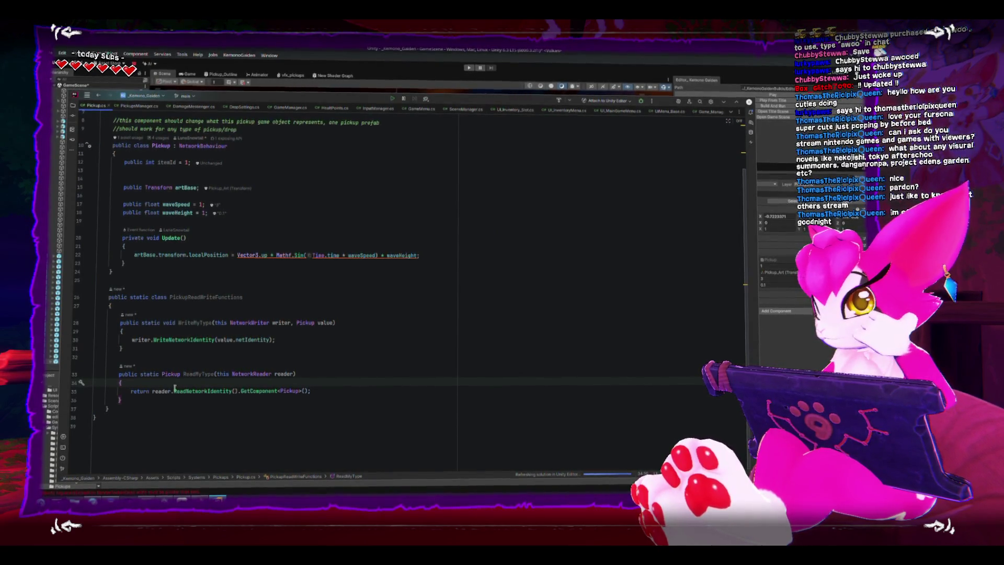
# Add a comment above PickupReadWriteFunctions about sending pickup references through RPCs
pyautogui.click(174, 296)
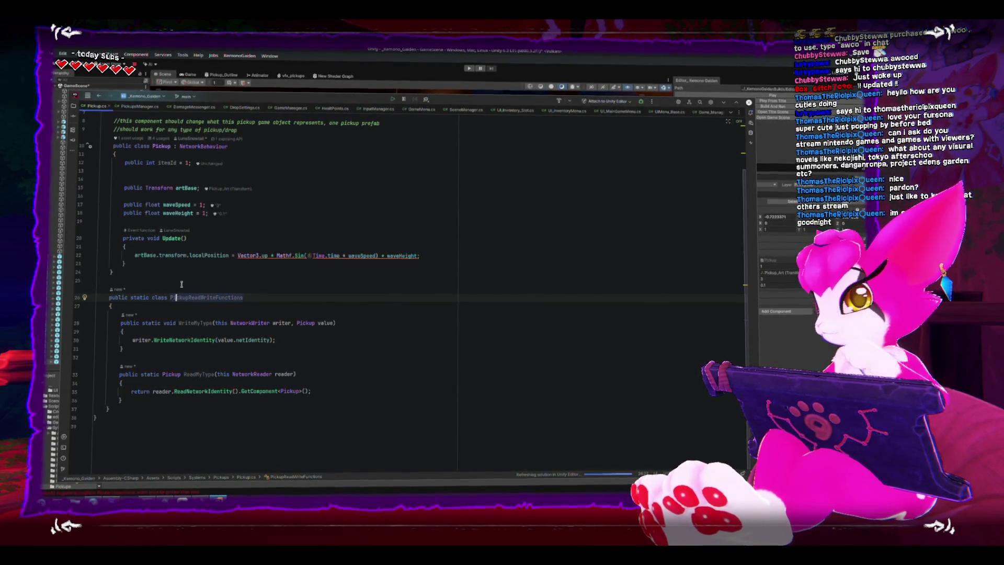
pyautogui.click(182, 282)
pyautogui.press('Return')
pyautogui.press('Return')
pyautogui.write('//-use this to send the pickup trough rpc')
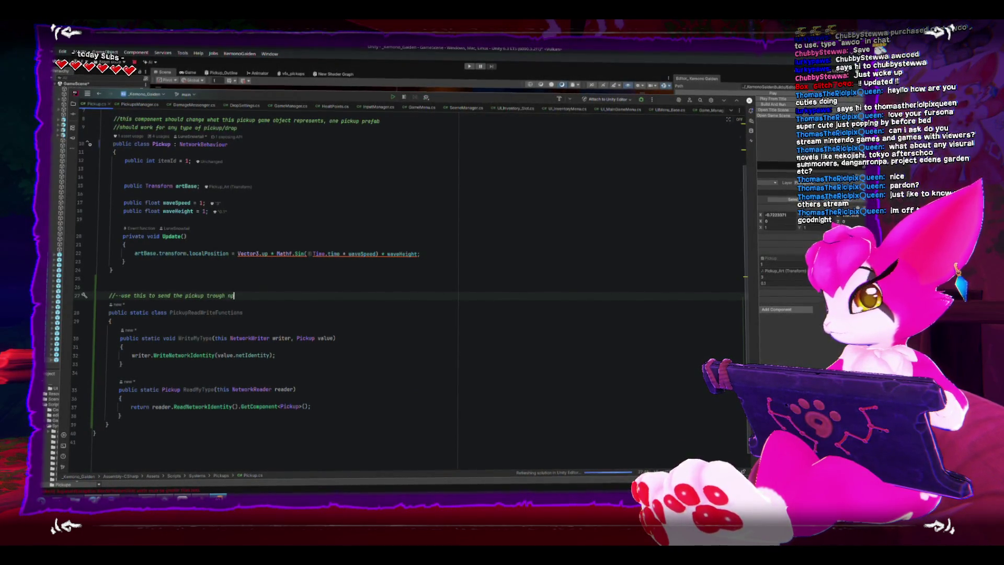
pyautogui.write('and con')
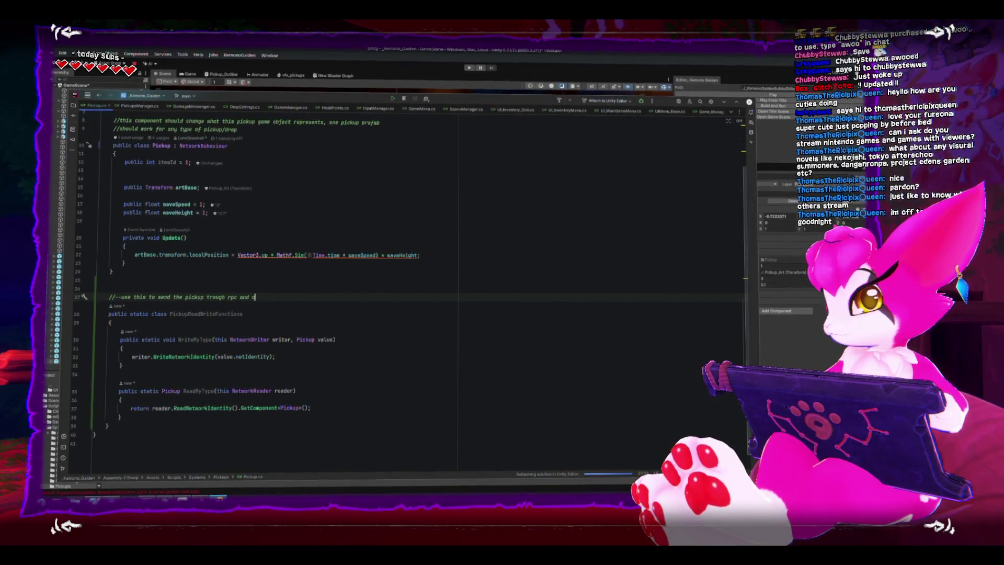
pyautogui.write(' funcions')
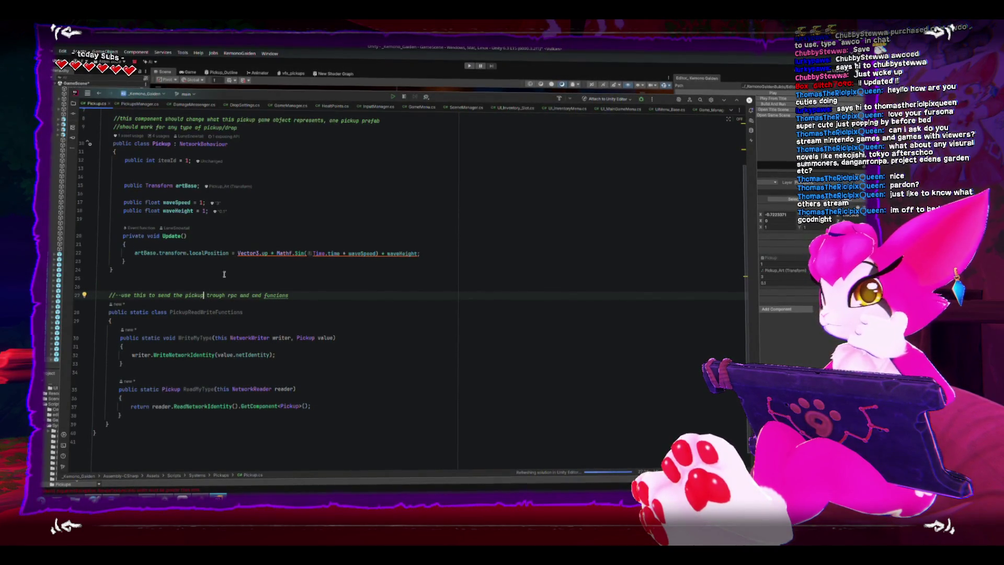
pyautogui.click(204, 296)
pyautogui.write('reference')
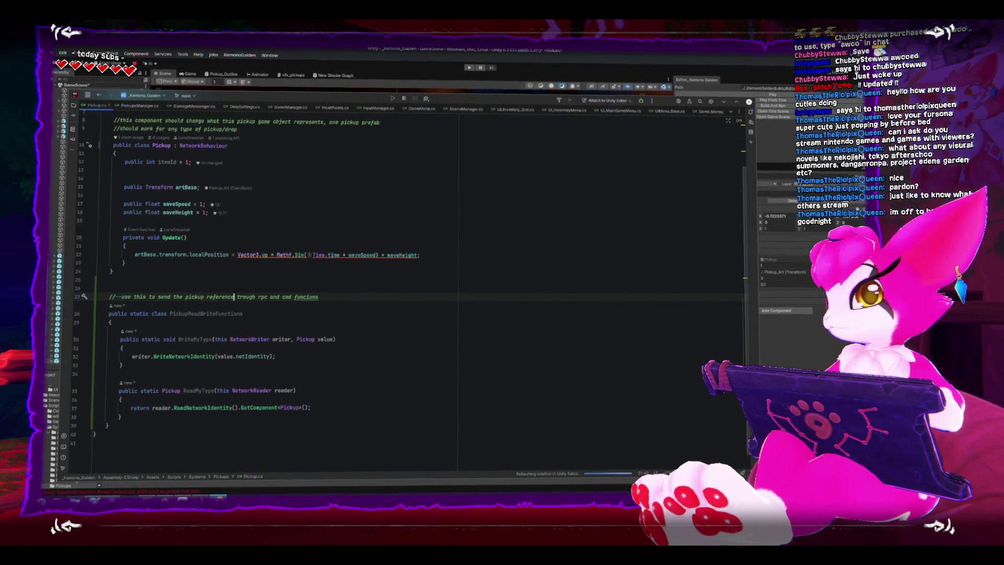
pyautogui.scroll(3)
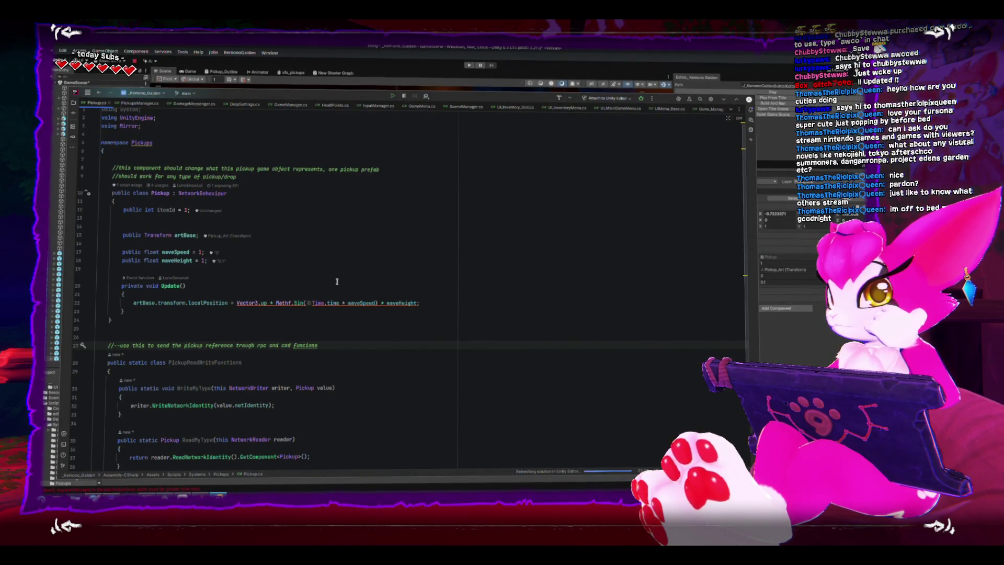
pyautogui.scroll(-3)
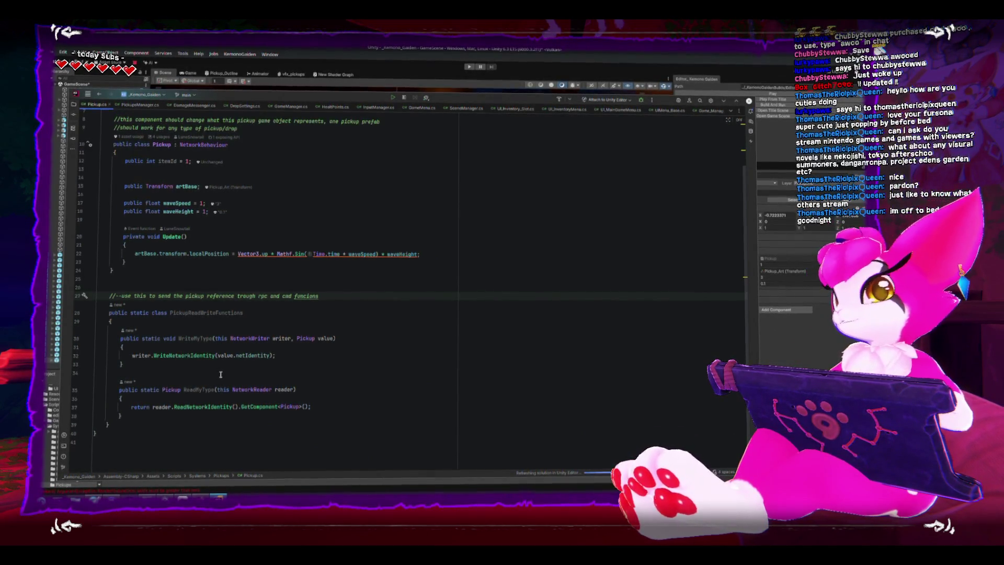
# Let Unity recompile the updated scripts, then return to Rider's PickupsManager.cs
pyautogui.hotkey('alt', 'Tab')
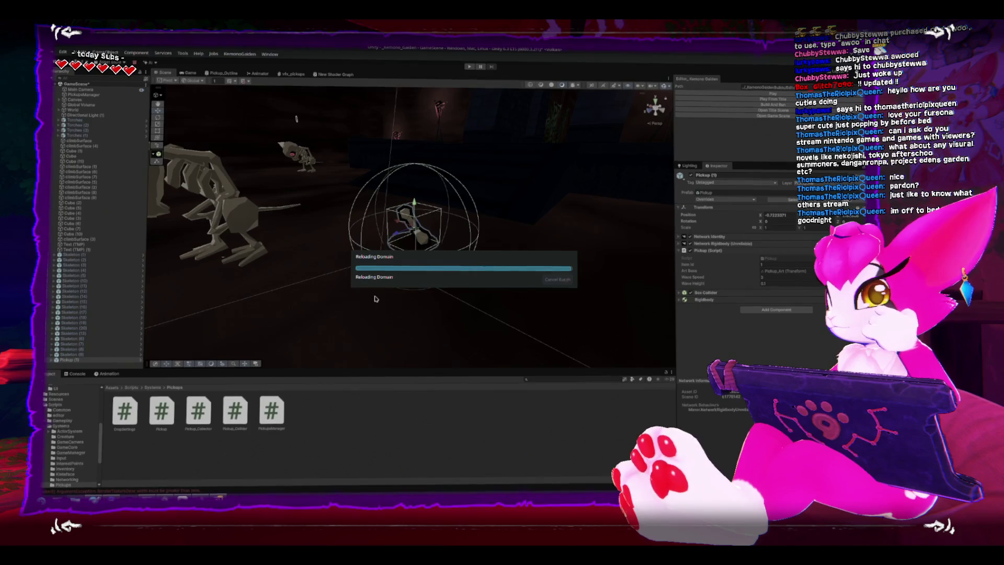
pyautogui.hotkey('alt', 'Tab')
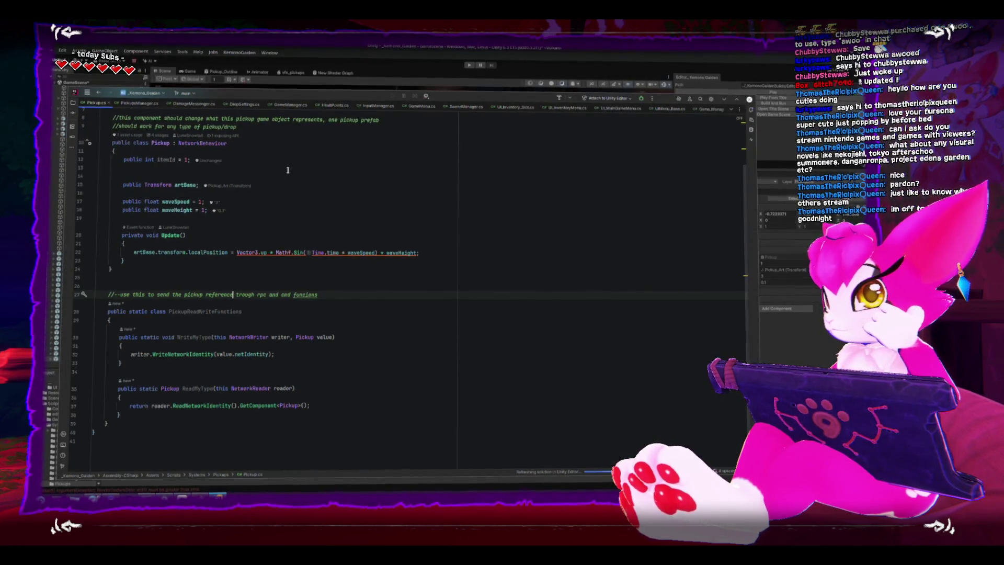
pyautogui.click(137, 105)
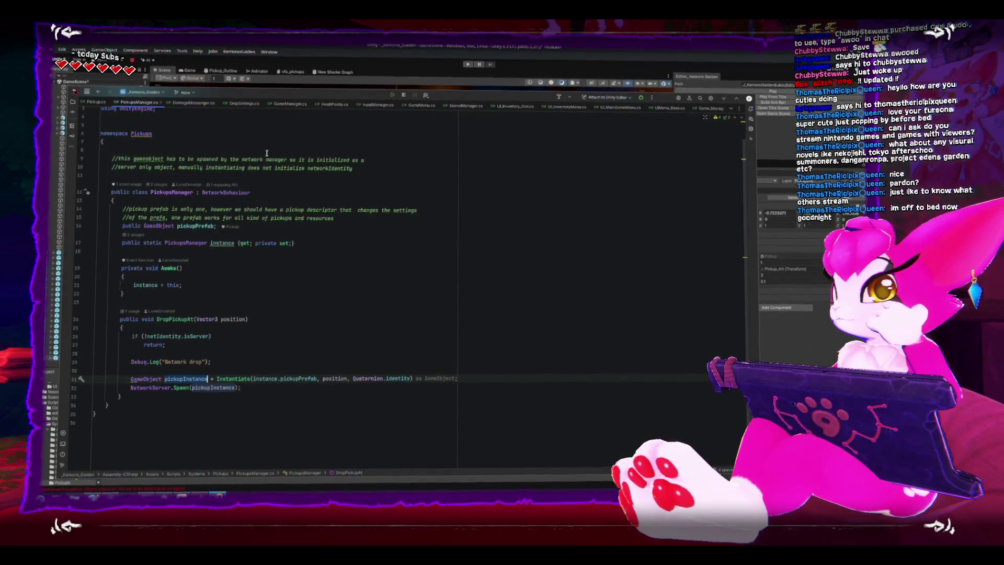
# Add a comment line above the PickupsManager class mentioning an object pool
pyautogui.click(416, 177)
pyautogui.press('Return')
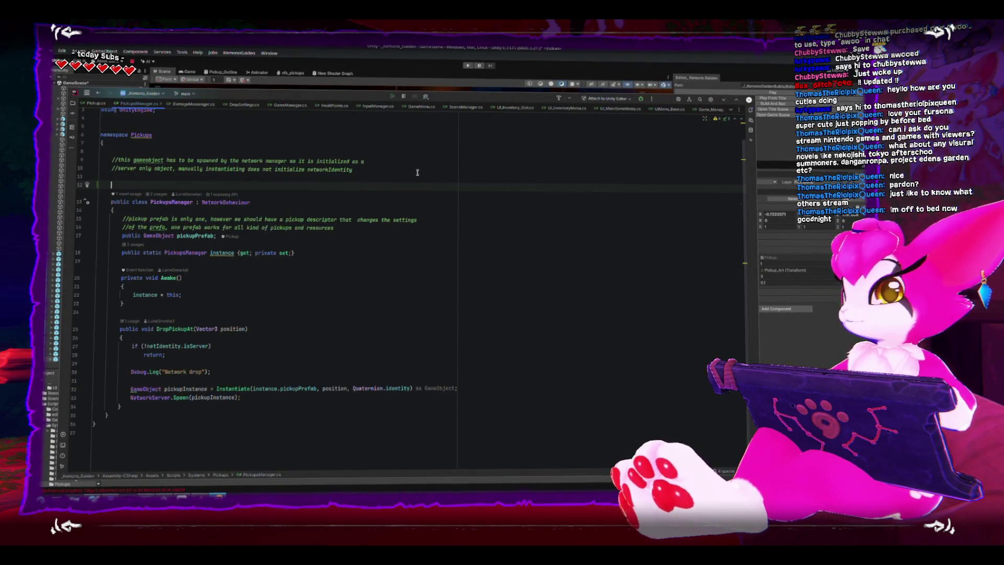
pyautogui.write('//ths class is in cha')
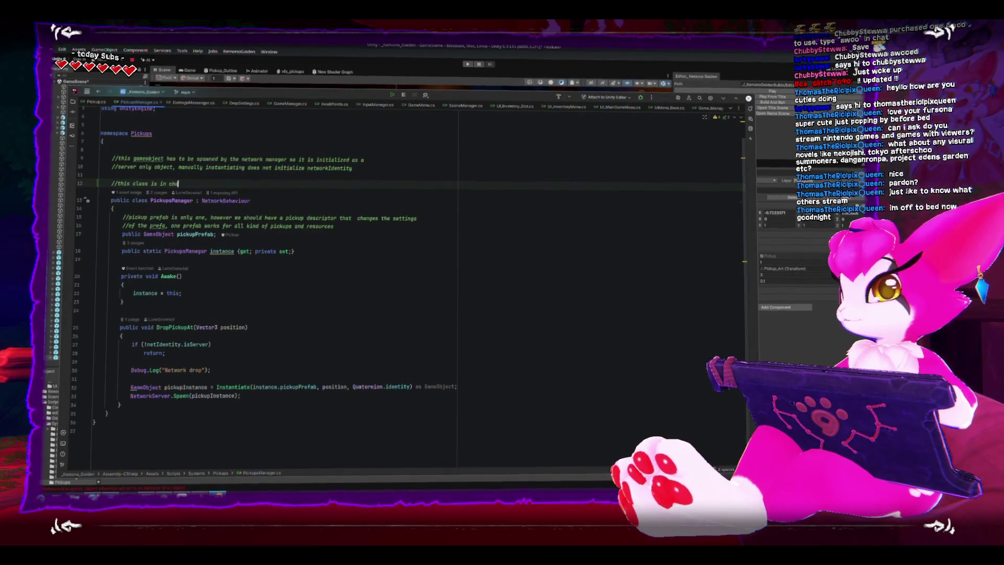
pyautogui.write('ge of s')
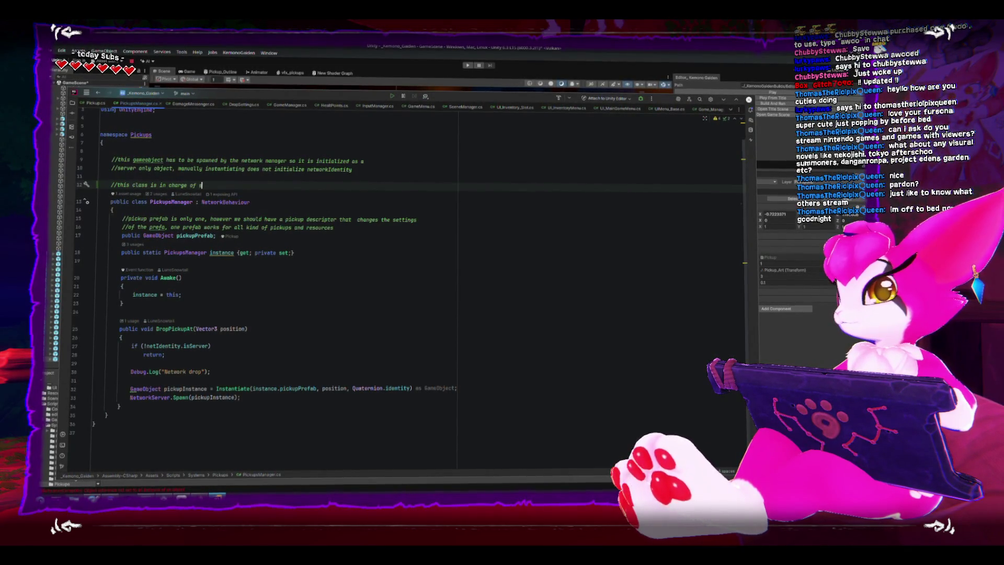
pyautogui.write('pawning pickup')
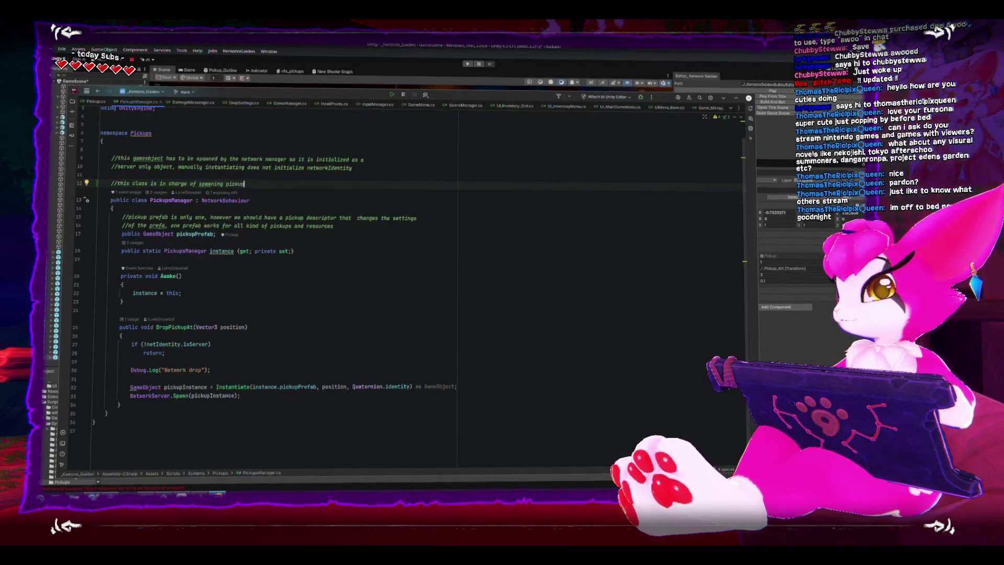
pyautogui.write('s in all')
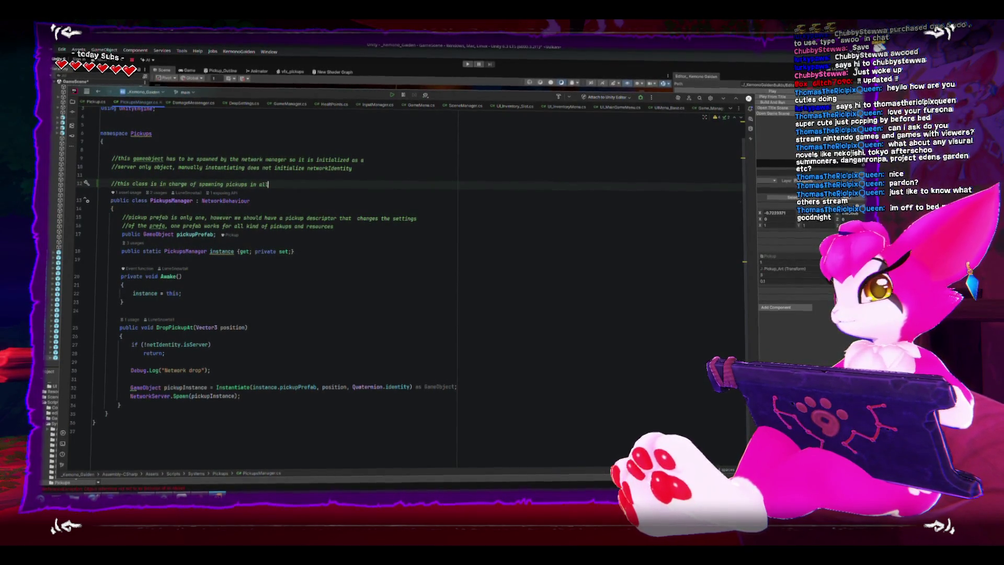
pyautogui.write(' clients')
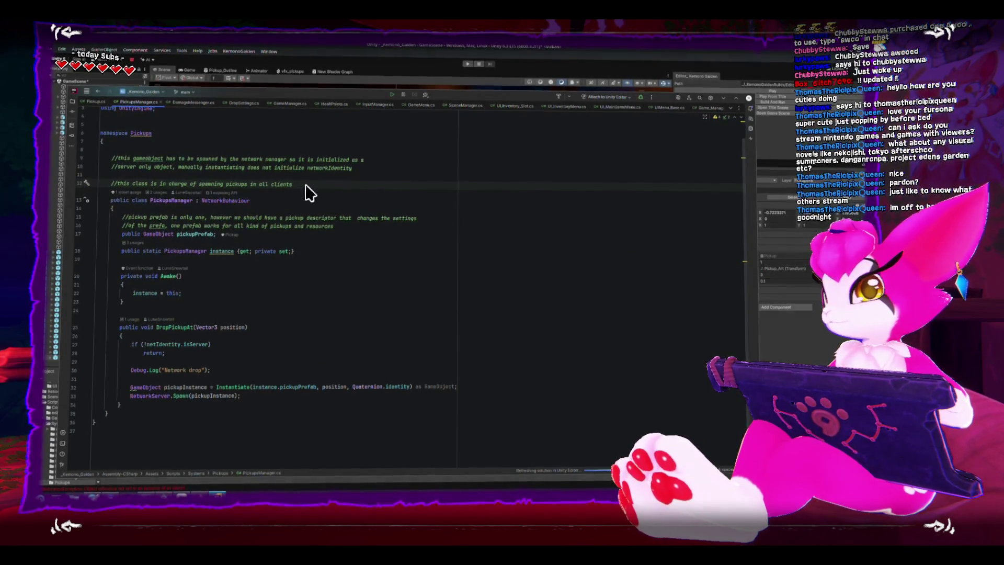
pyautogui.write(', in the future')
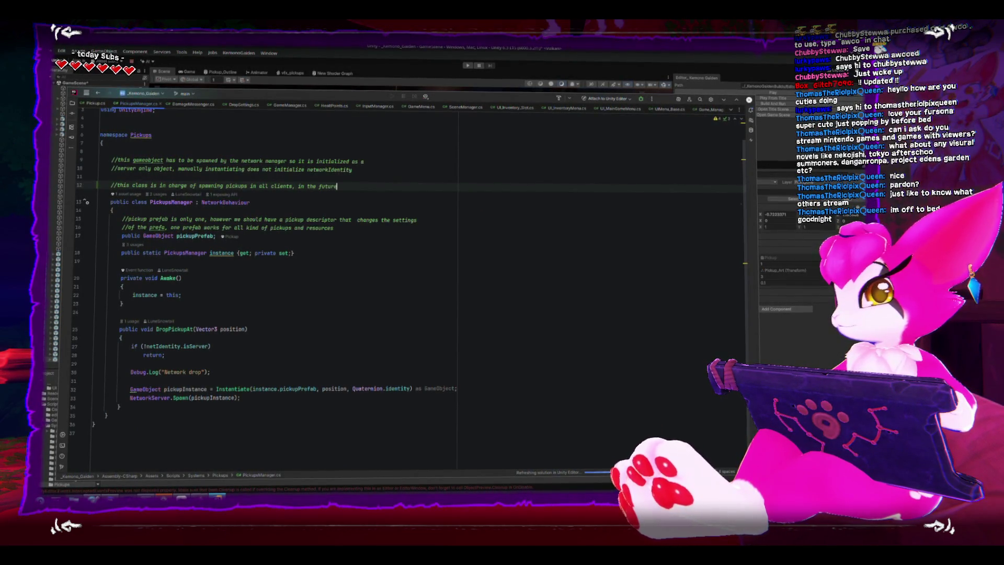
pyautogui.write(' ill be d')
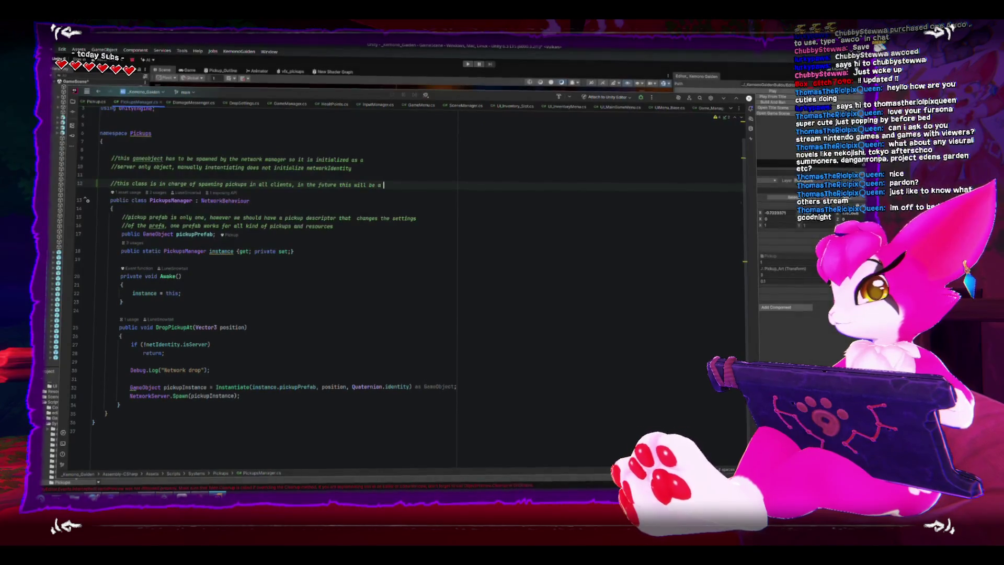
pyautogui.write(' object pool')
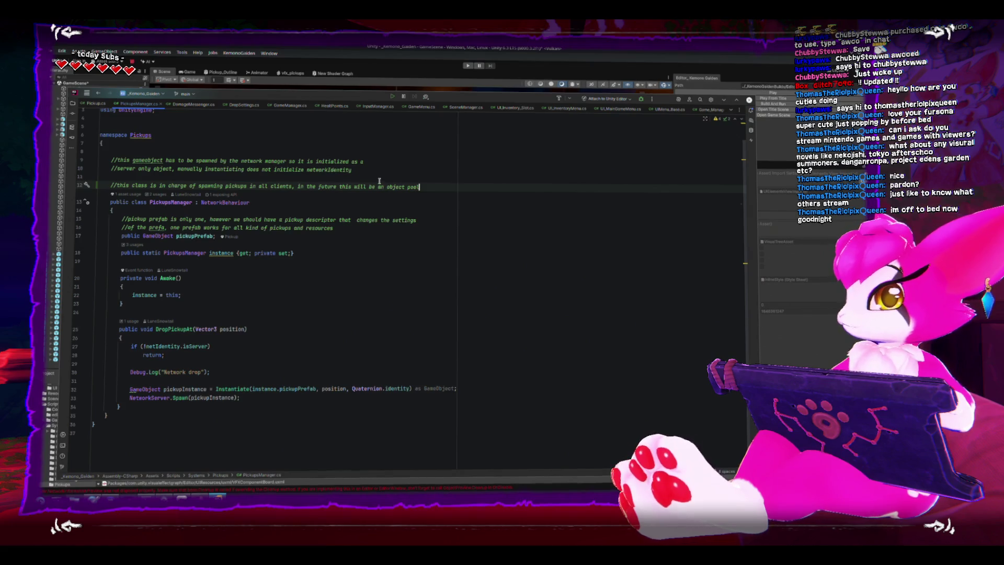
pyautogui.press('BackSpace')
pyautogui.write('dynamic')
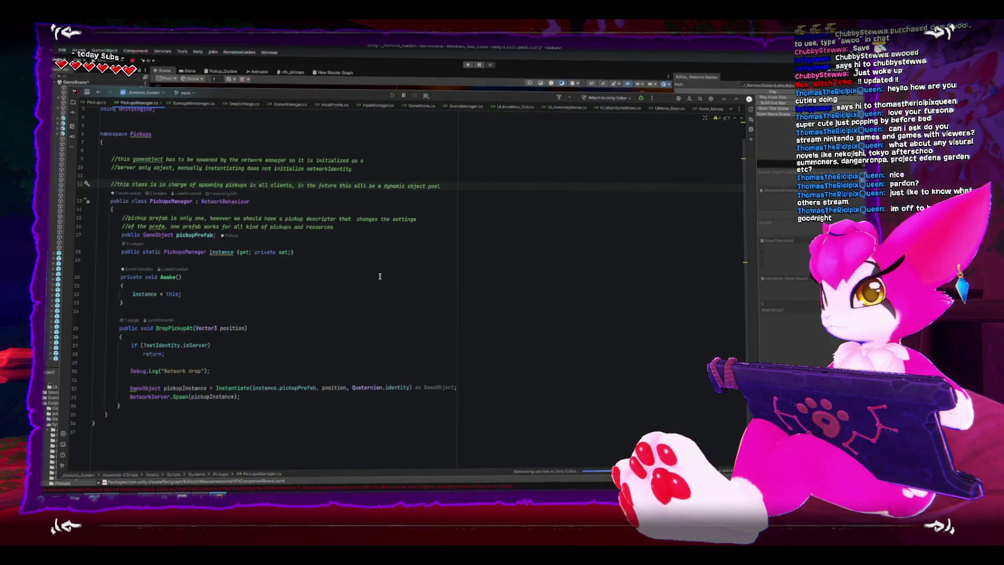
# Comment out the Debug.Log("Network drop") line in DropPickupAt
pyautogui.click(271, 371)
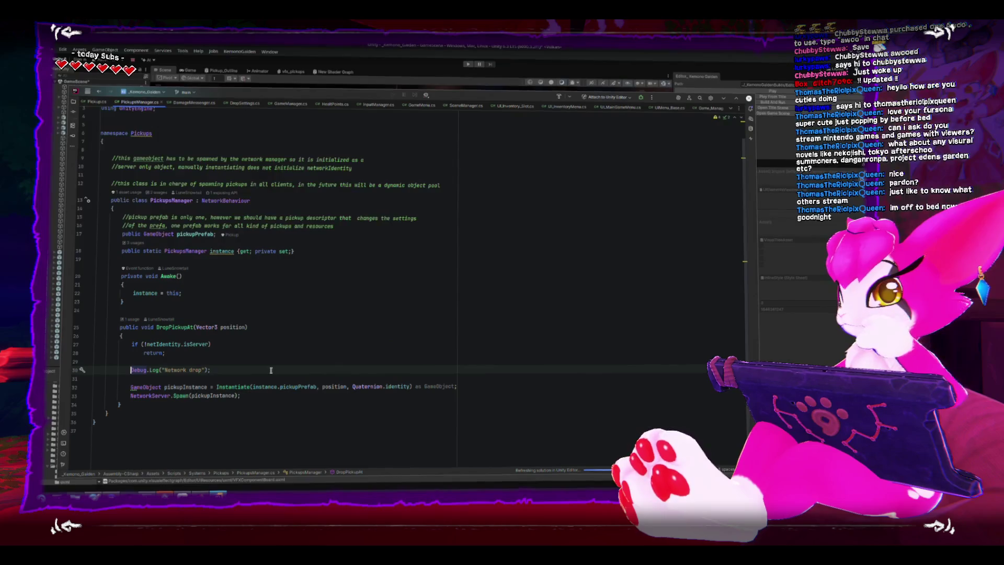
pyautogui.hotkey('ctrl', '/')
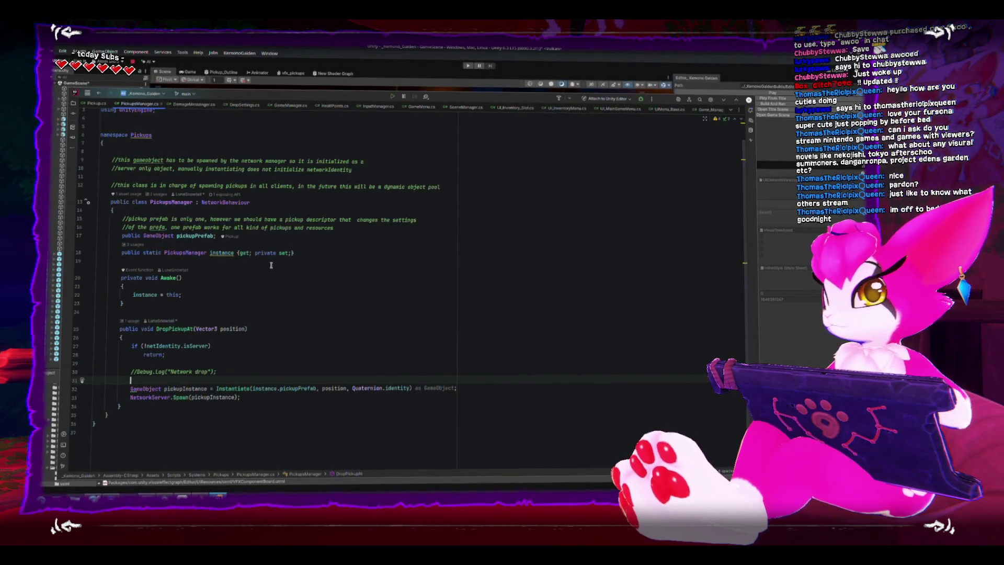
pyautogui.click(210, 220)
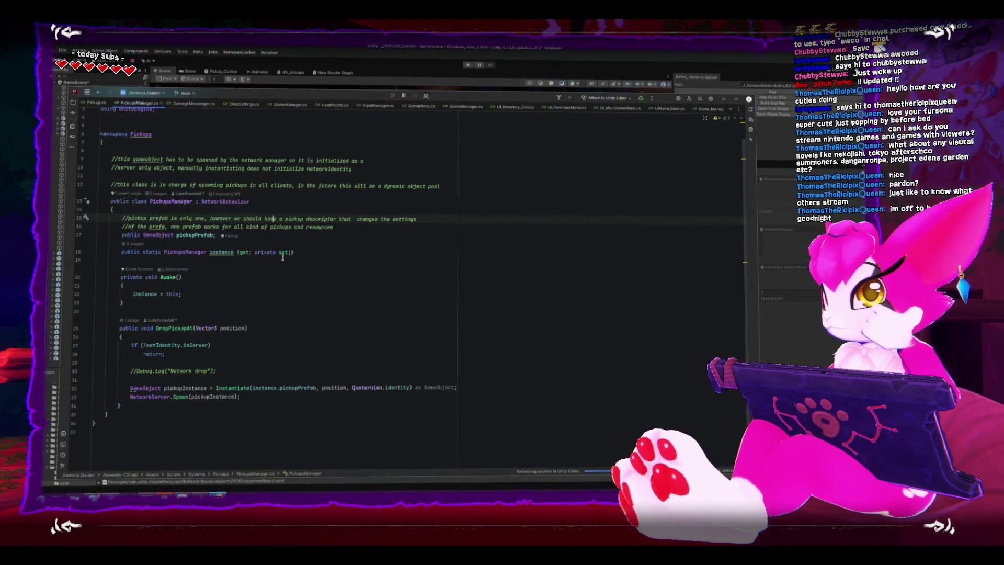
pyautogui.scroll(3)
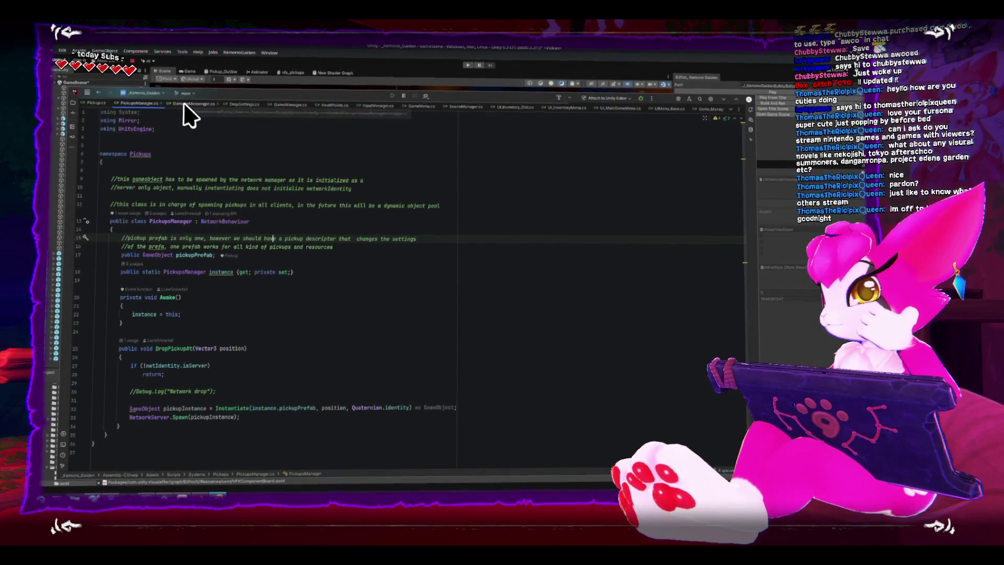
# Close the DamageMessenger, DropSettings, GameManager, HealtPoints, InputManager, GameMenu and SceneManager tabs
pyautogui.click(208, 105)
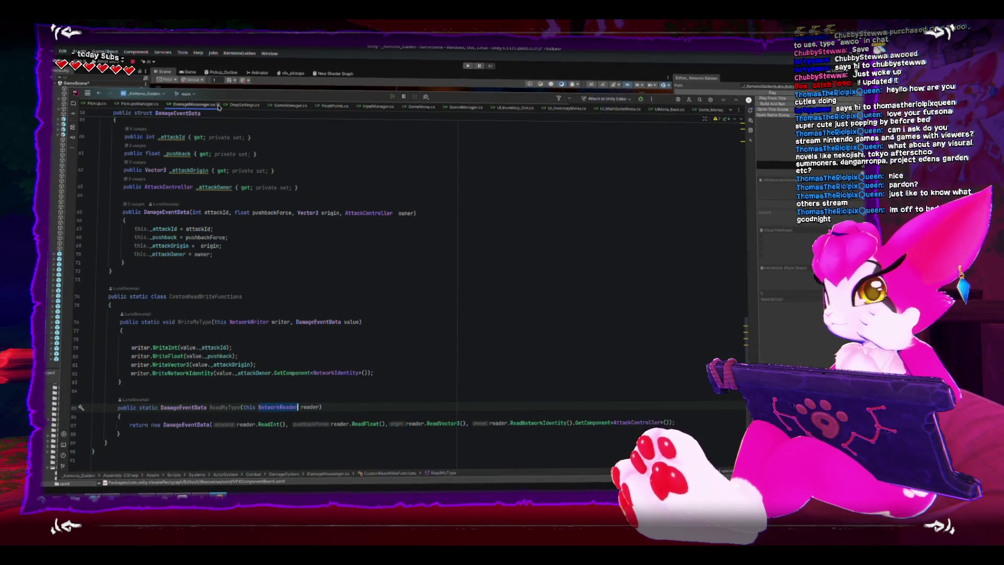
pyautogui.click(217, 104)
pyautogui.click(188, 104)
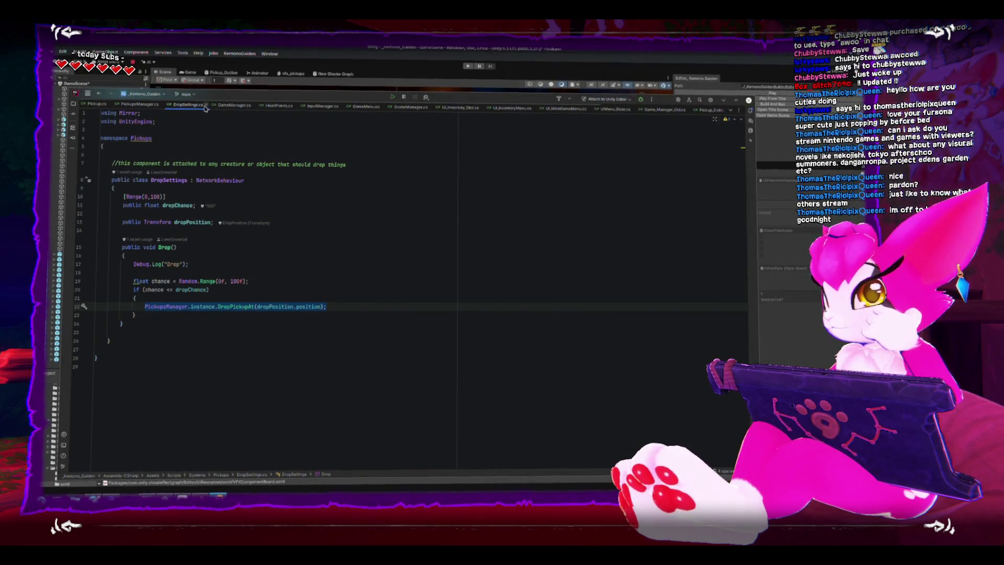
pyautogui.click(207, 105)
pyautogui.click(197, 108)
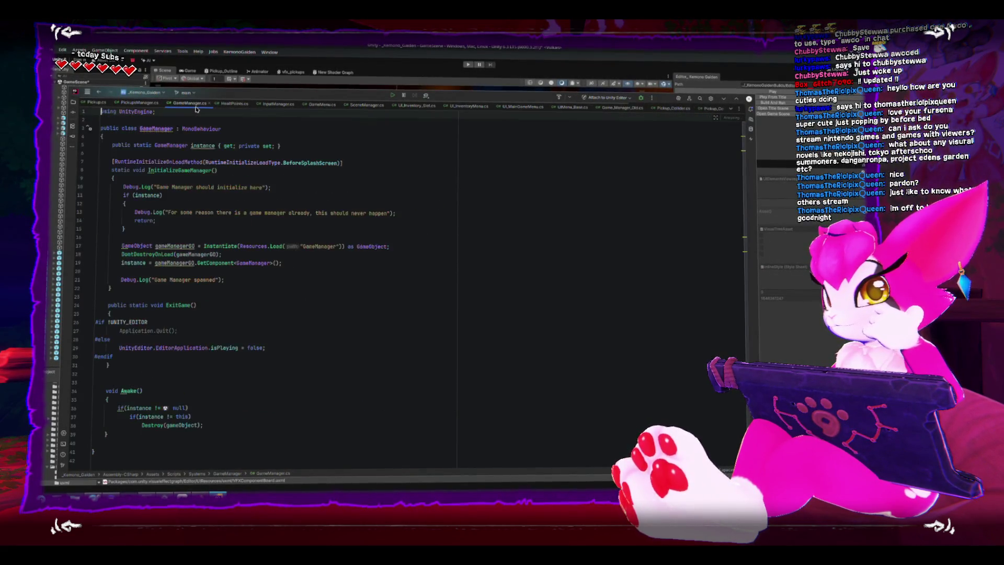
pyautogui.click(209, 105)
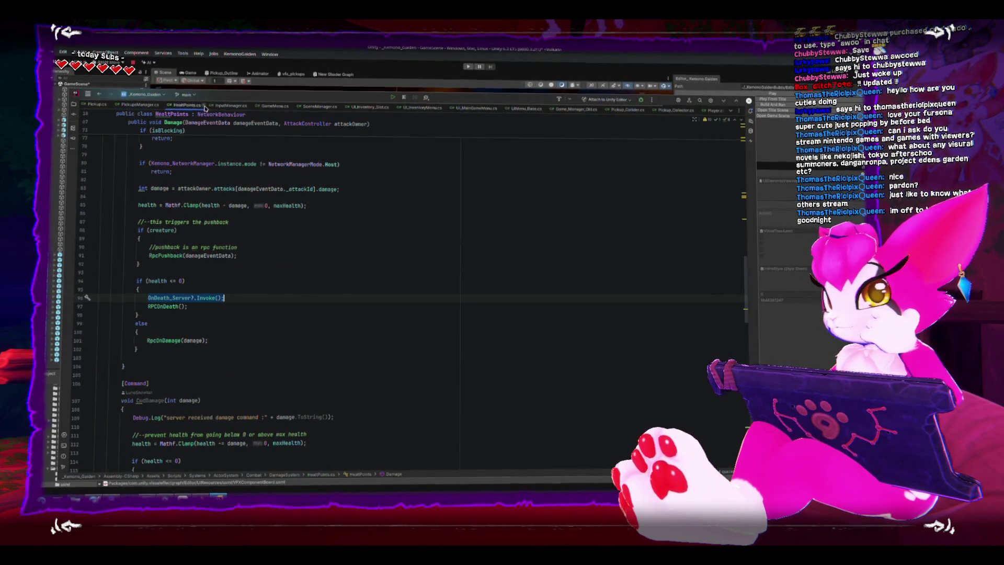
pyautogui.click(204, 105)
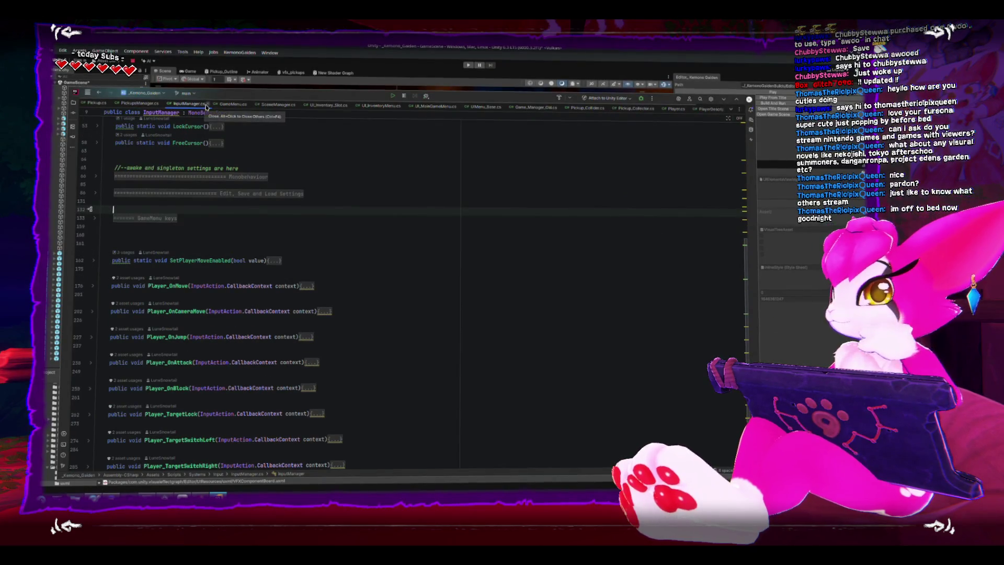
pyautogui.click(206, 107)
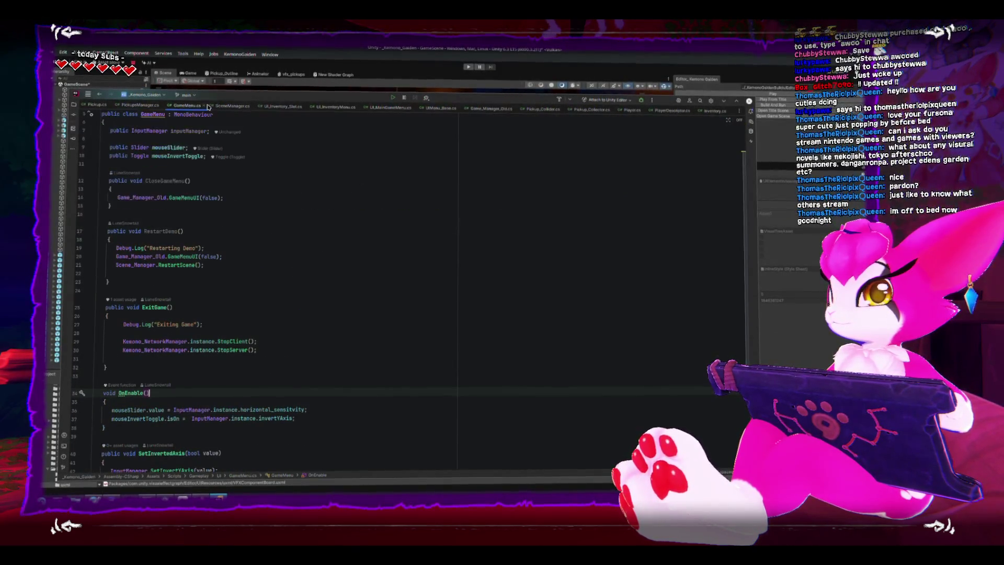
pyautogui.click(206, 107)
pyautogui.click(193, 106)
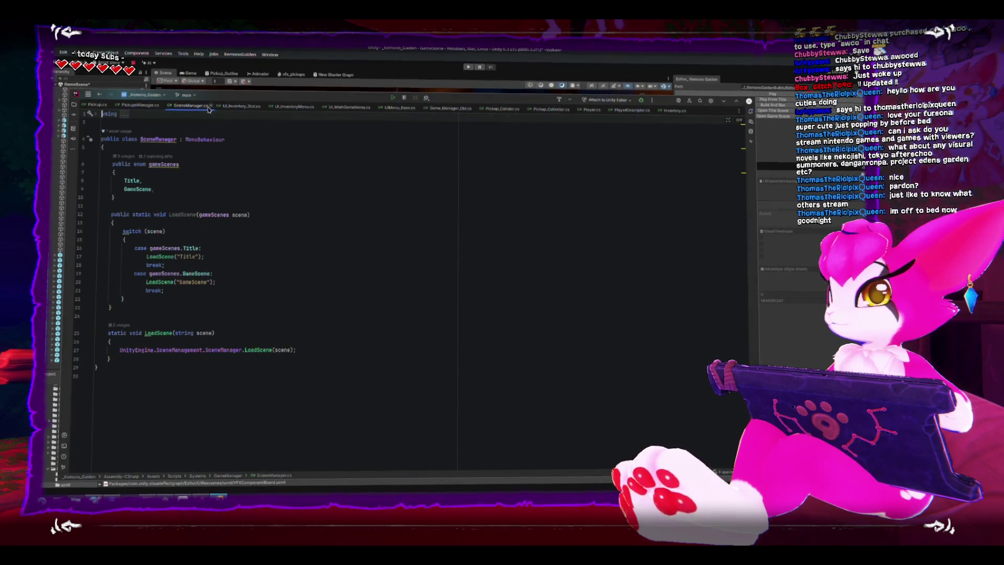
pyautogui.click(206, 107)
# Close the UIMenu_Base and Game_Manager_Old tabs and bring up Pickup_Collider.cs
pyautogui.click(205, 107)
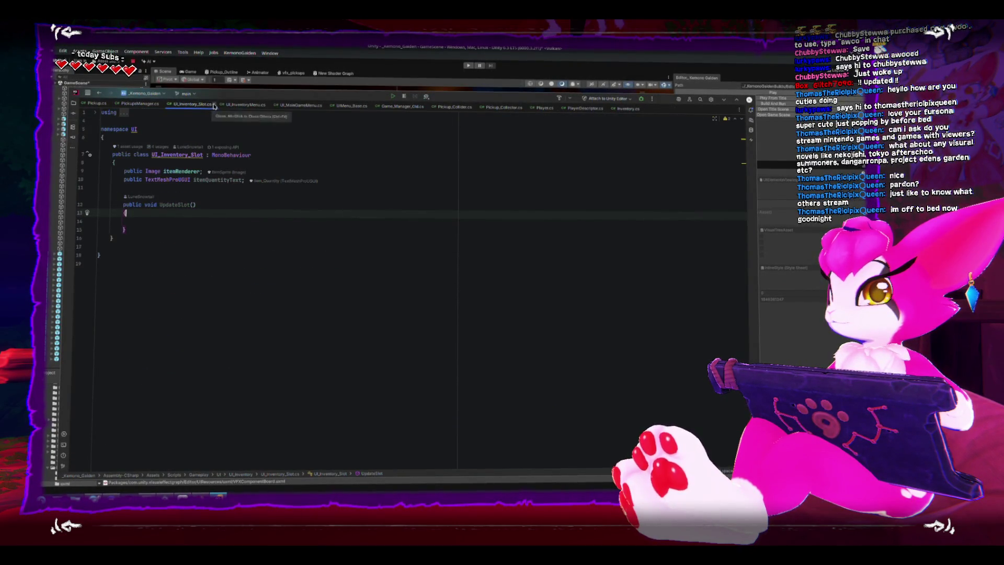
pyautogui.click(228, 105)
pyautogui.click(301, 106)
pyautogui.click(368, 108)
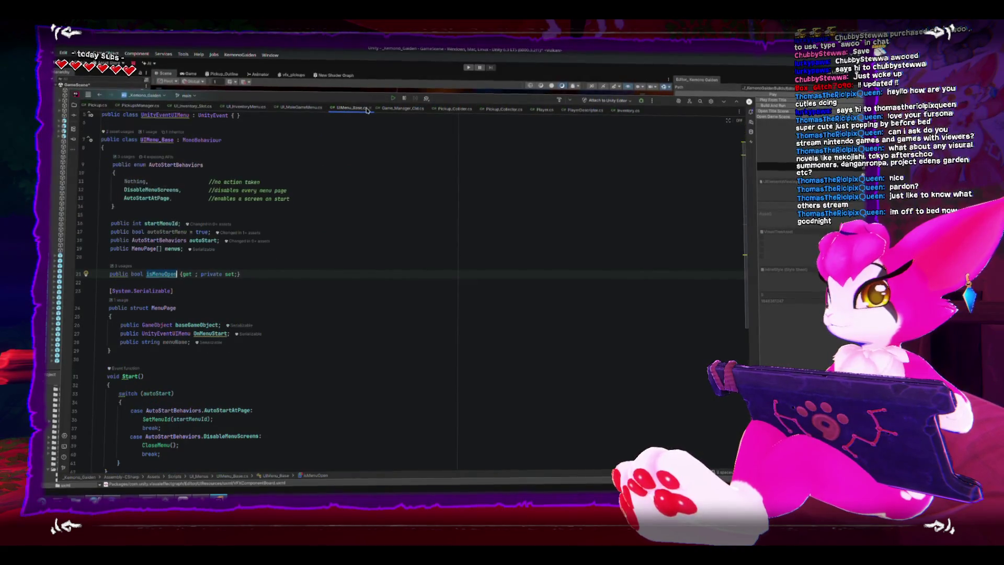
pyautogui.click(370, 110)
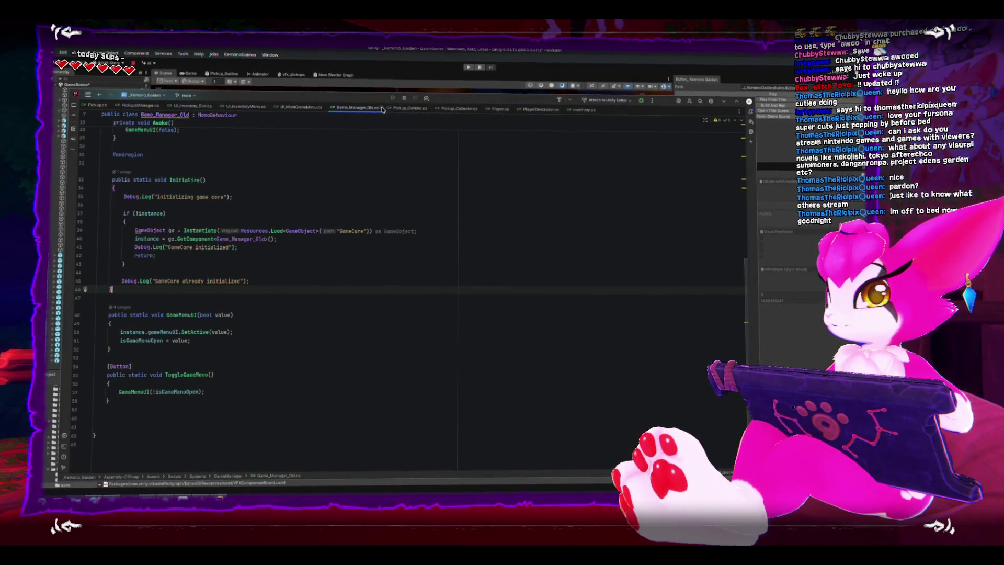
pyautogui.click(381, 109)
pyautogui.click(374, 108)
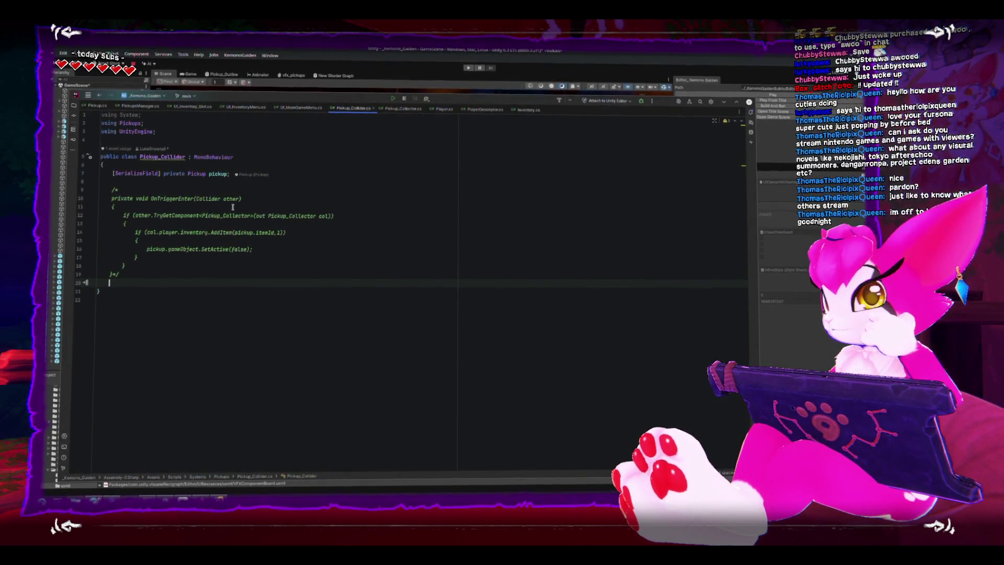
# Insert a GetComponent<Pickup> line at the start of OnTriggerEnter in Pickup_Collector
pyautogui.click(397, 108)
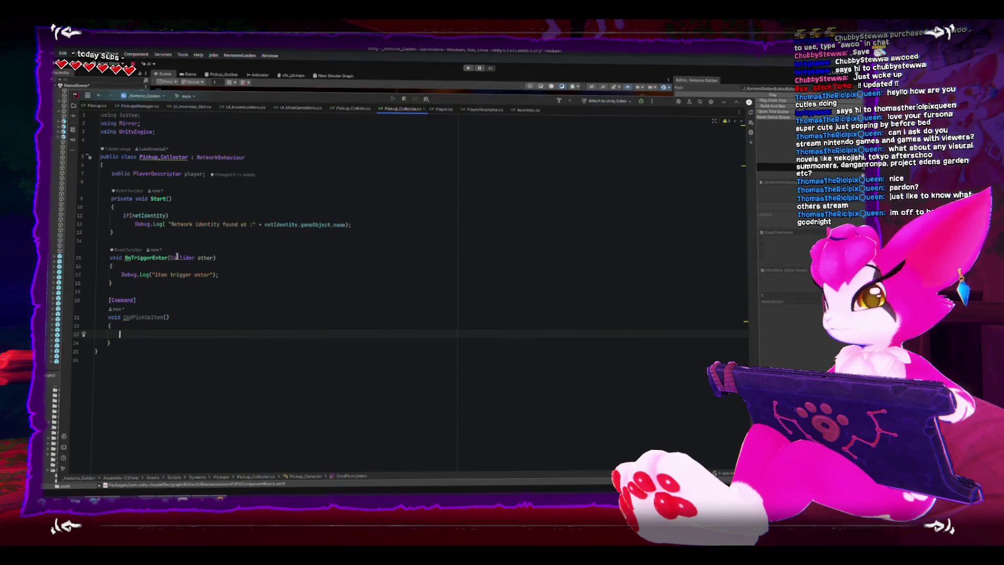
pyautogui.click(241, 272)
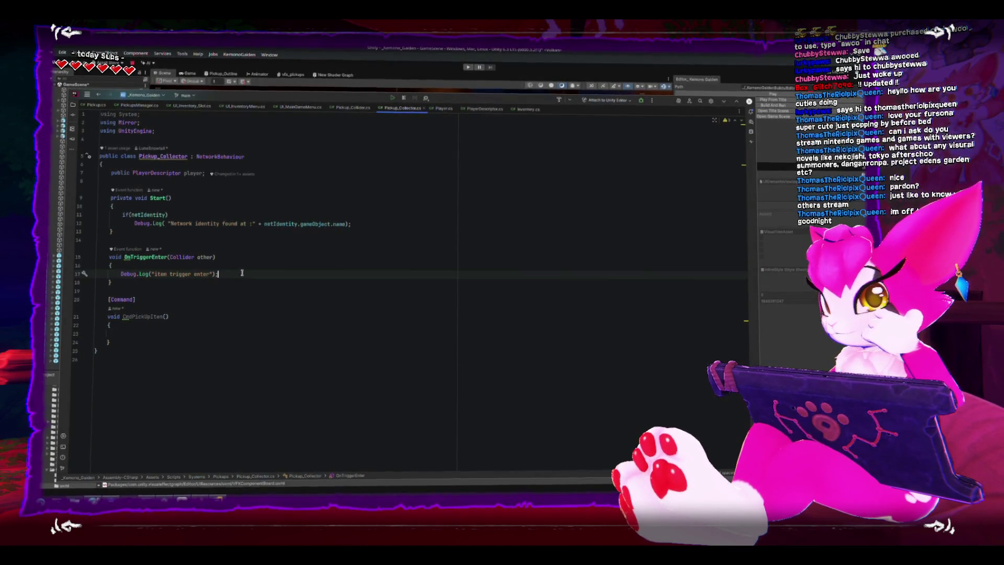
pyautogui.moveTo(244, 271); pyautogui.dragTo(121, 269)
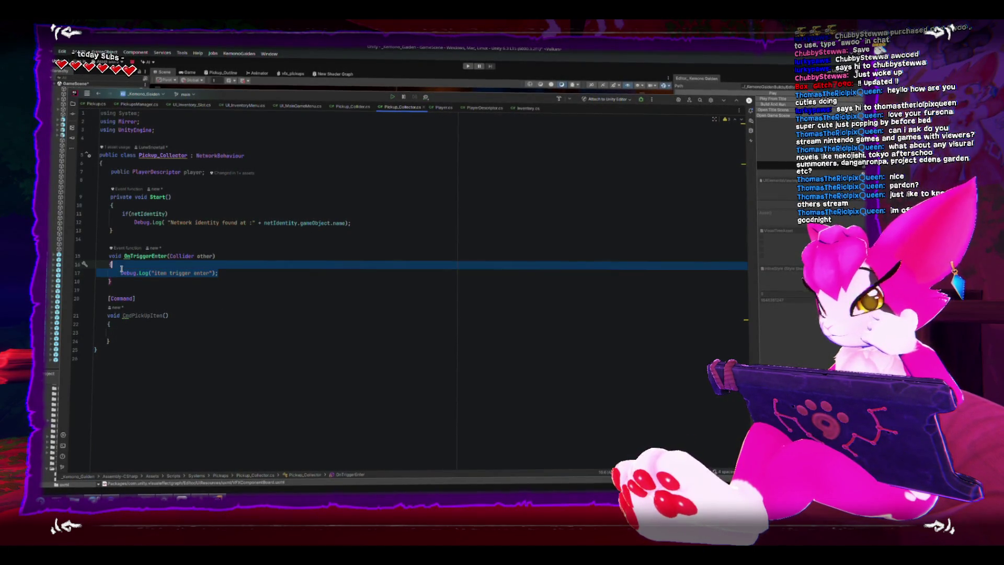
pyautogui.click(319, 267)
pyautogui.press('Return')
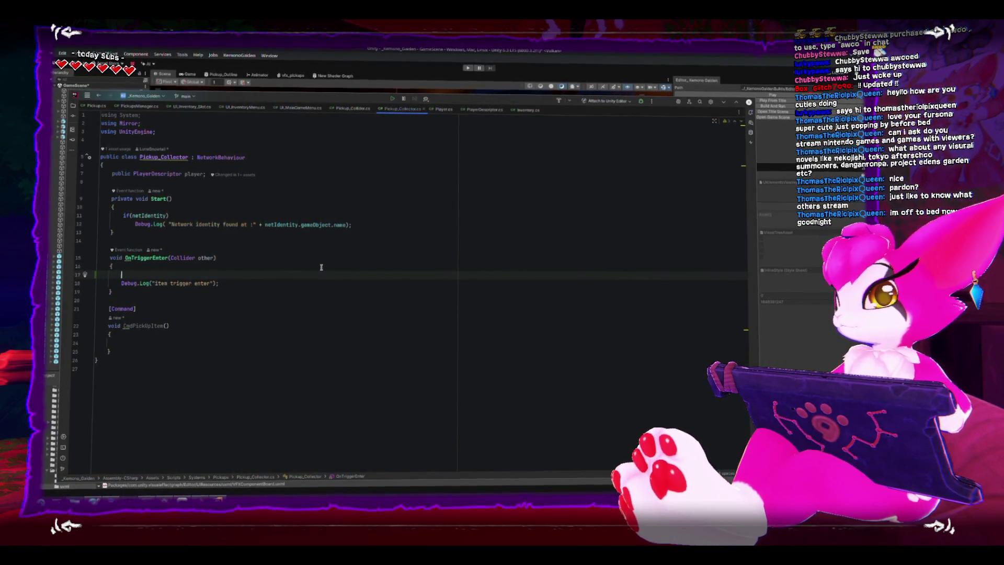
pyautogui.write('other')
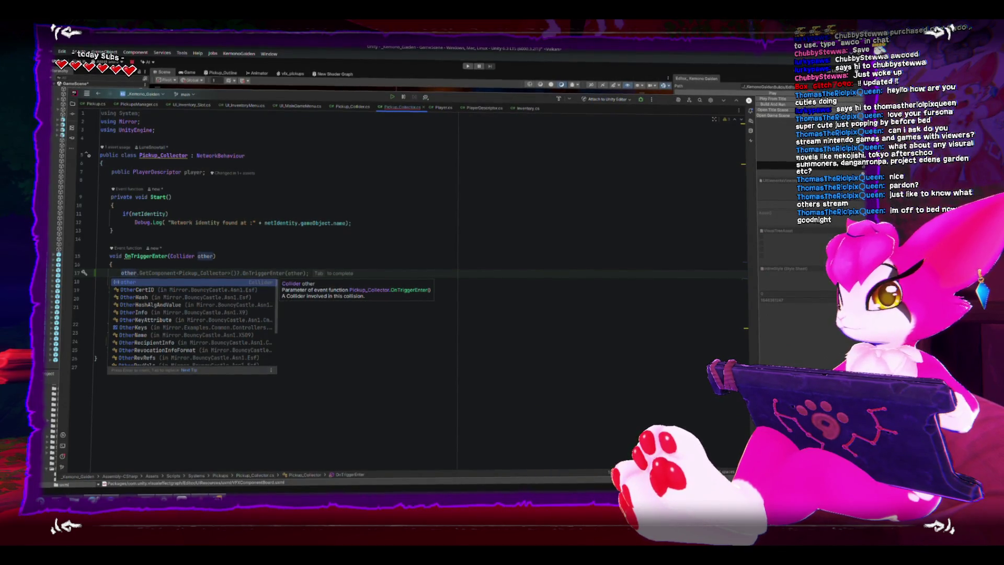
pyautogui.hotkey('ctrl', 'BackSpace')
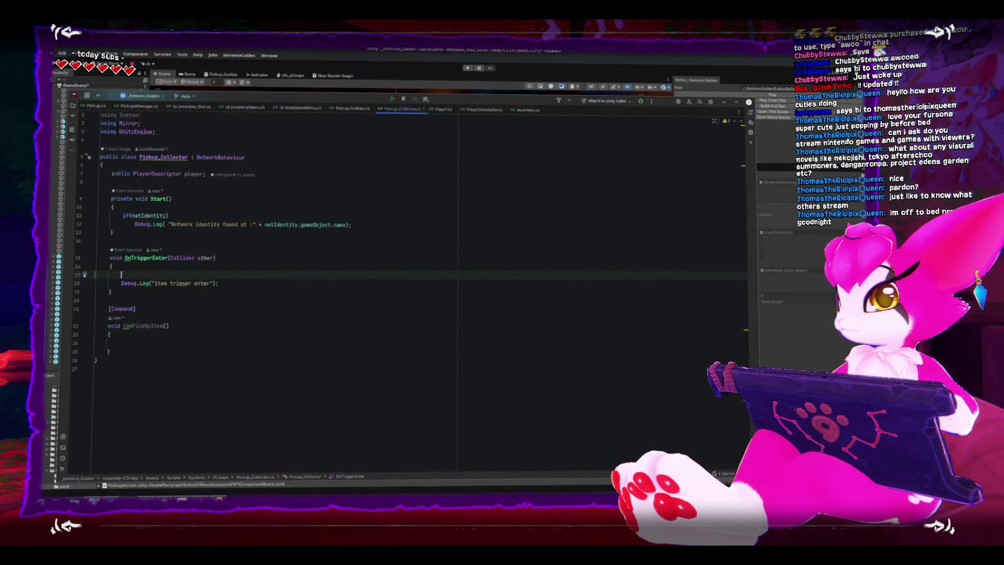
pyautogui.write('ther')
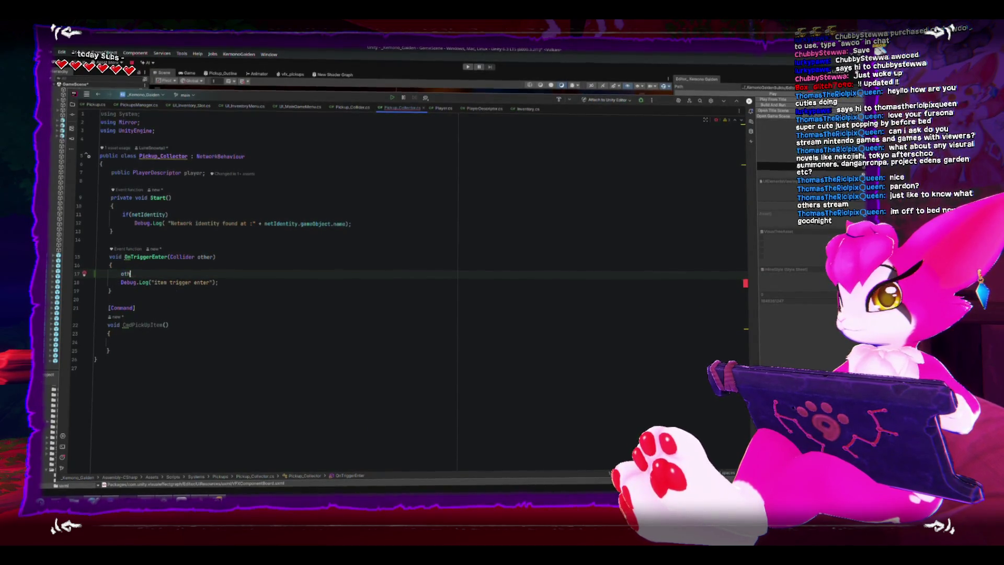
pyautogui.hotkey('ctrl', 'BackSpace')
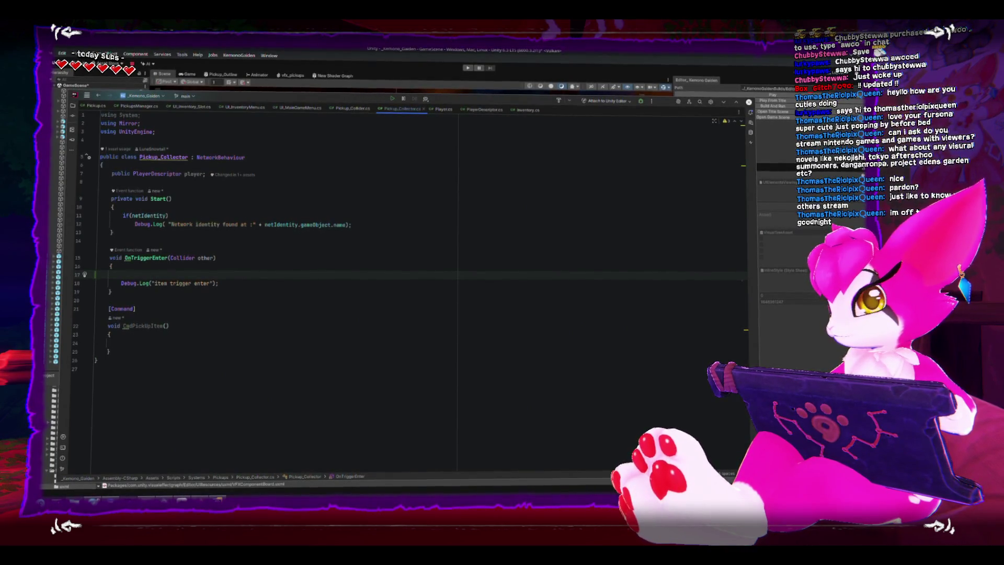
pyautogui.write('Pickup')
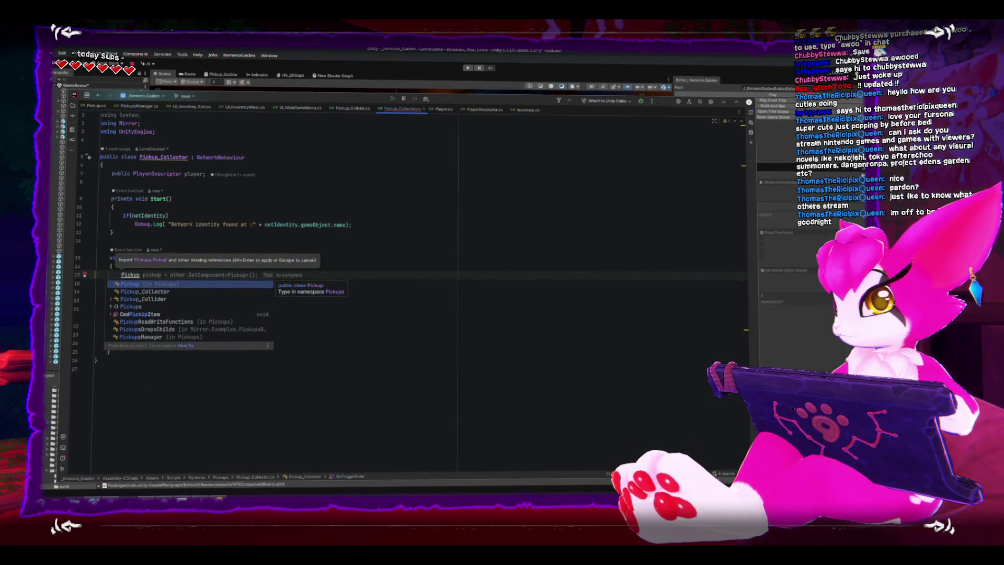
pyautogui.press('Tab')
pyautogui.press('Return')
pyautogui.press('Return')
pyautogui.press('Up')
pyautogui.press('Up')
pyautogui.press('Home')
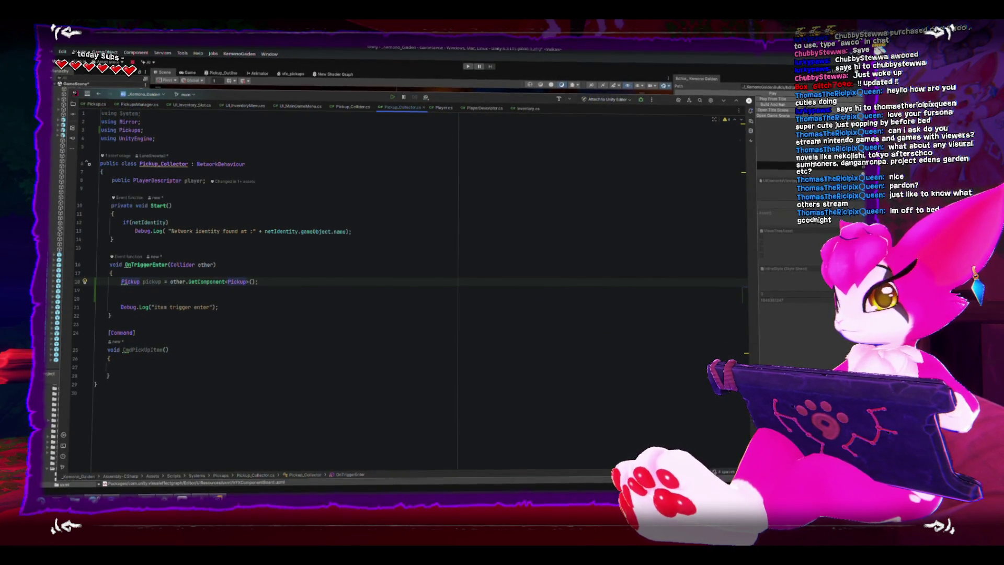
# Rewrite it as an empty if (other.TryGetComponent<Pickup>(out Pickup pickup)) block
pyautogui.write('if(try')
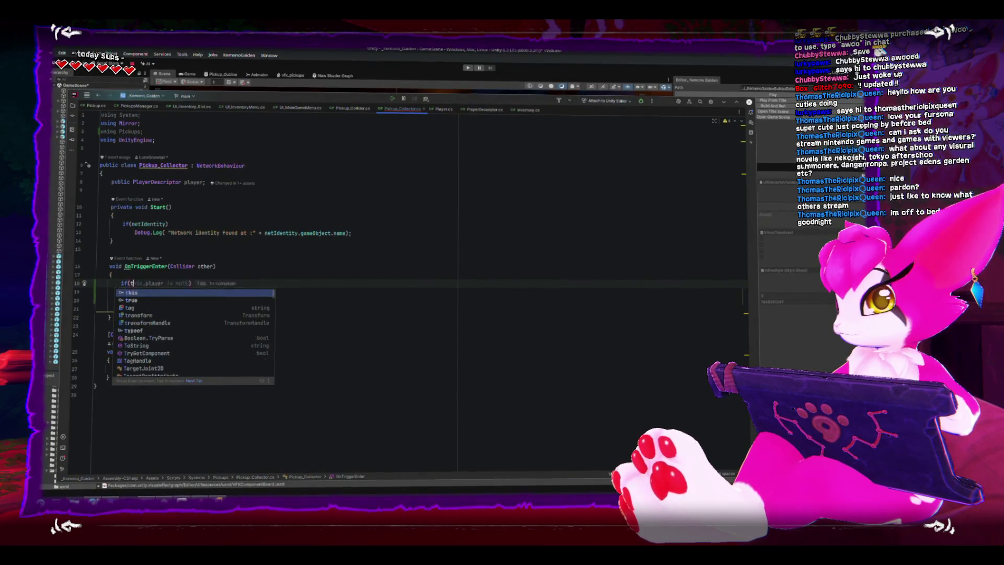
pyautogui.press('BackSpace')
pyautogui.press('BackSpace')
pyautogui.press('BackSpace')
pyautogui.write('other.g')
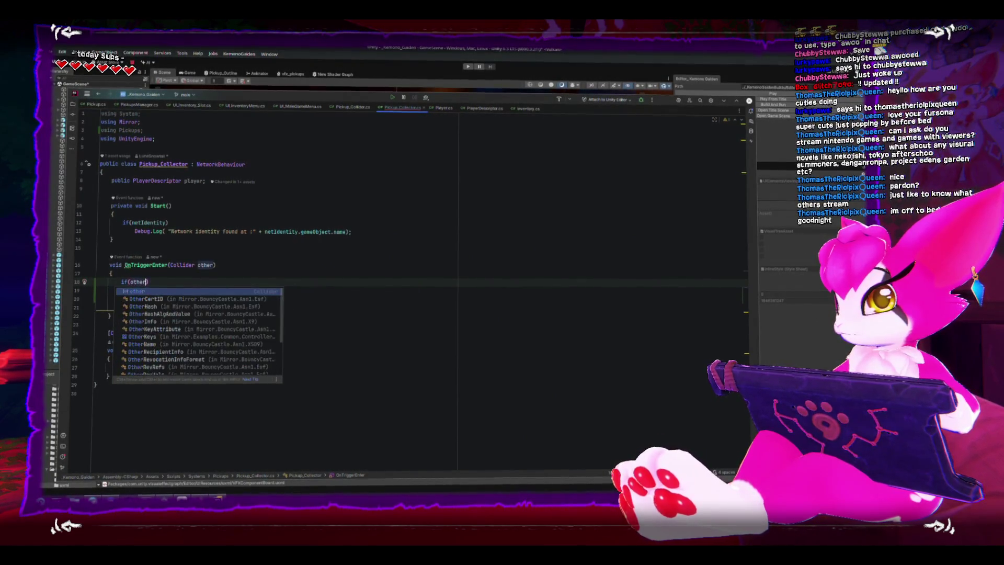
pyautogui.press('BackSpace')
pyautogui.write('tryge')
pyautogui.press('Return')
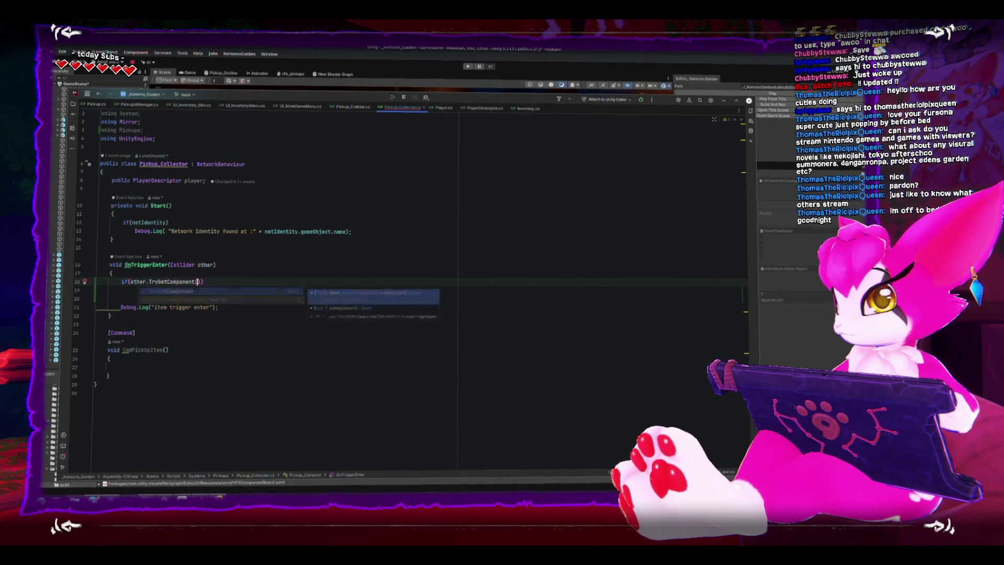
pyautogui.write('<Pickup>')
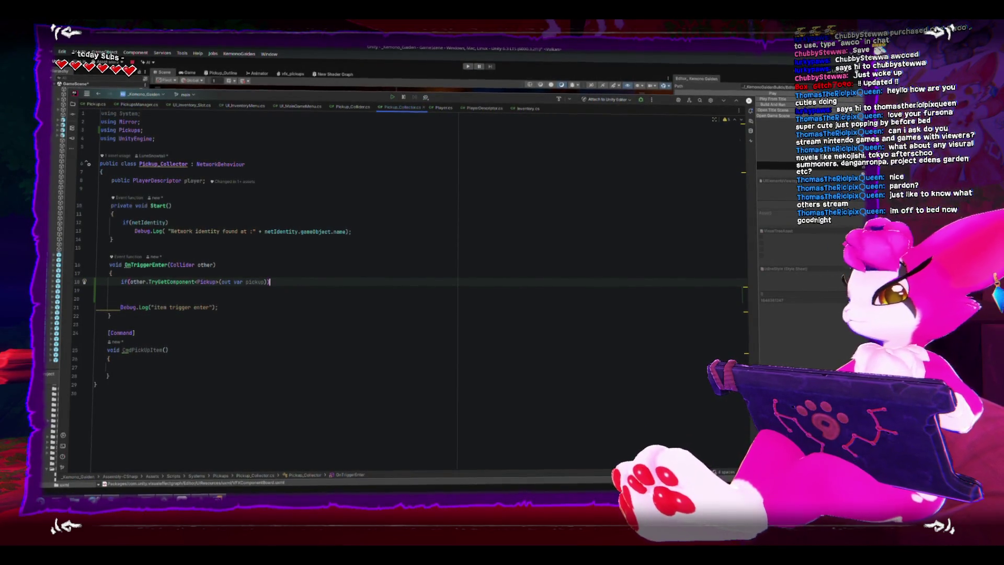
pyautogui.press('Tab')
pyautogui.write('{')
pyautogui.press('Return')
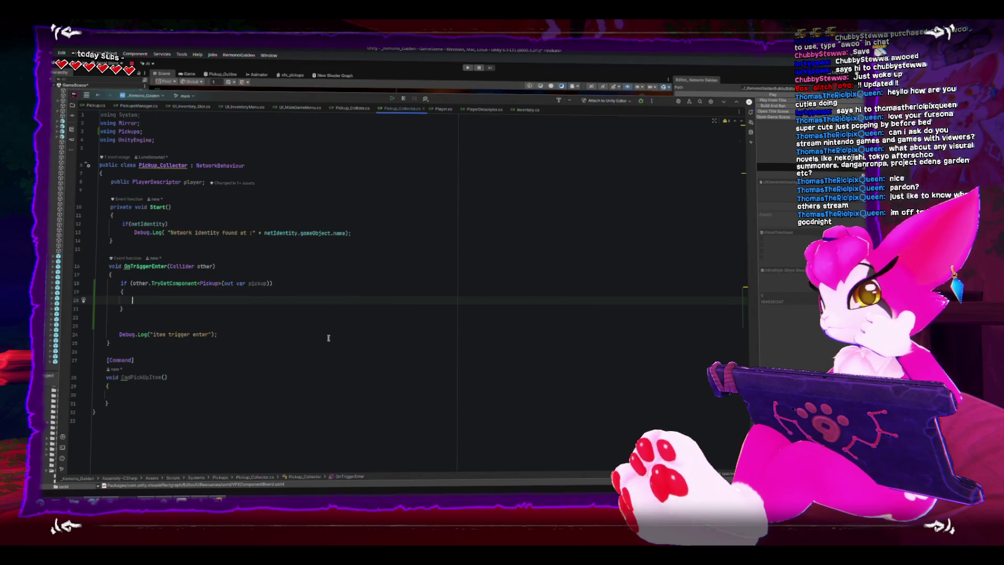
pyautogui.doubleClick(242, 283)
pyautogui.write('P')
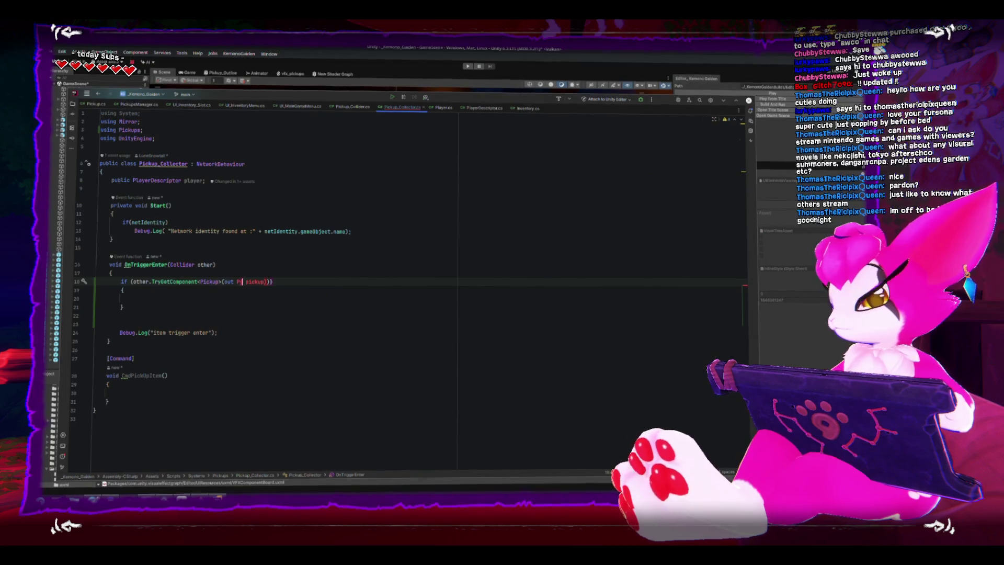
pyautogui.write('ickup')
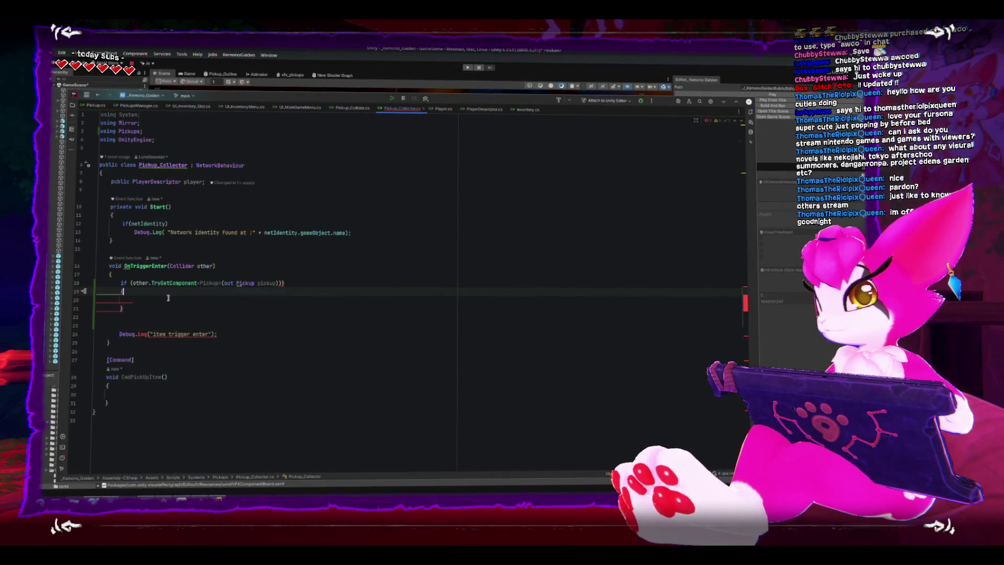
pyautogui.click(311, 282)
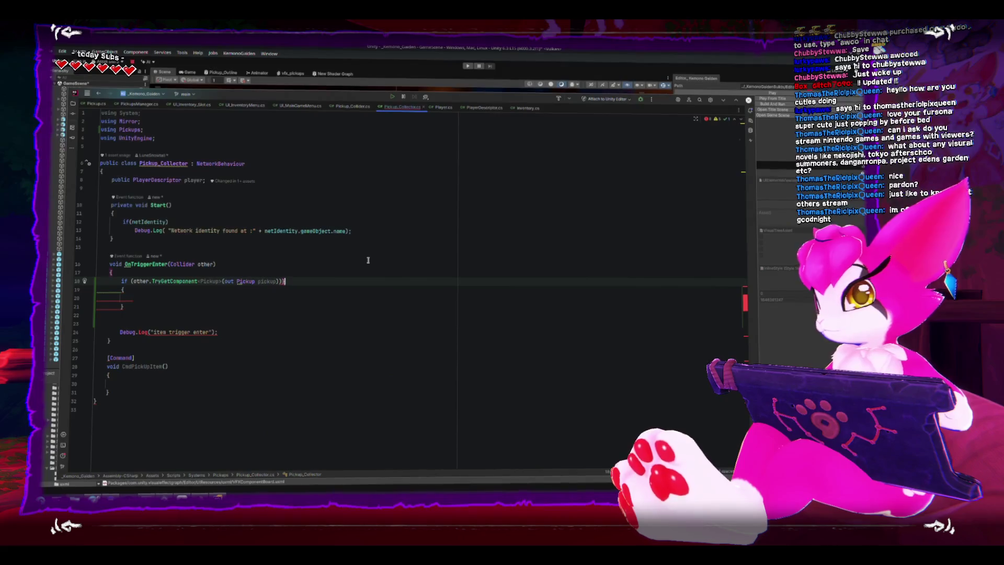
pyautogui.click(345, 296)
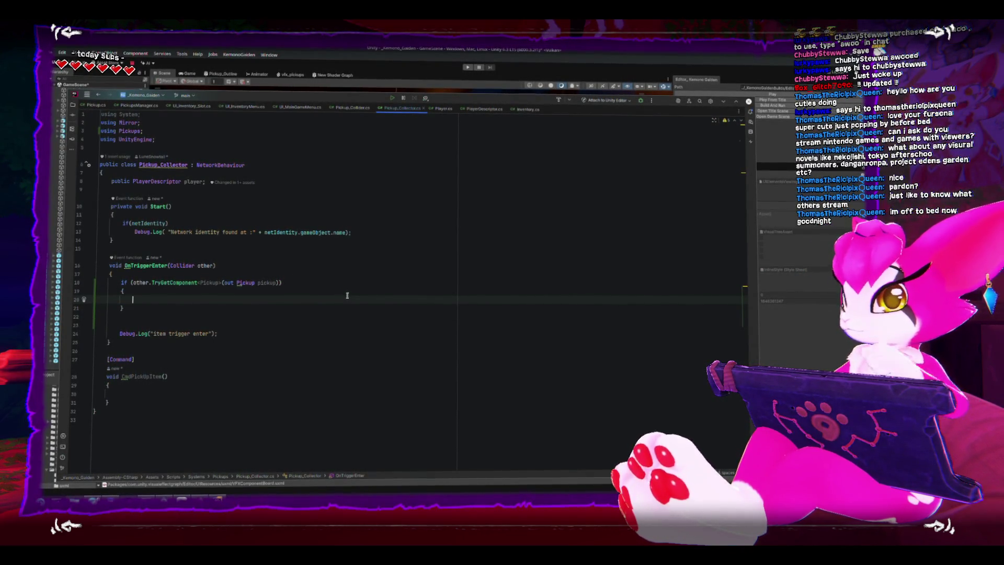
# Add a Pickup pickup parameter to CmdPickUpItem's signature
pyautogui.click(177, 376)
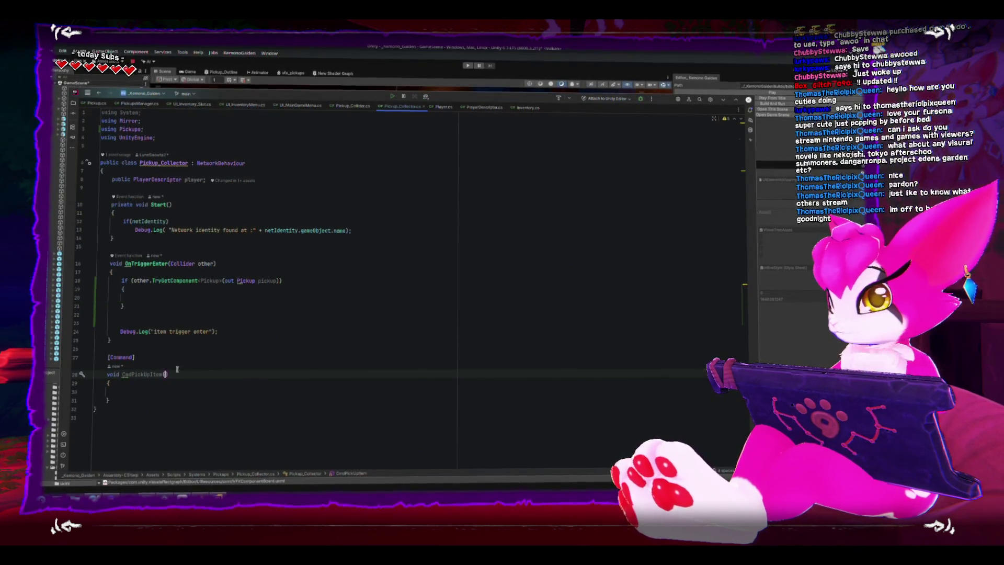
pyautogui.write('Pickup pickup')
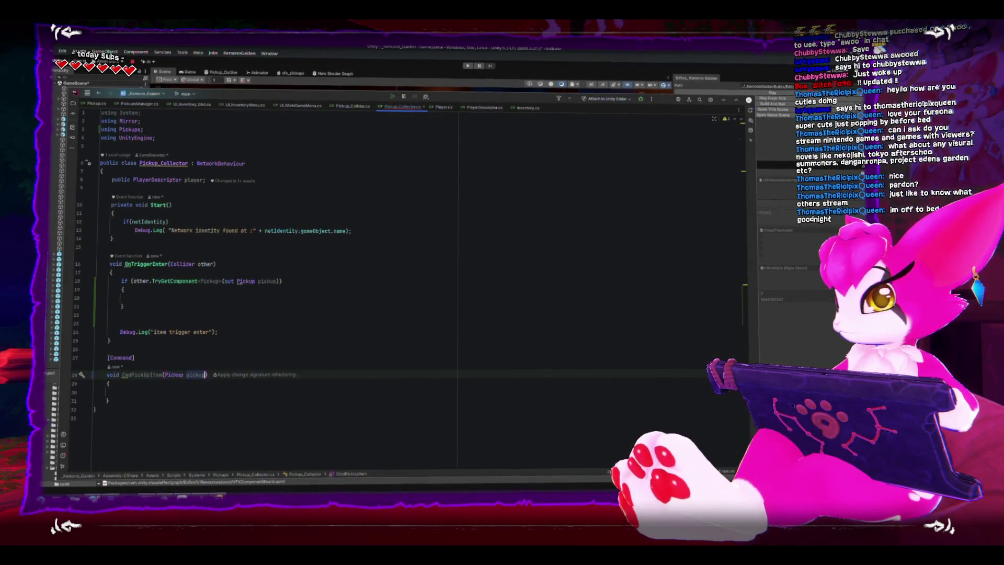
pyautogui.click(205, 296)
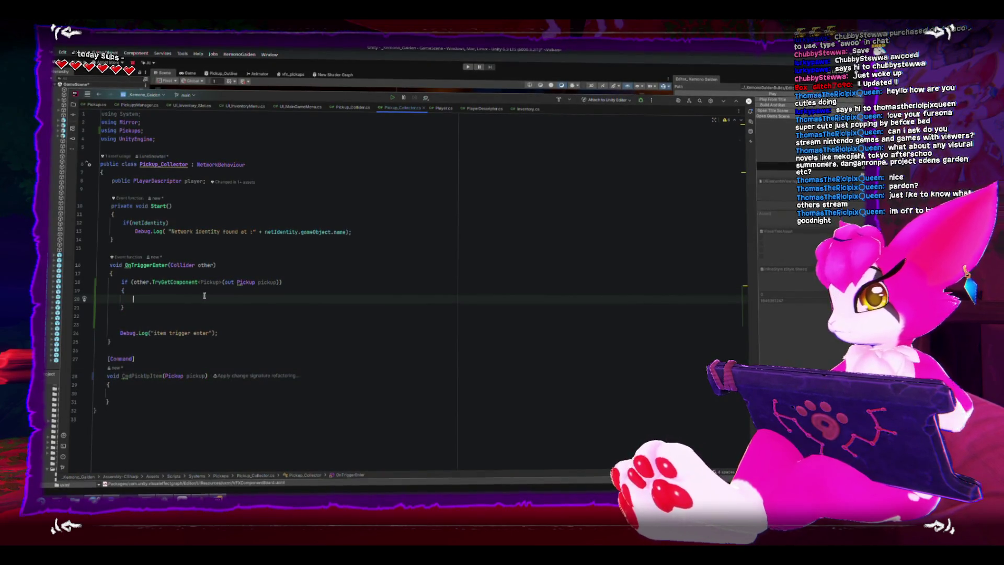
pyautogui.write('pickup')
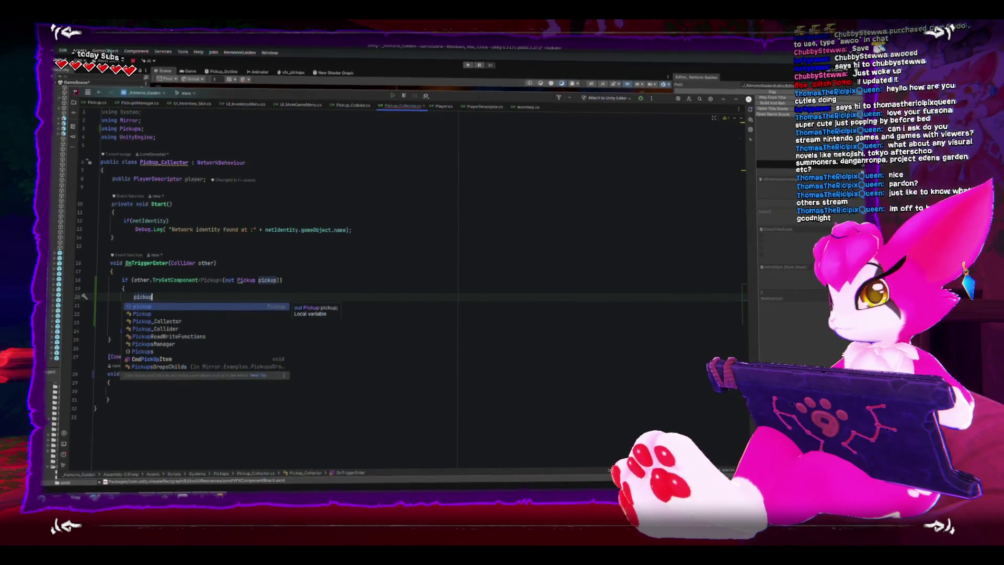
pyautogui.press('BackSpace')
pyautogui.press('BackSpace')
pyautogui.press('BackSpace')
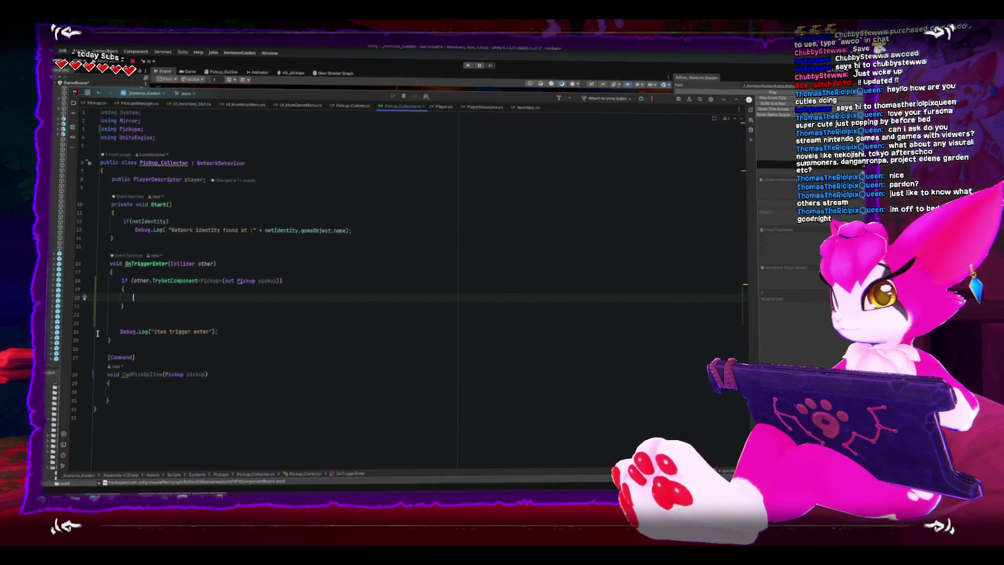
# Move the Debug.Log into the if block and call CmdPickUpItem(pickup) below it
pyautogui.click(122, 332)
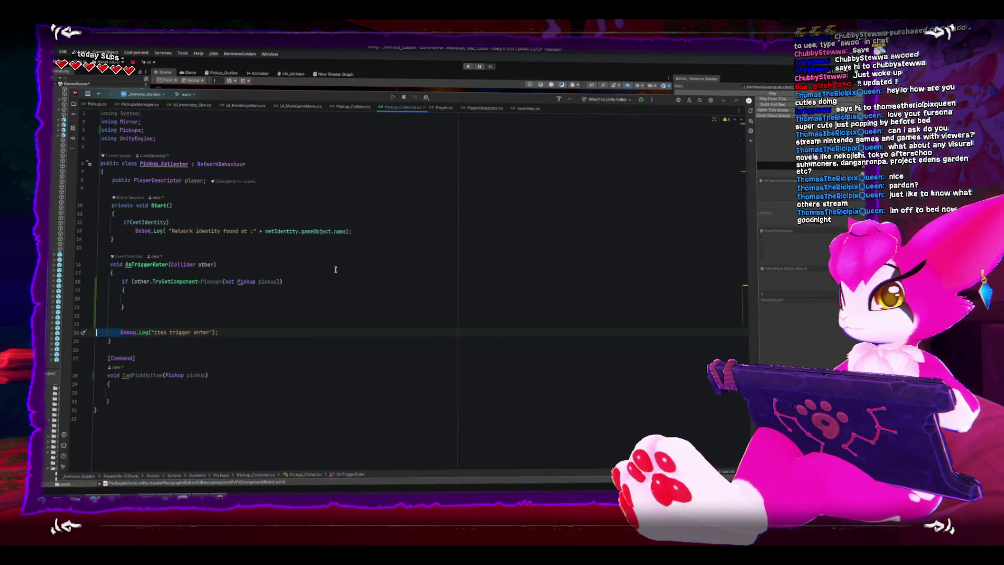
pyautogui.hotkey('shift', 'End')
pyautogui.hotkey('alt', 'shift', 'Up')
pyautogui.hotkey('alt', 'shift', 'Up')
pyautogui.hotkey('alt', 'shift', 'Up')
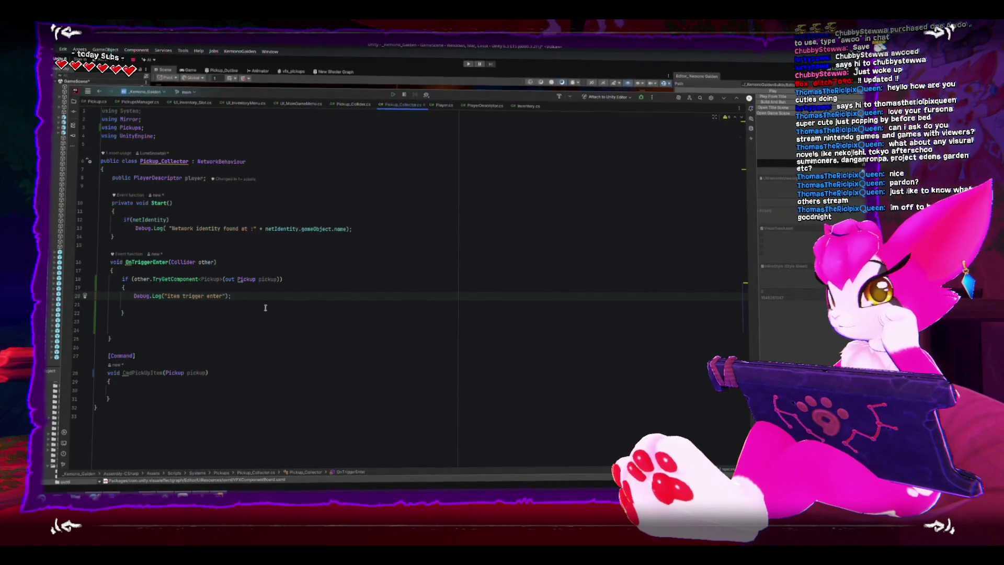
pyautogui.press('Return')
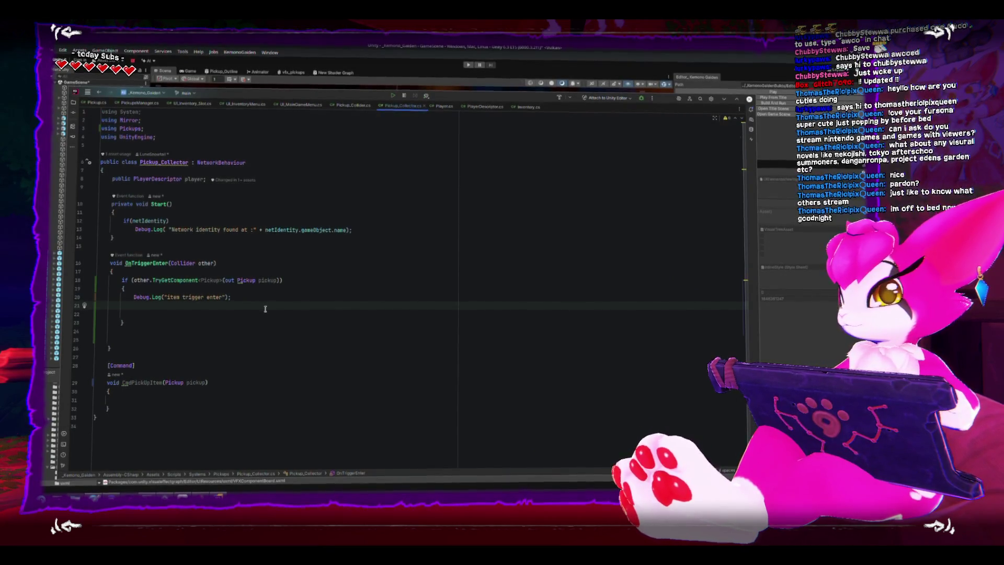
pyautogui.write('Cmd')
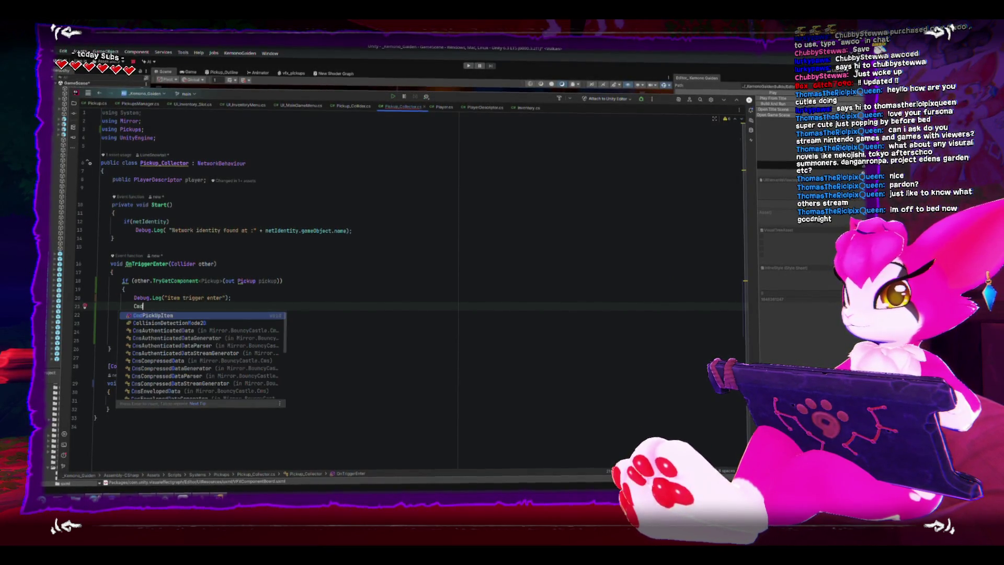
pyautogui.press('Return')
pyautogui.write('pickup);')
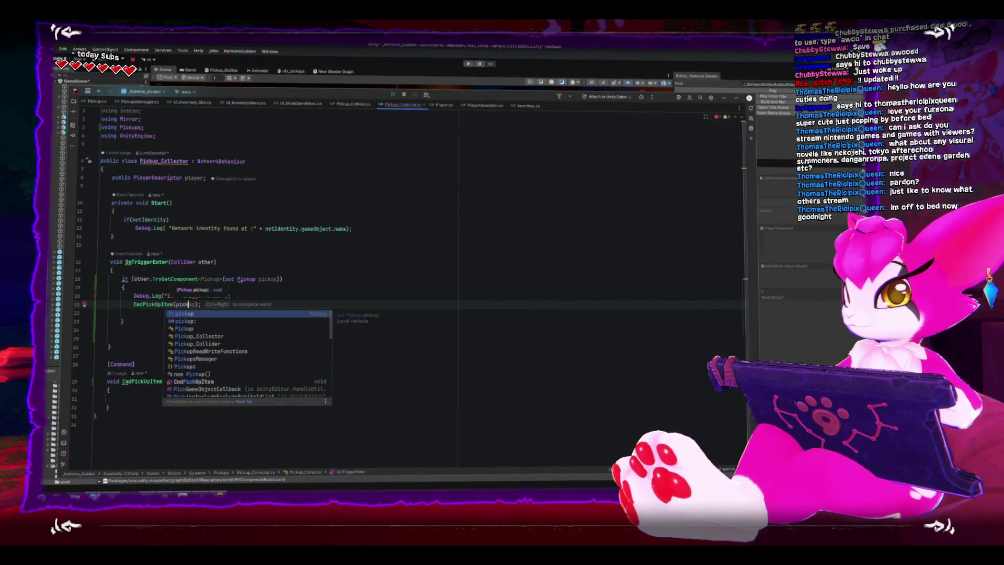
pyautogui.click(249, 331)
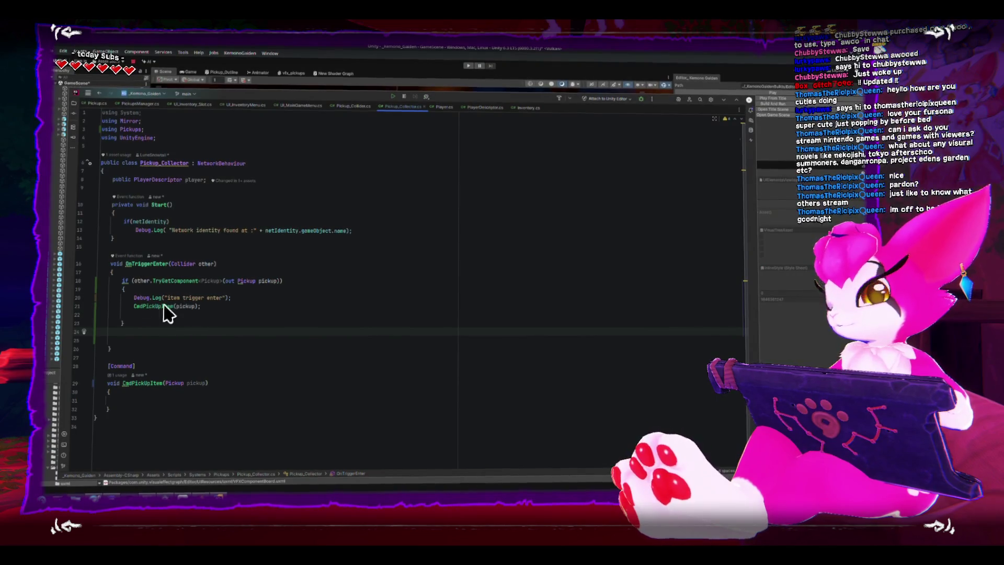
# Add blank lines after CmdPickUpItem to make room for a new method
pyautogui.click(165, 400)
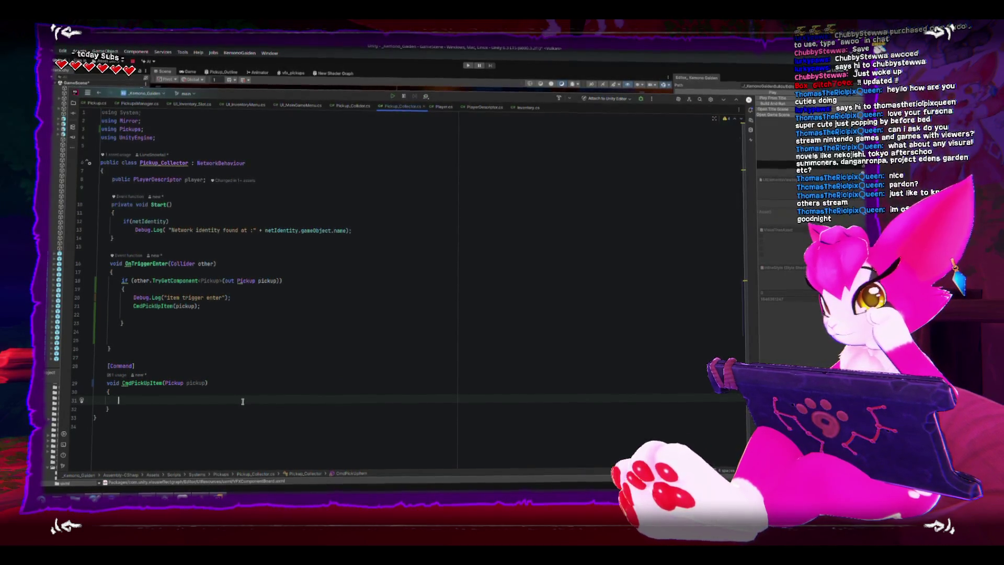
pyautogui.write('Game')
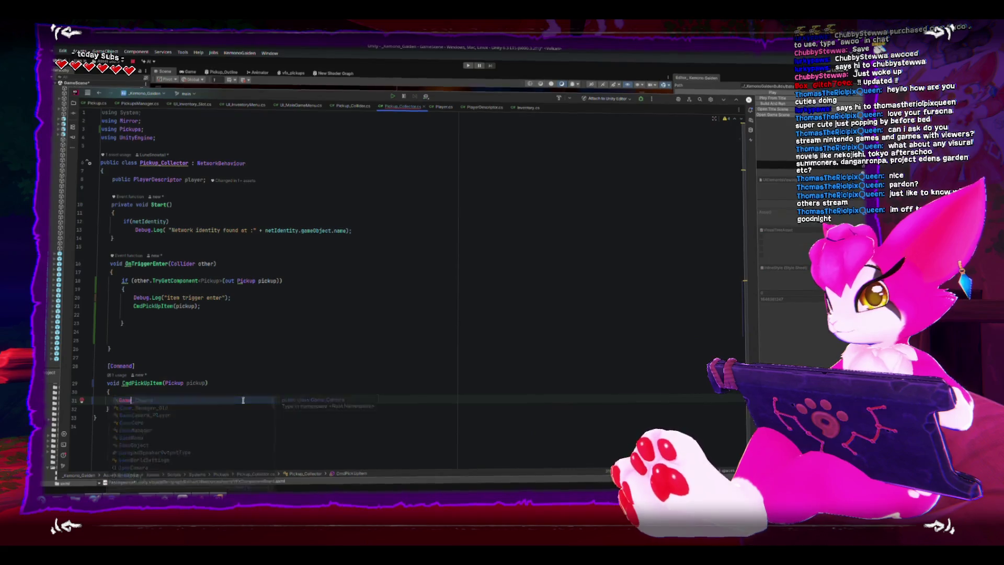
pyautogui.press('BackSpace')
pyautogui.press('BackSpace')
pyautogui.press('BackSpace')
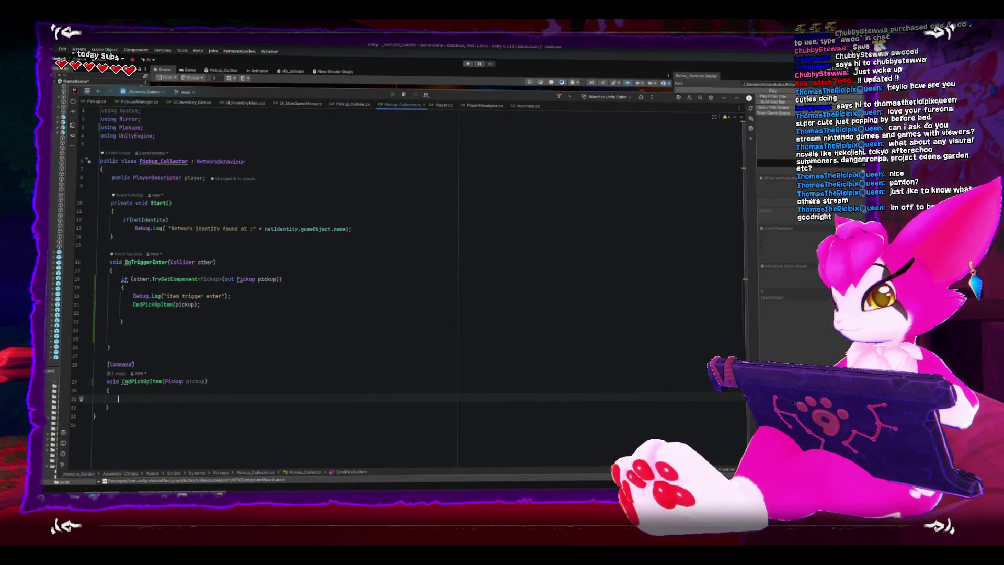
pyautogui.press('Down')
pyautogui.press('End')
pyautogui.press('Return')
pyautogui.press('Return')
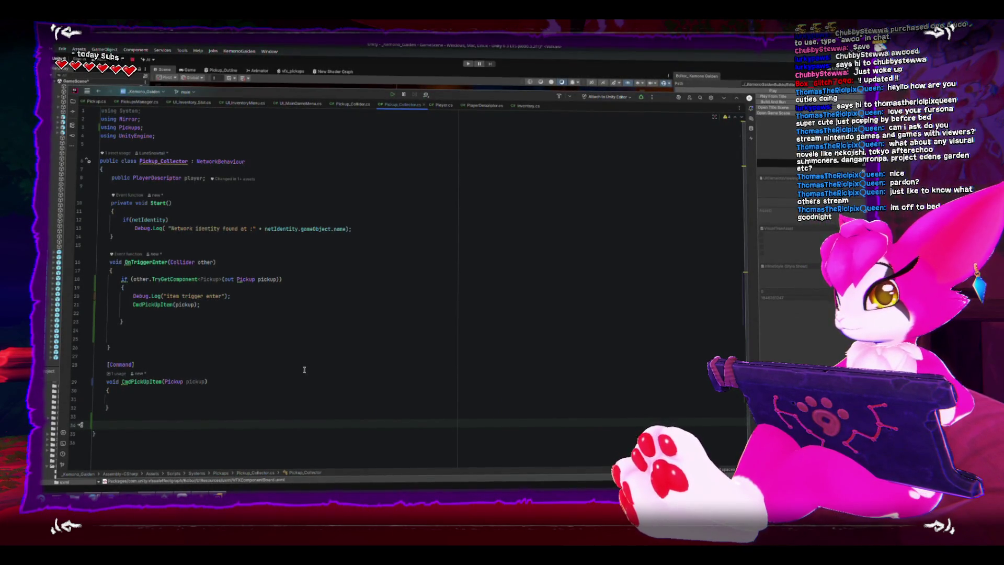
# Add a [ClientRpc] RpcPickUpItem method with an empty body to Pickup_Collector
pyautogui.write('[r')
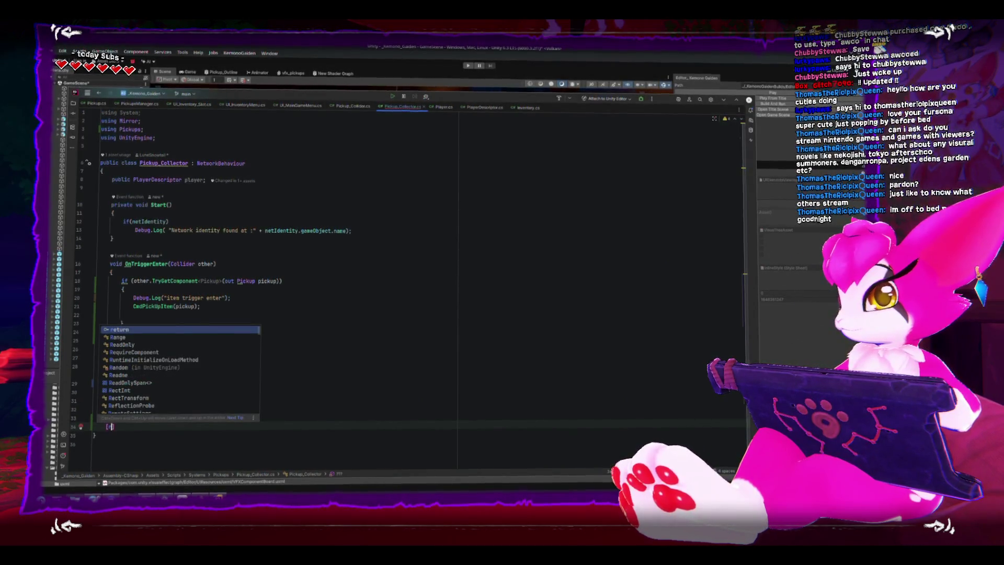
pyautogui.write('pc')
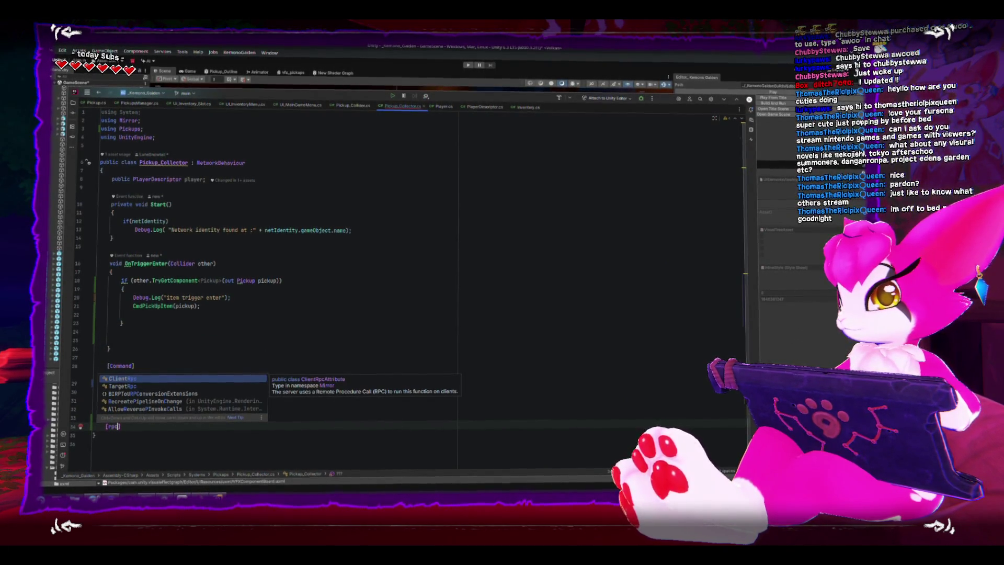
pyautogui.press('Return')
pyautogui.press('End')
pyautogui.press('Return')
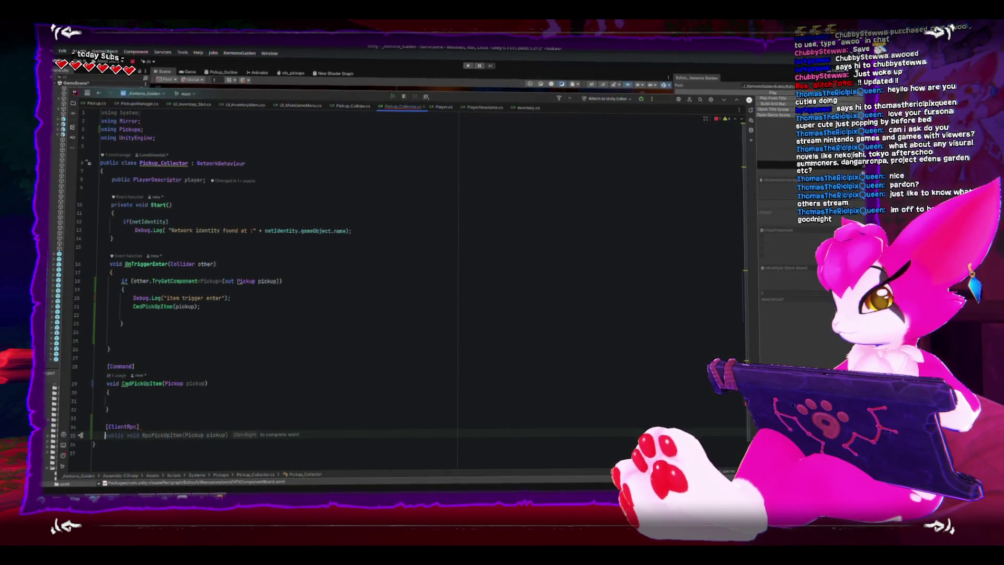
pyautogui.press('Tab')
pyautogui.press('Return')
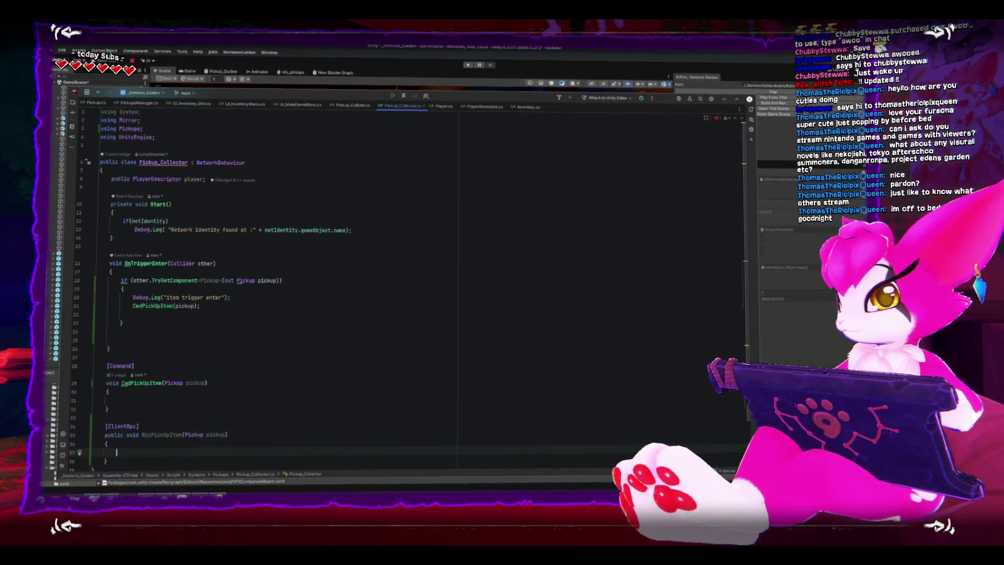
pyautogui.write('{')
pyautogui.press('Return')
# Make CmdPickUpItem call RpcPickUpItem(pickup), have it run pickup.gameObject.SetActive(false), and save
pyautogui.doubleClick(162, 407)
pyautogui.hotkey('ctrl', 'c')
pyautogui.click(120, 365)
pyautogui.hotkey('ctrl', 'v')
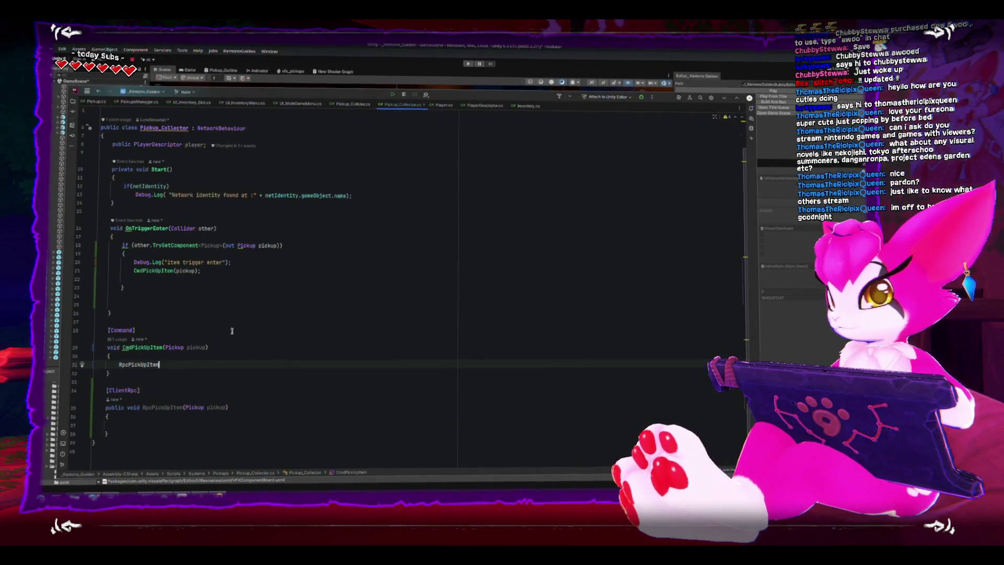
pyautogui.write('(pickup);')
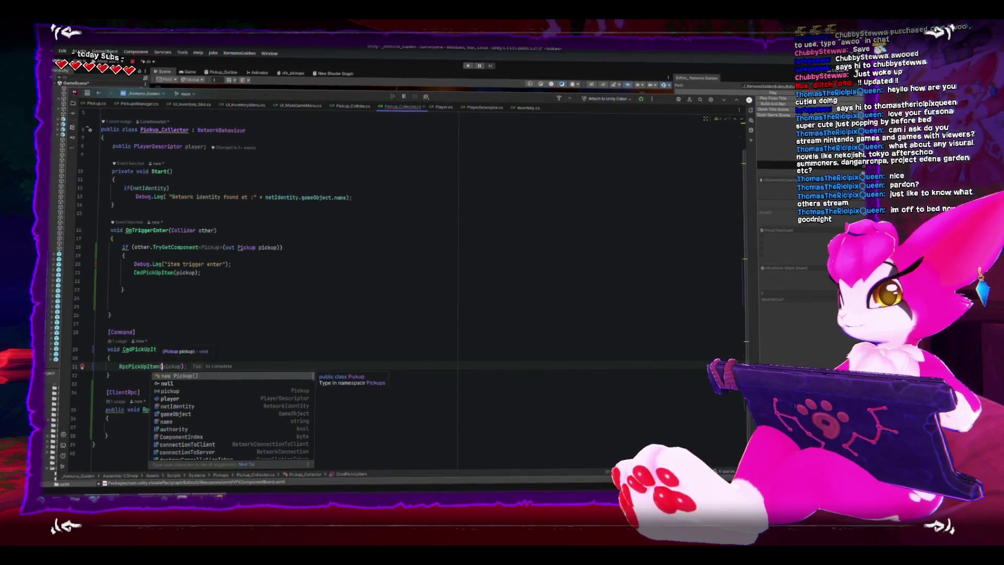
pyautogui.click(182, 426)
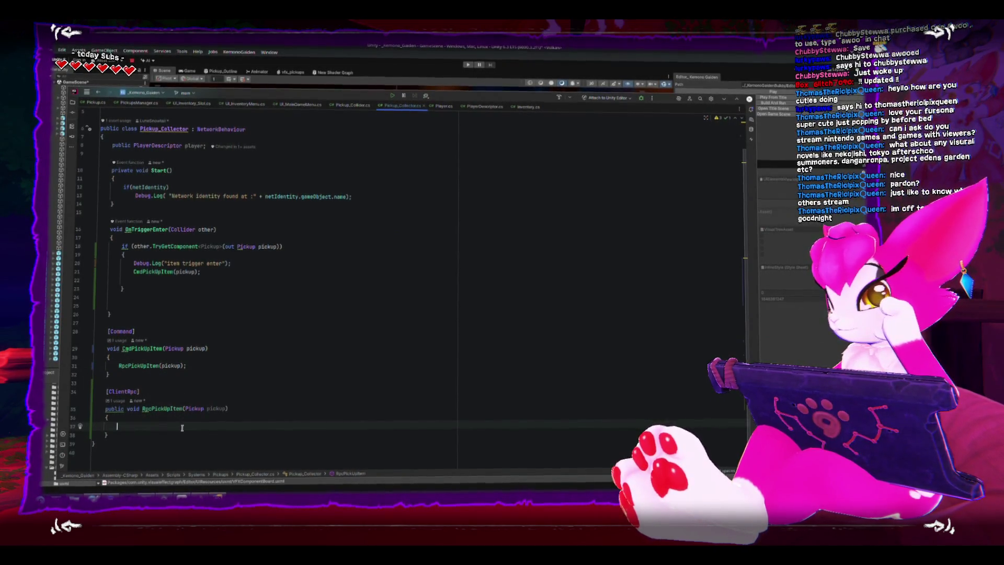
pyautogui.write('pickup.gameObject.')
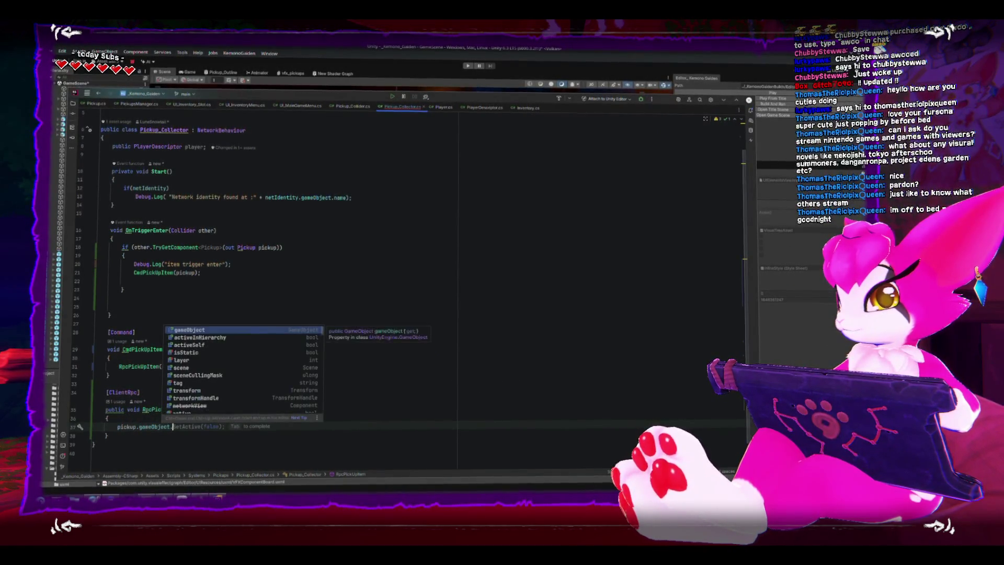
pyautogui.press('Tab')
pyautogui.hotkey('ctrl', 's')
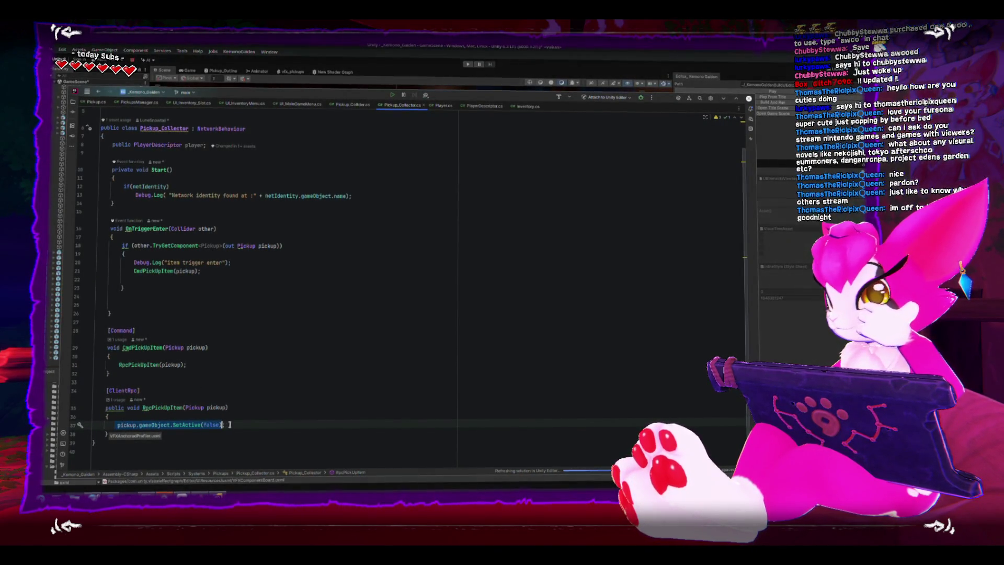
# Review the RpcPickUpItem call in CmdPickUpItem and where pickup is used
pyautogui.click(208, 370)
pyautogui.click(208, 369)
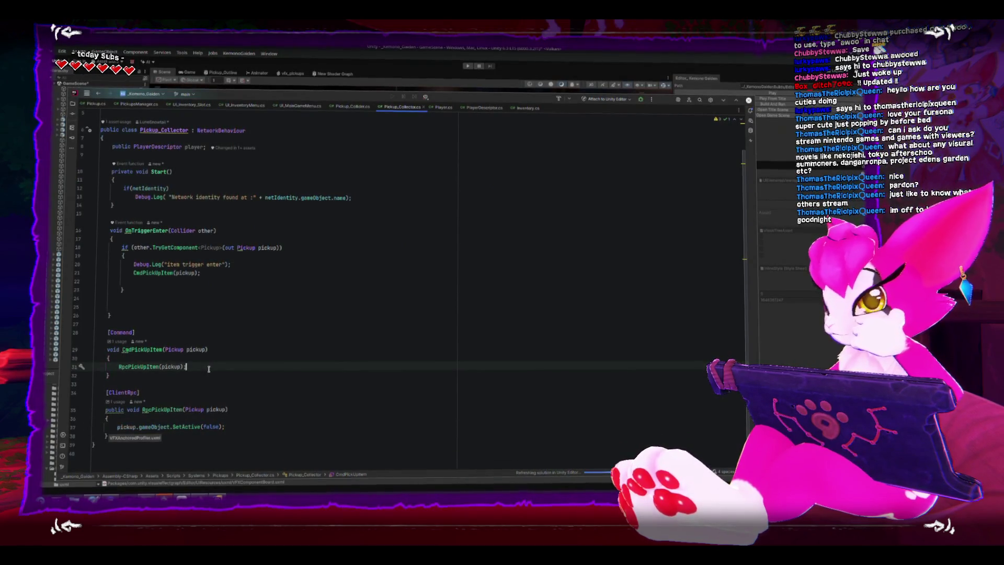
pyautogui.click(187, 423)
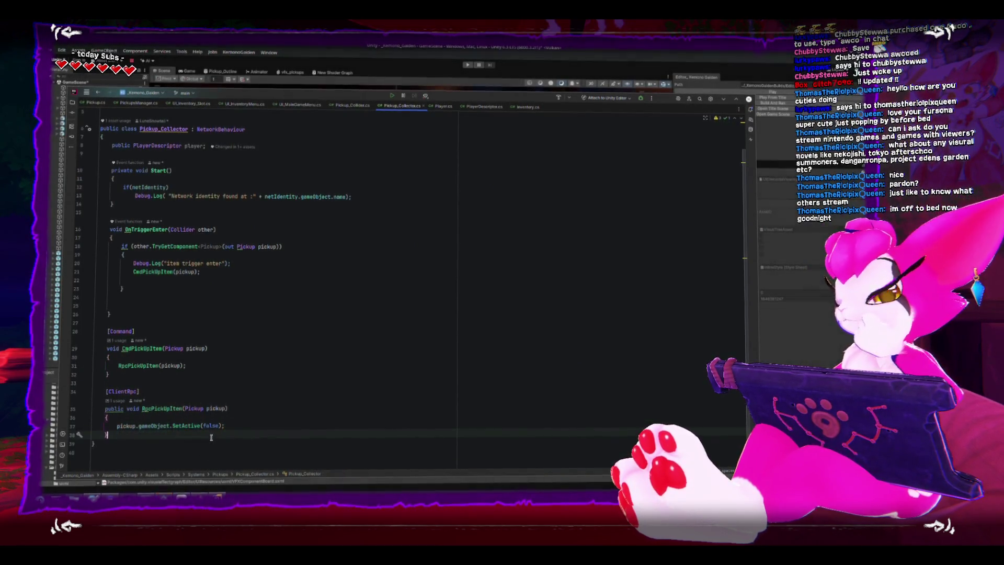
pyautogui.press('Down')
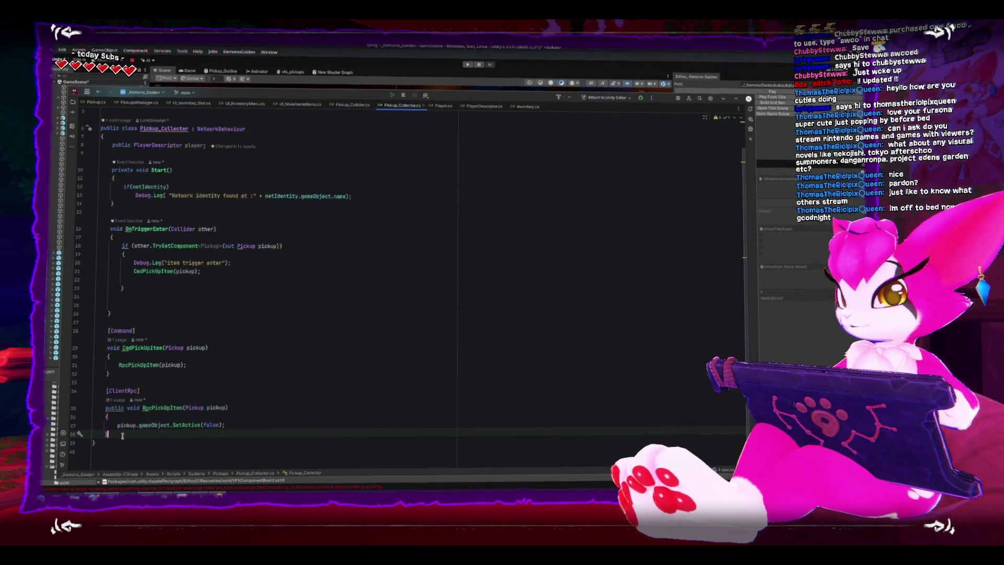
pyautogui.moveTo(123, 435); pyautogui.dragTo(104, 389)
pyautogui.click(214, 360)
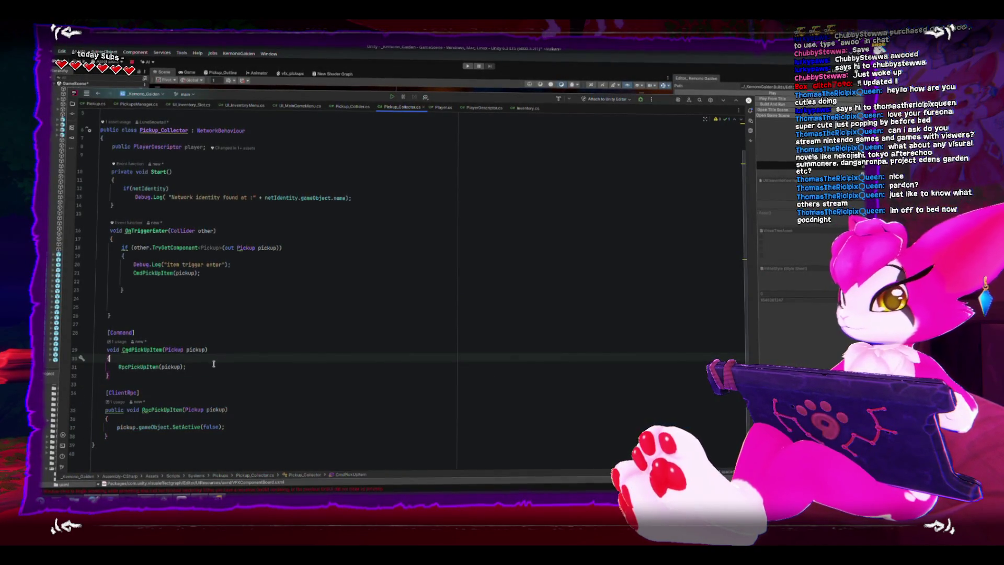
pyautogui.click(214, 364)
pyautogui.click(160, 365)
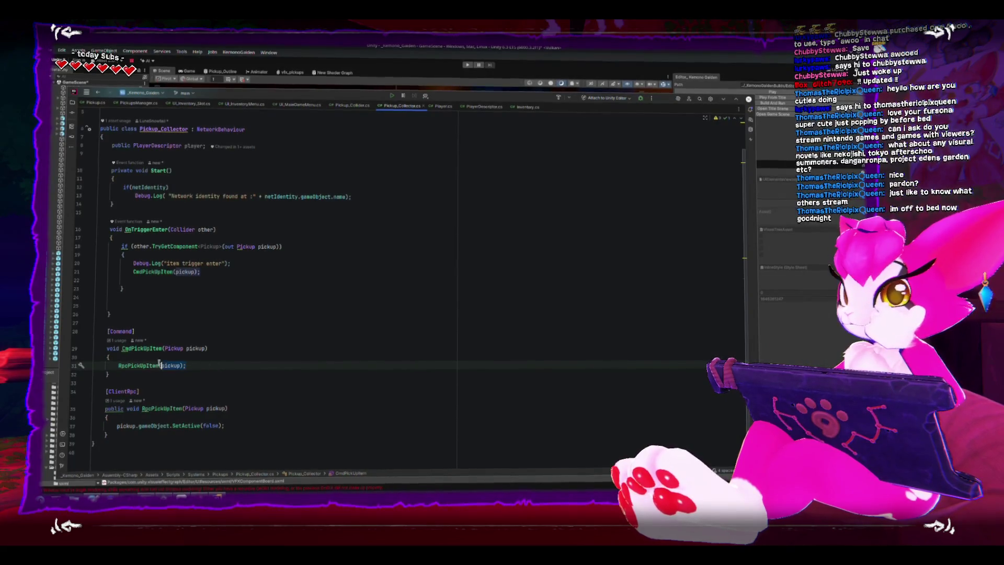
pyautogui.click(202, 364)
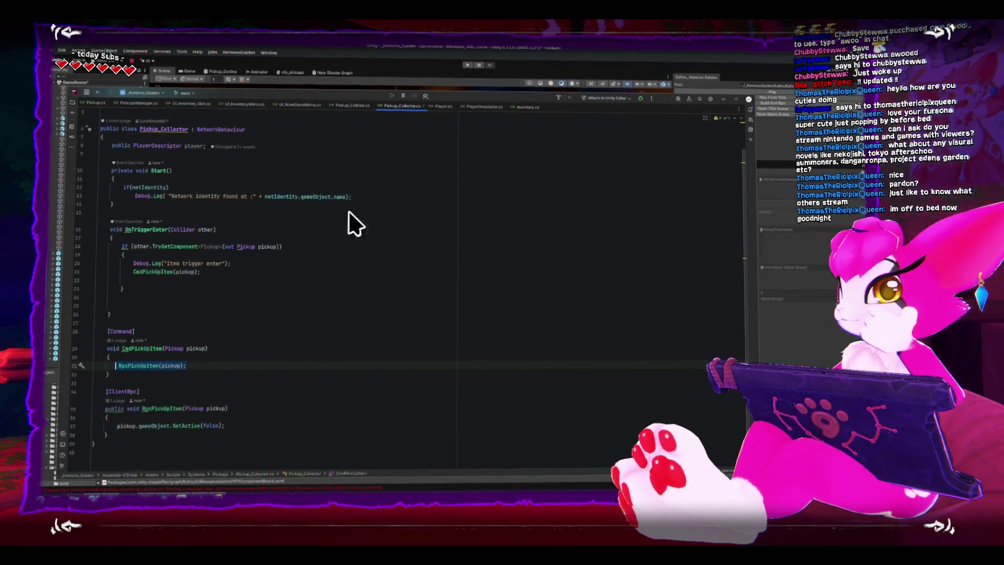
# In Inventory.cs, change the Inventory class's base type from MonoBehaviour to NetworkBehaviour
pyautogui.click(519, 107)
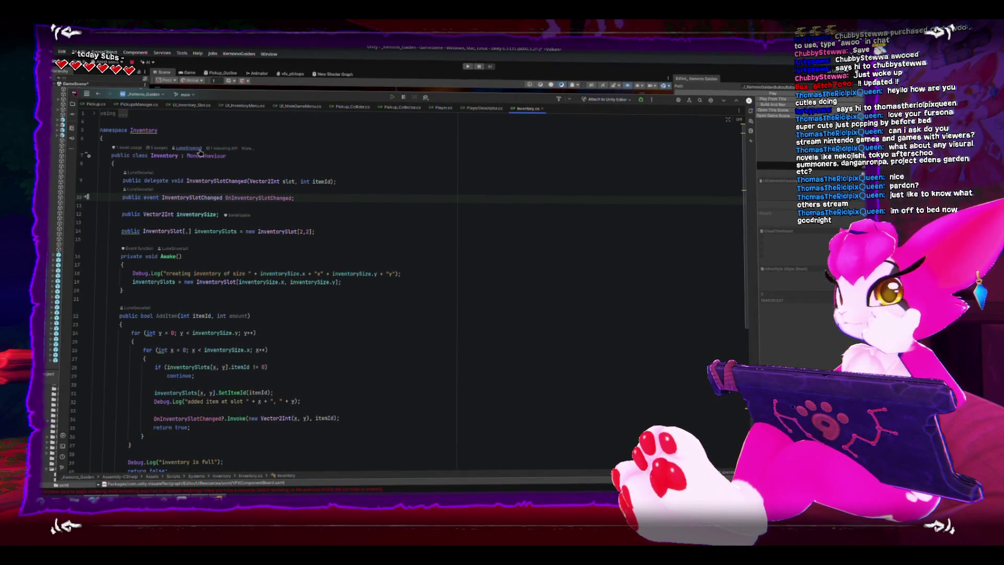
pyautogui.click(228, 156)
pyautogui.write('Net')
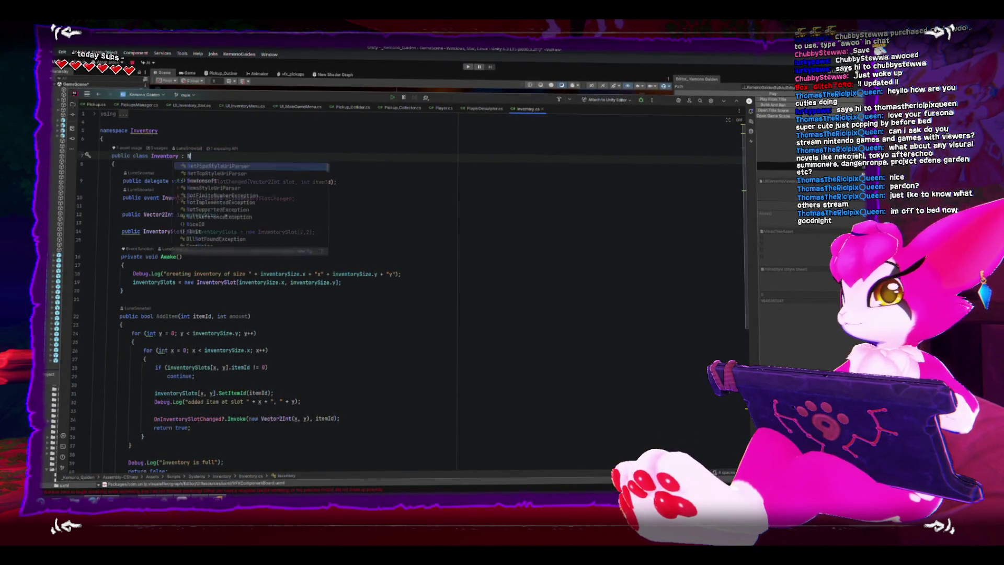
pyautogui.press('Return')
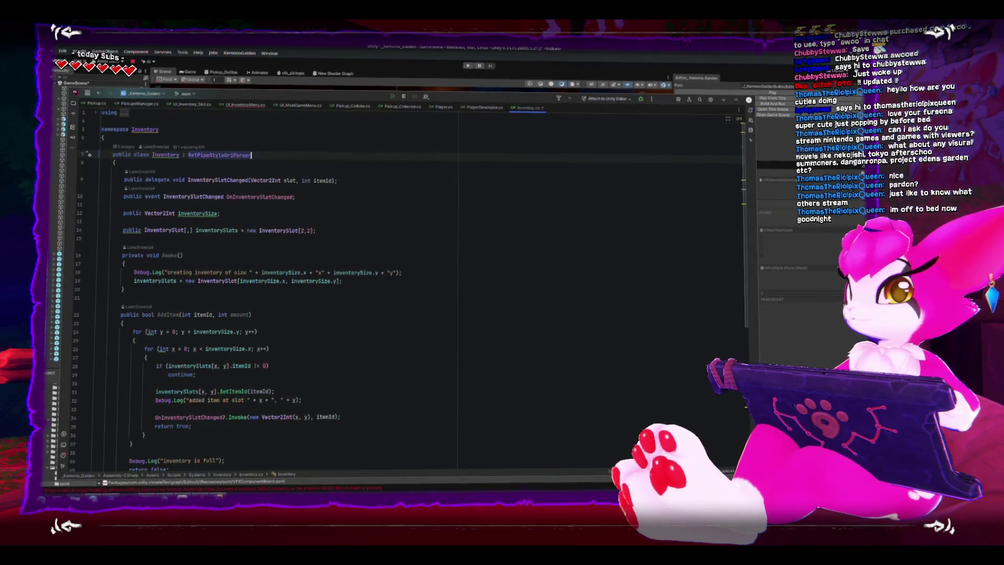
pyautogui.hotkey('ctrl', 'BackSpace')
pyautogui.write('NetworkBe')
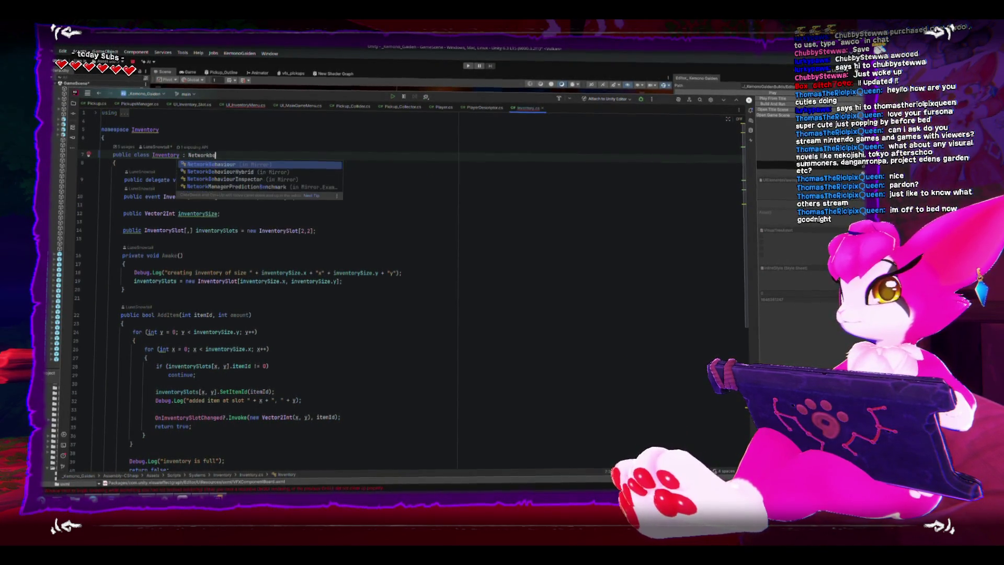
pyautogui.press('Return')
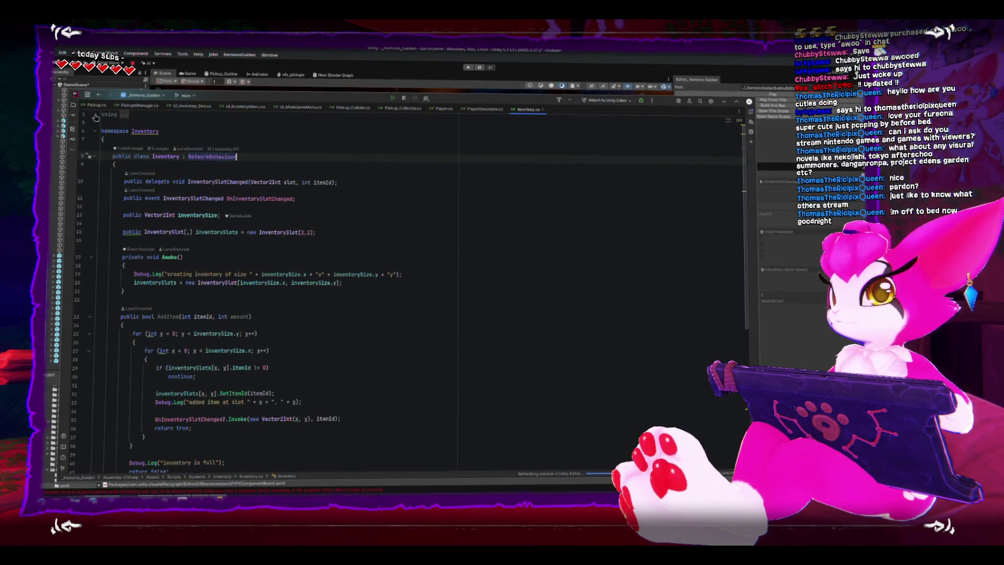
# Expand the using directives and check the imports, including using Mirror
pyautogui.click(95, 116)
pyautogui.click(250, 140)
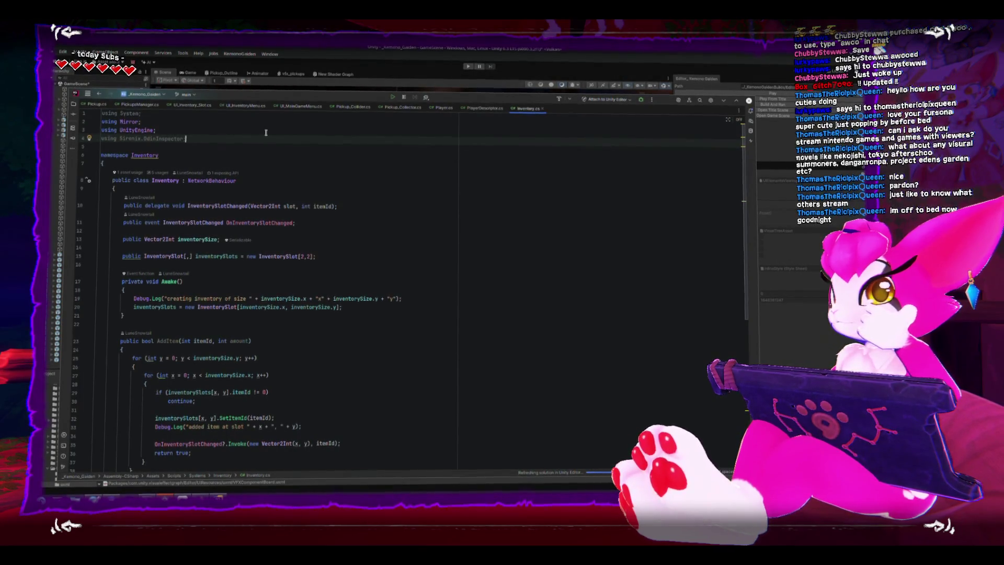
pyautogui.scroll(-3)
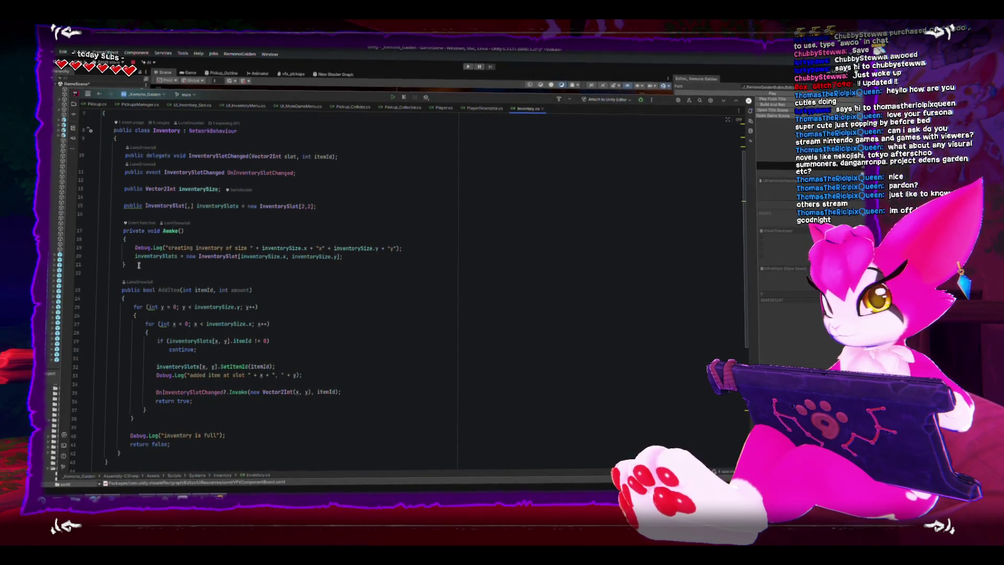
pyautogui.scroll(-3)
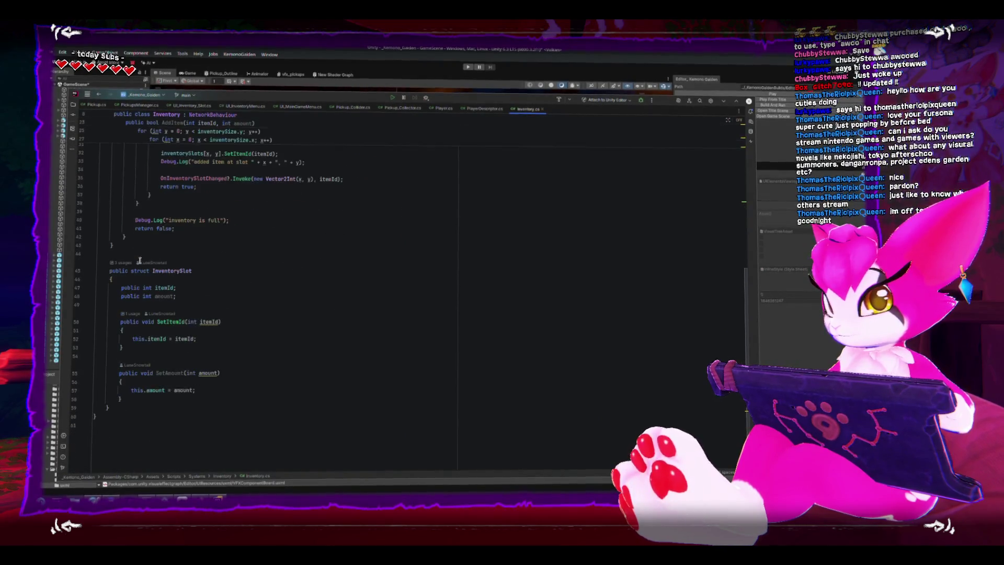
pyautogui.scroll(3)
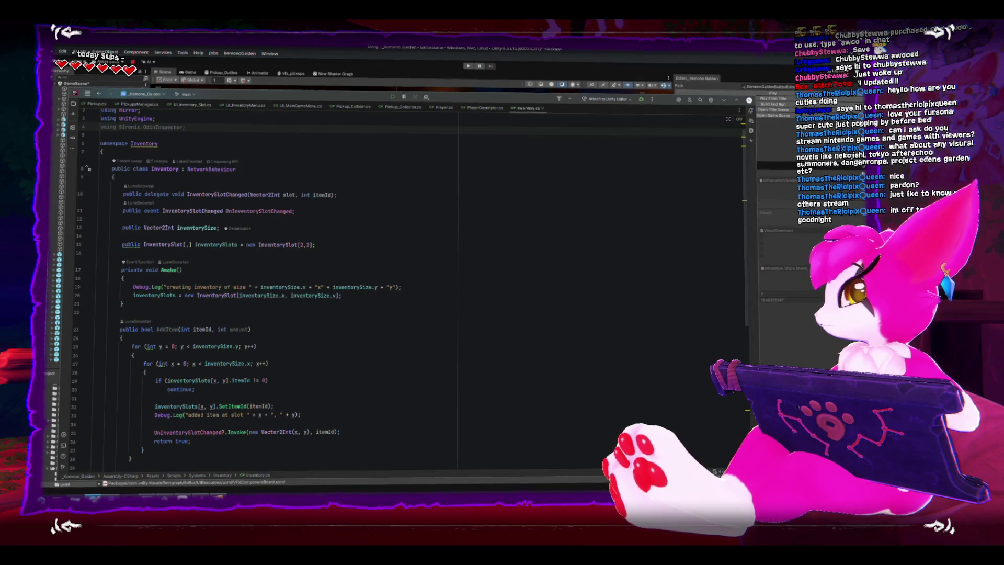
# Read through the Mirror SyncVars documentation page in the browser
pyautogui.hotkey('alt', 'Tab')
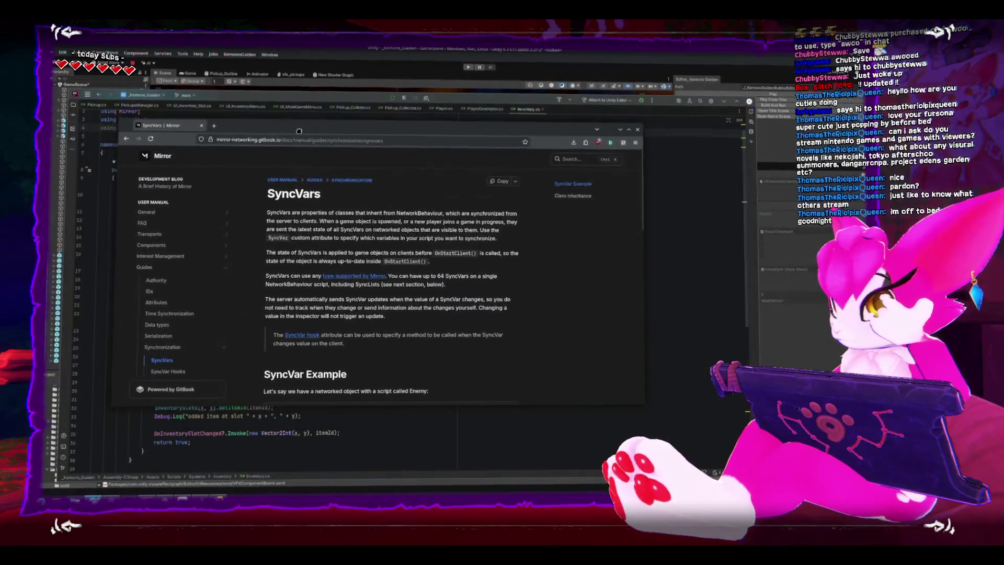
pyautogui.scroll(-3)
pyautogui.scroll(-3)
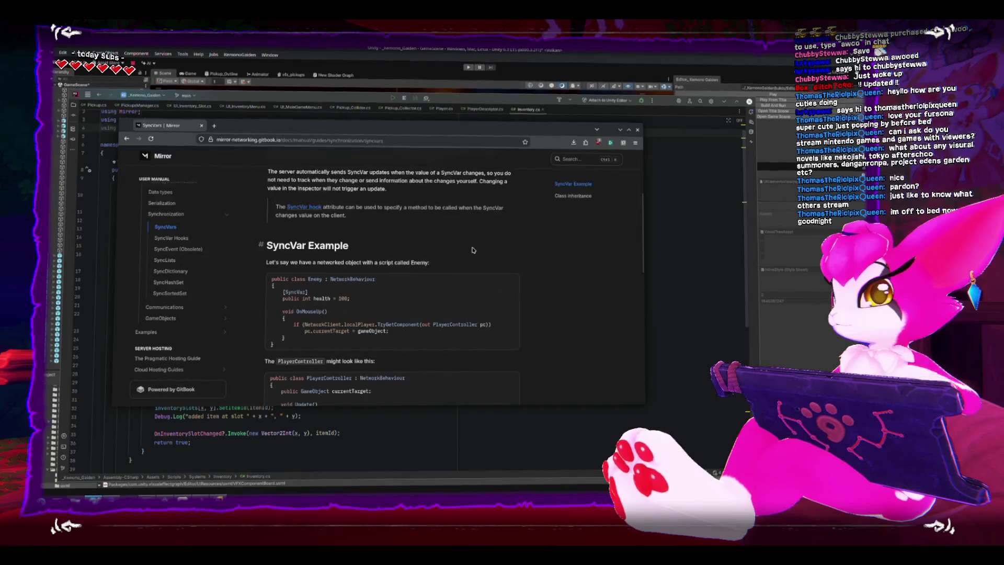
pyautogui.scroll(-3)
pyautogui.scroll(-3)
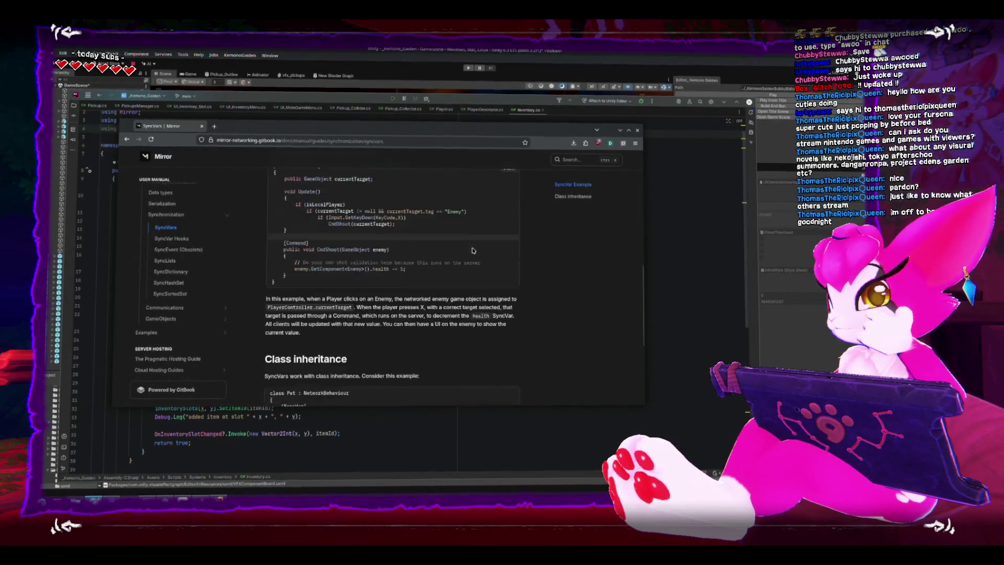
pyautogui.scroll(-3)
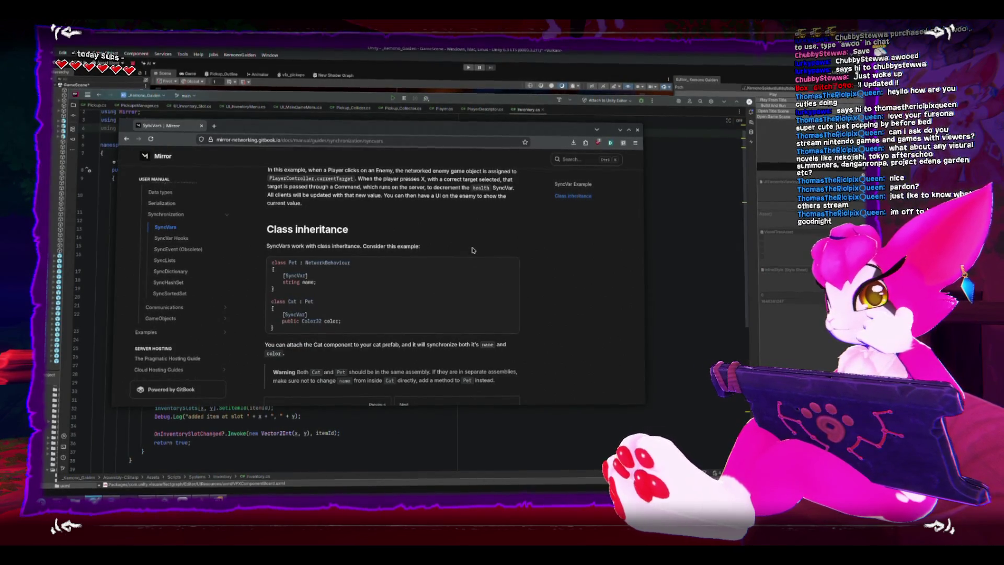
pyautogui.scroll(-3)
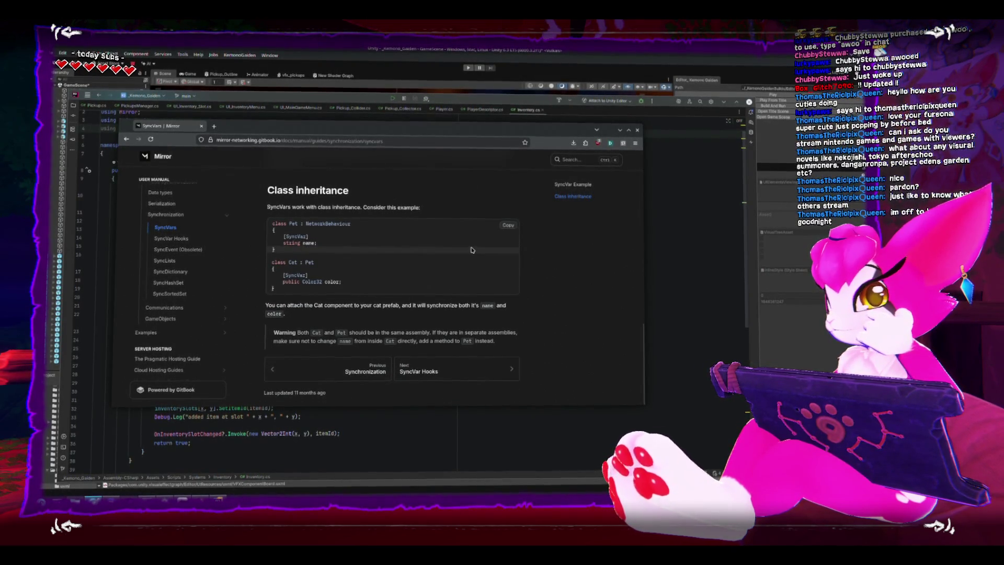
pyautogui.scroll(3)
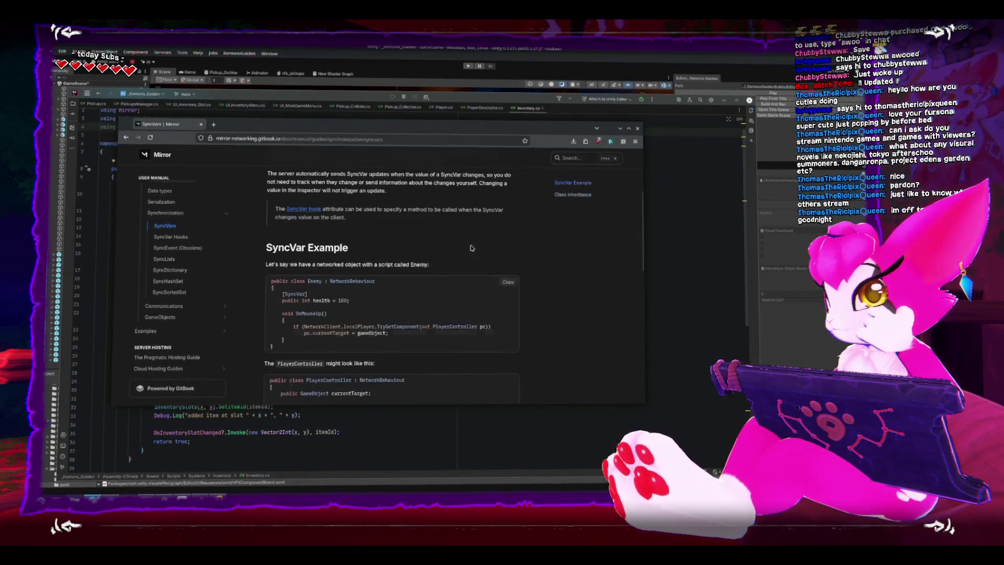
pyautogui.scroll(3)
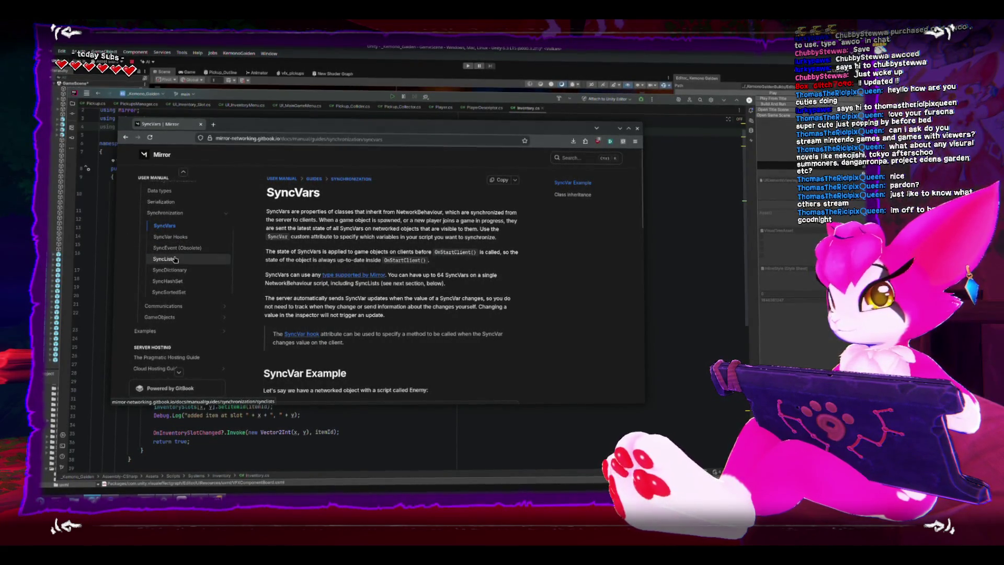
# Read the SyncLists page and its Data types section, then go back to SyncVars
pyautogui.click(175, 260)
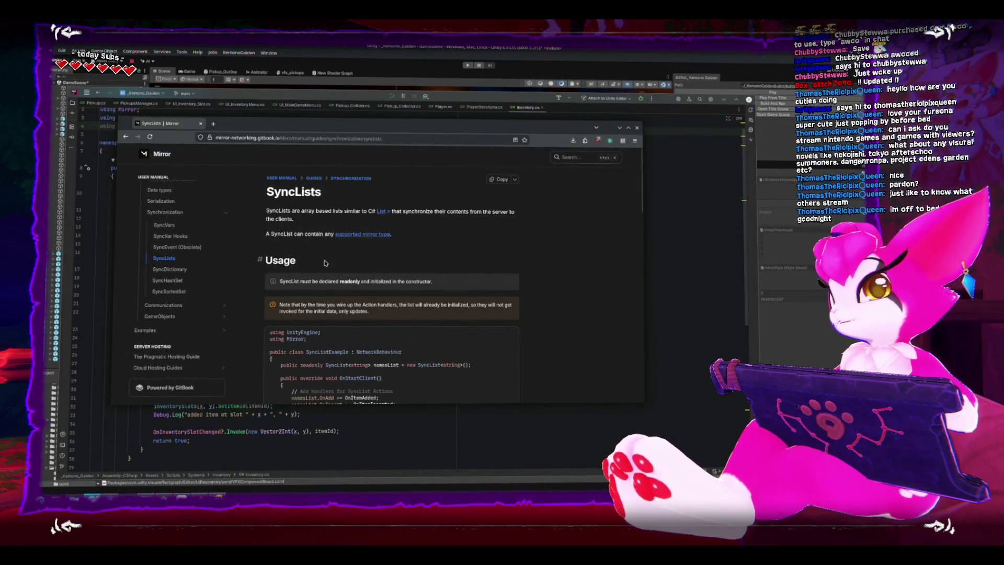
pyautogui.moveTo(346, 242)
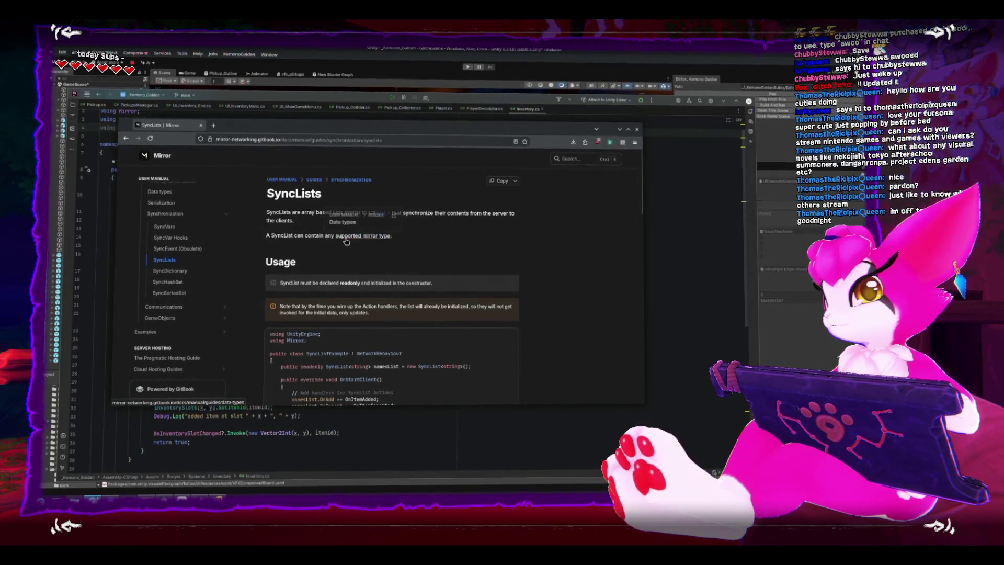
pyautogui.click(241, 127)
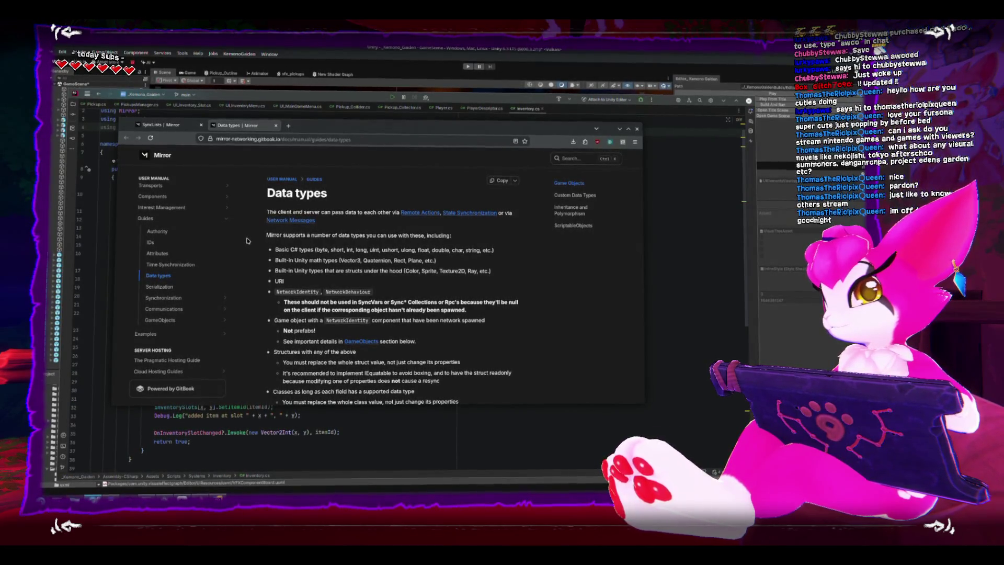
pyautogui.scroll(-3)
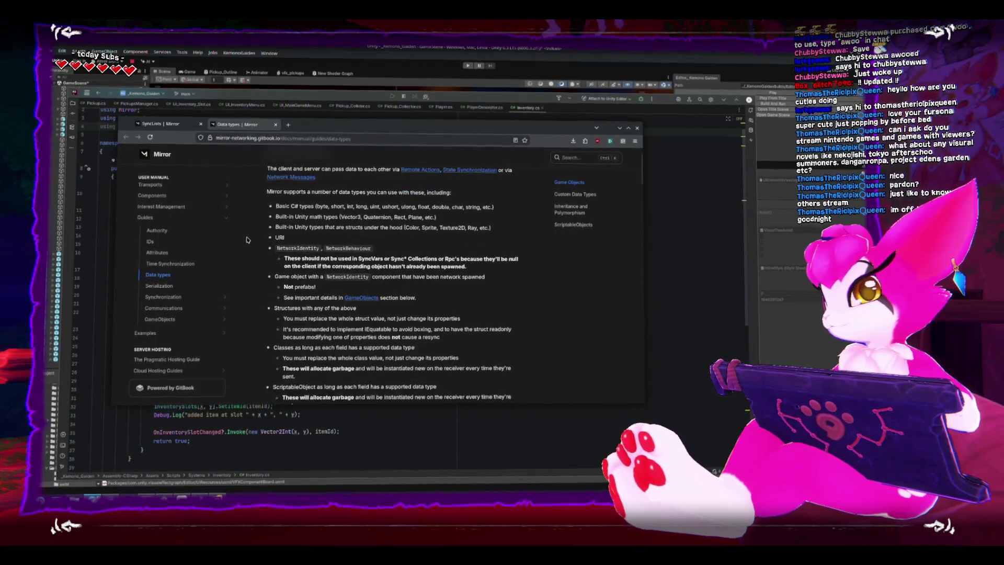
pyautogui.scroll(-3)
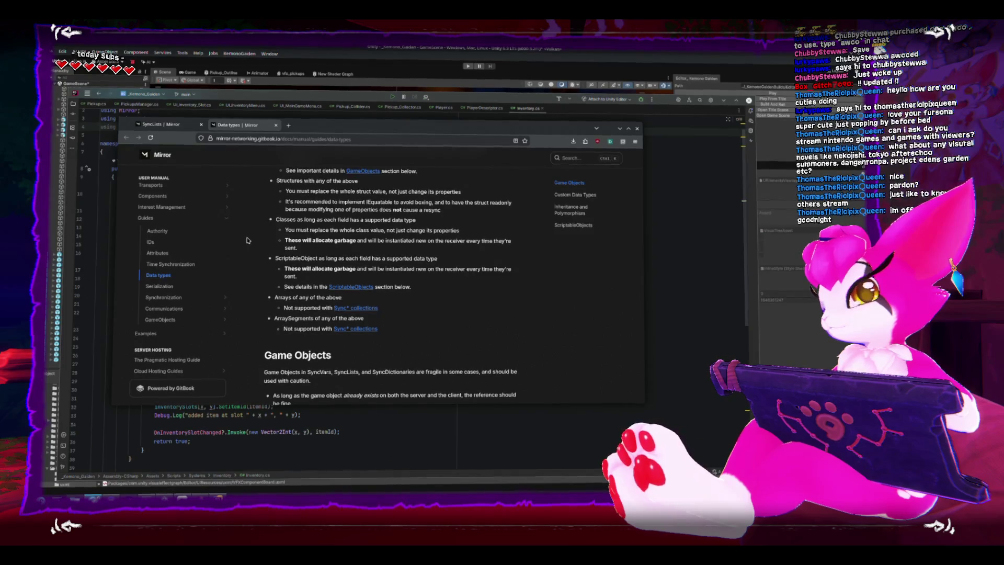
pyautogui.click(356, 307)
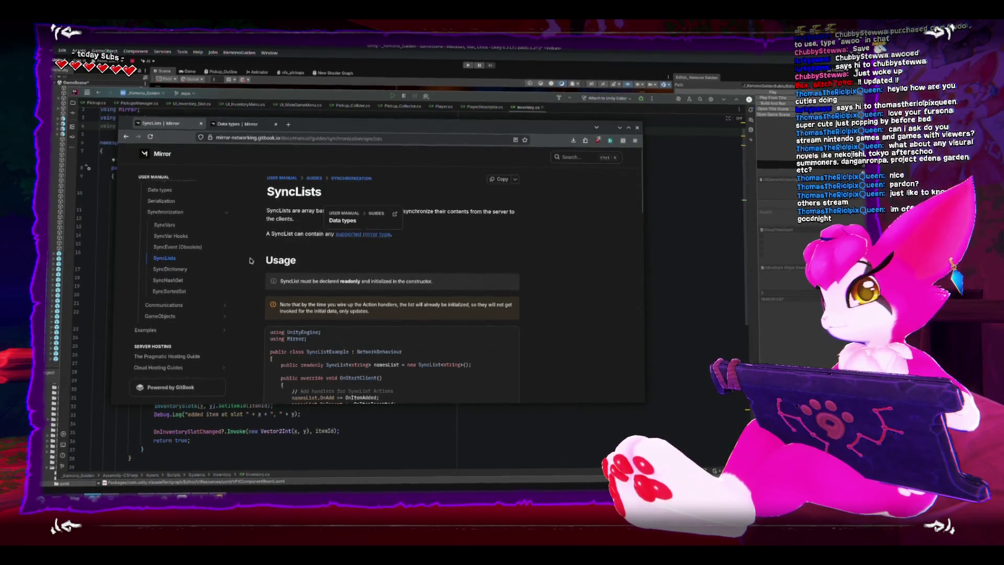
pyautogui.scroll(-3)
pyautogui.scroll(-3)
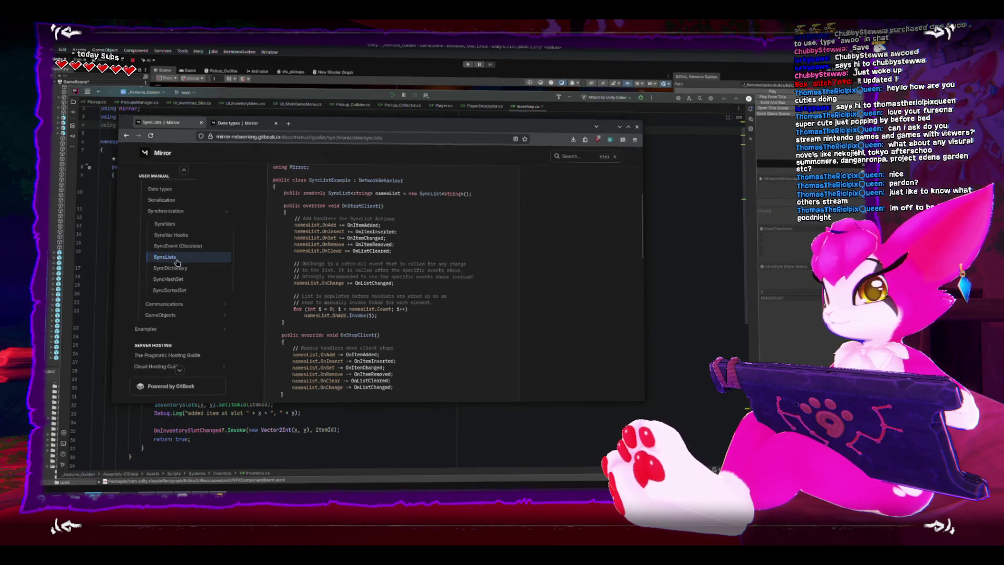
pyautogui.click(166, 225)
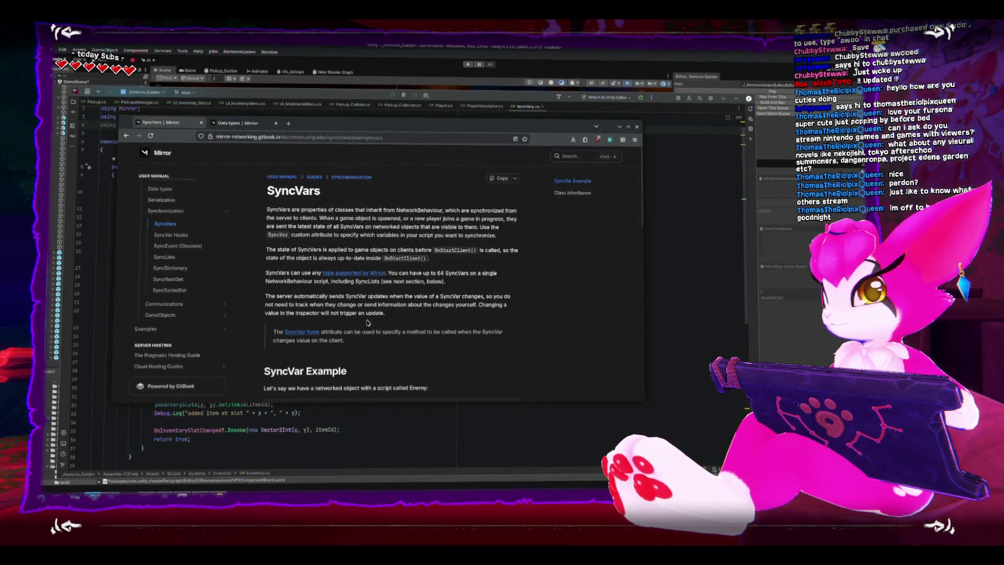
# Scroll further down the SyncVars documentation page
pyautogui.scroll(-3)
pyautogui.scroll(-3)
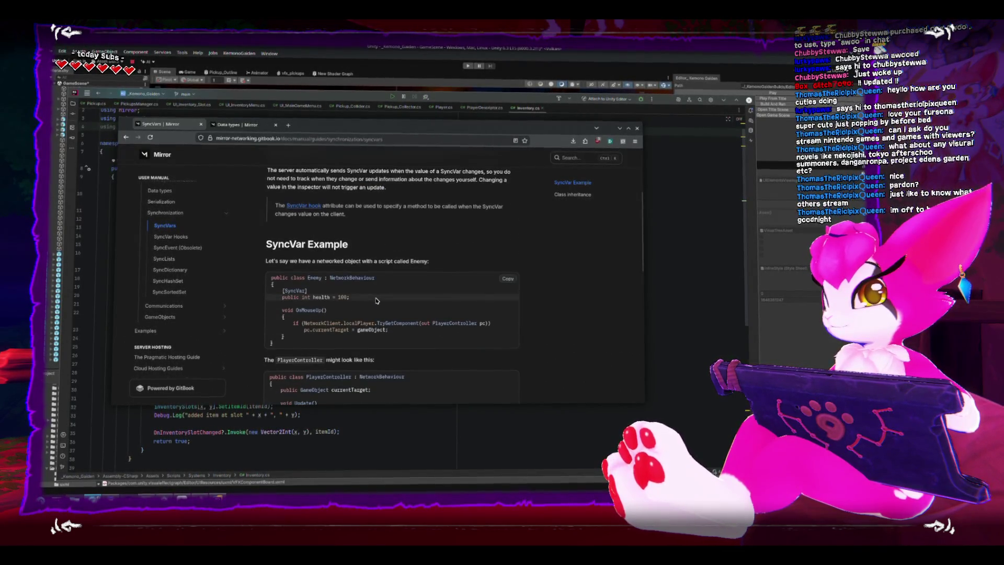
pyautogui.scroll(-3)
pyautogui.scroll(-3)
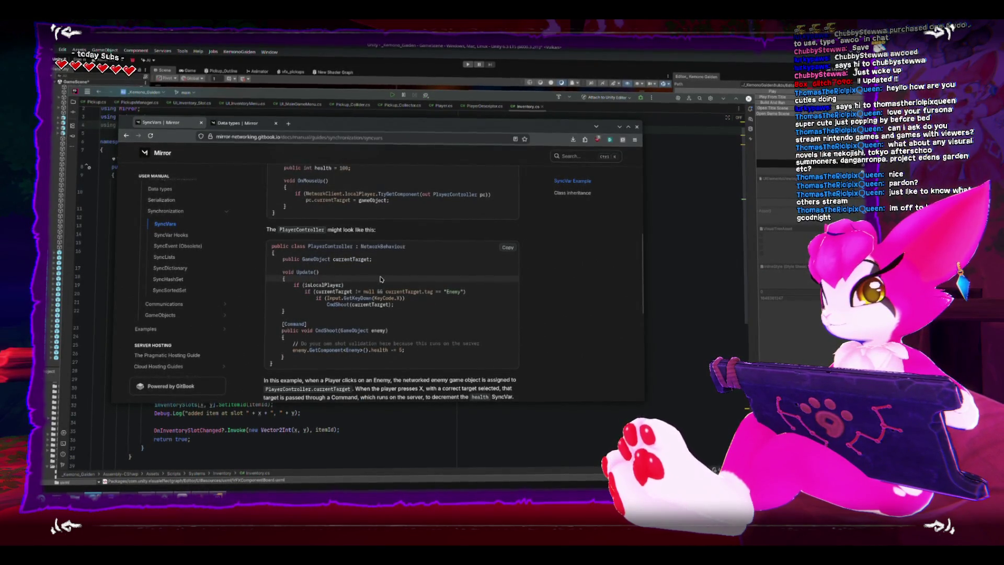
pyautogui.scroll(-3)
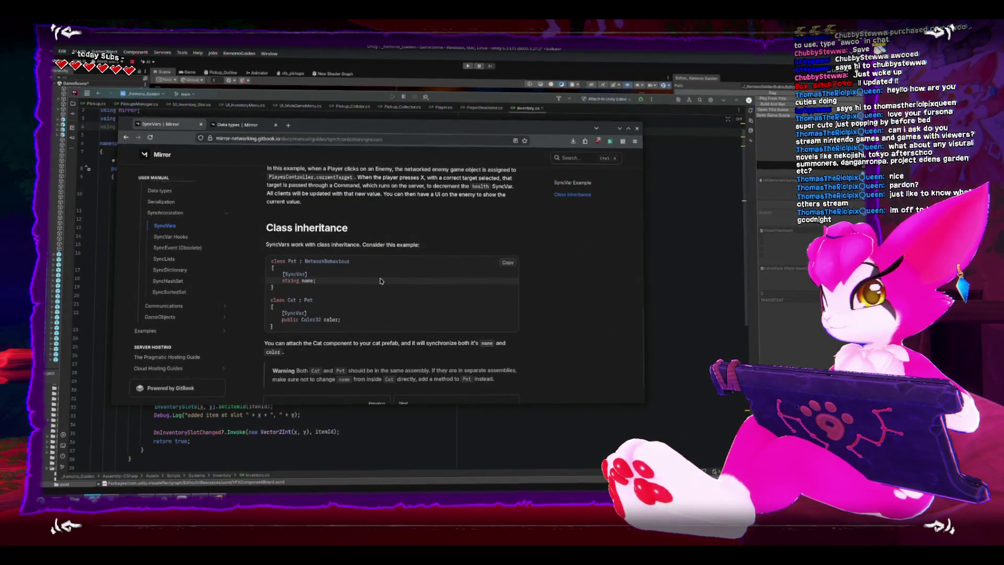
pyautogui.scroll(-3)
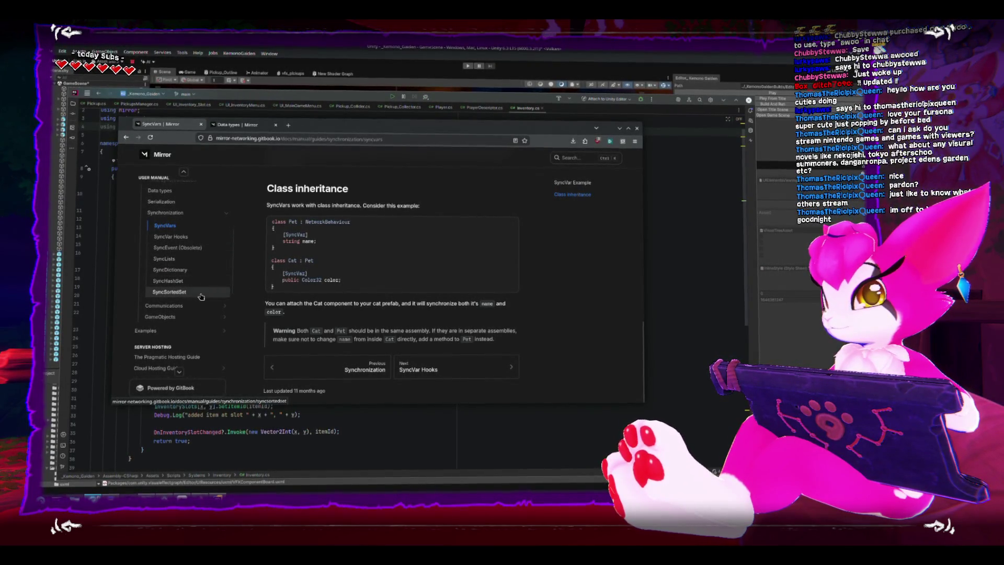
# Look at the SyncSortedSet page, then read the SyncVar Hooks page
pyautogui.click(184, 292)
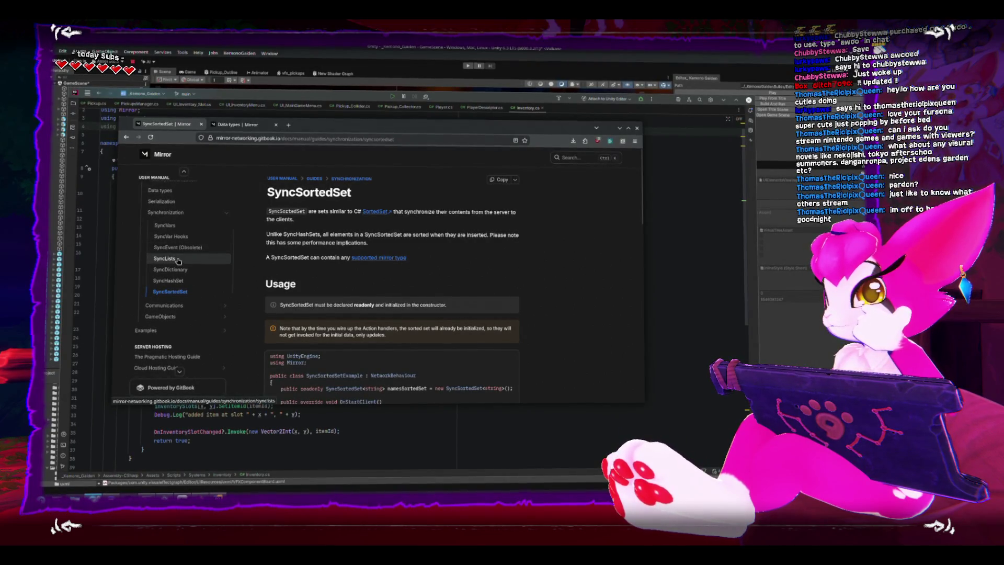
pyautogui.click(171, 236)
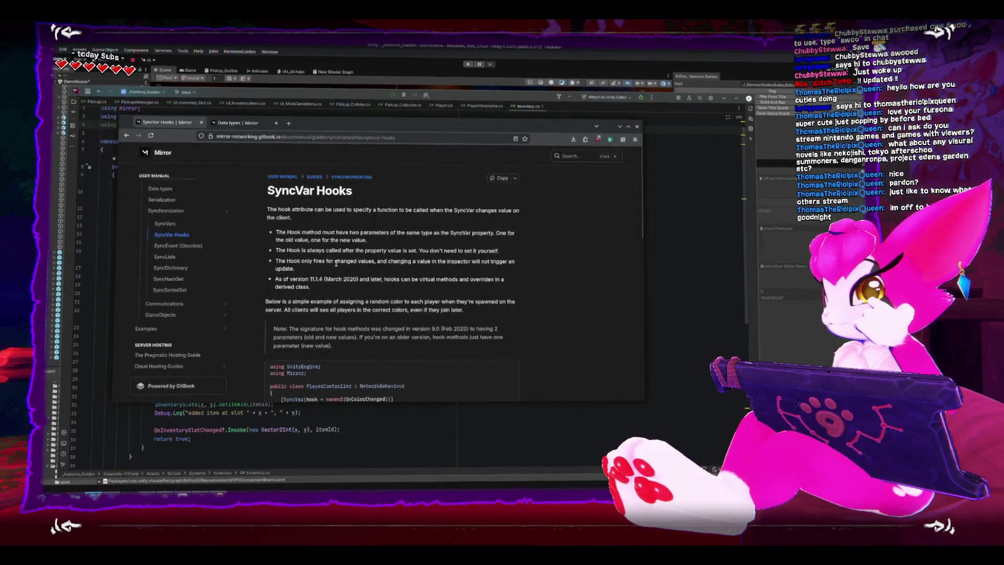
pyautogui.scroll(-3)
pyautogui.scroll(-3)
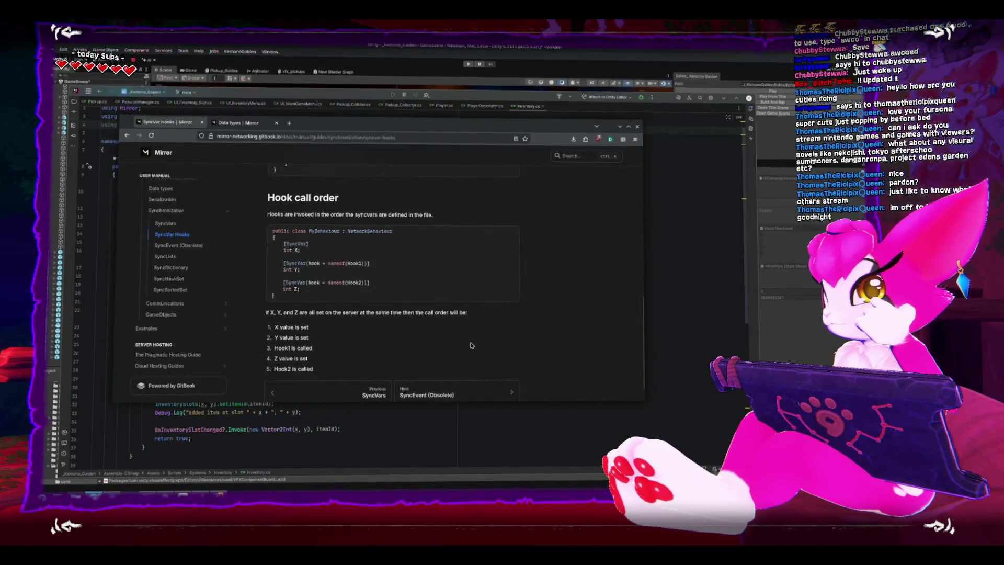
pyautogui.scroll(-3)
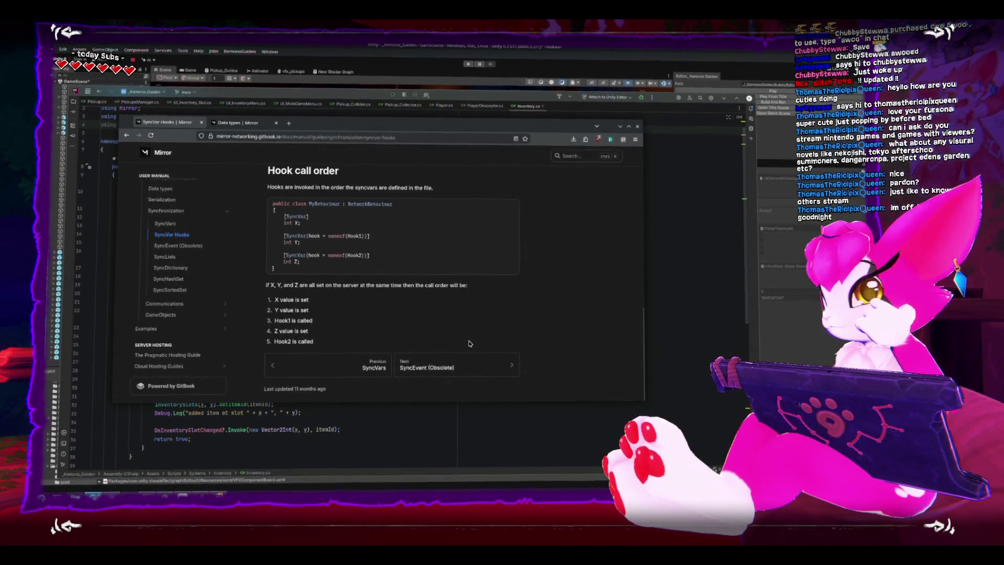
pyautogui.scroll(3)
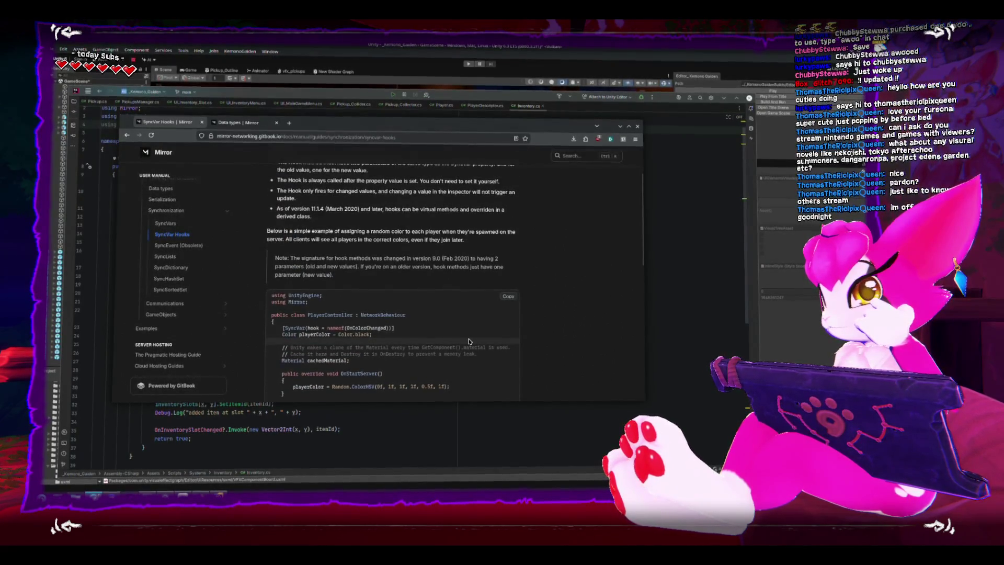
pyautogui.scroll(3)
# Read the SyncLists declaration examples, then return to Inventory.cs in Rider
pyautogui.click(207, 263)
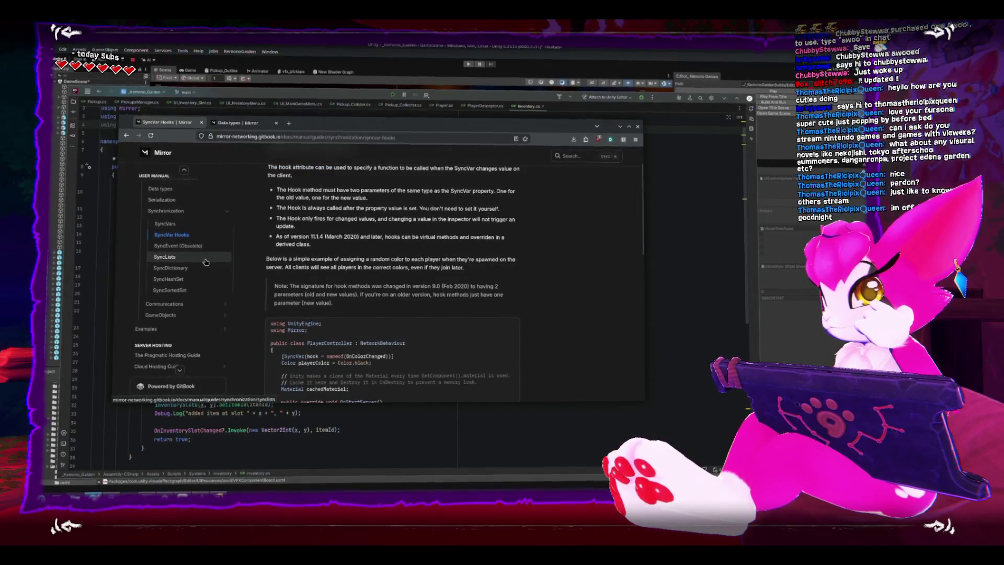
pyautogui.scroll(-3)
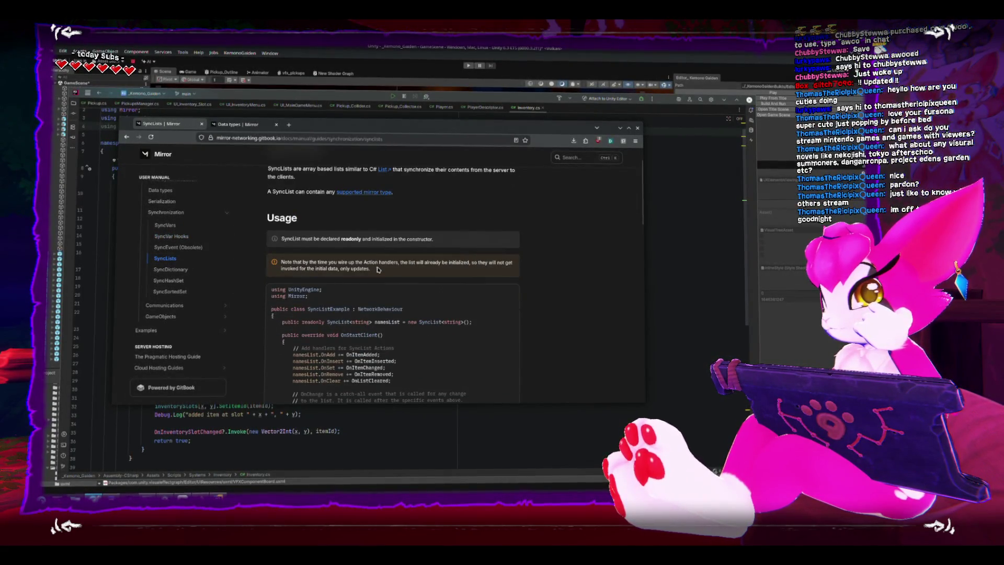
pyautogui.scroll(-3)
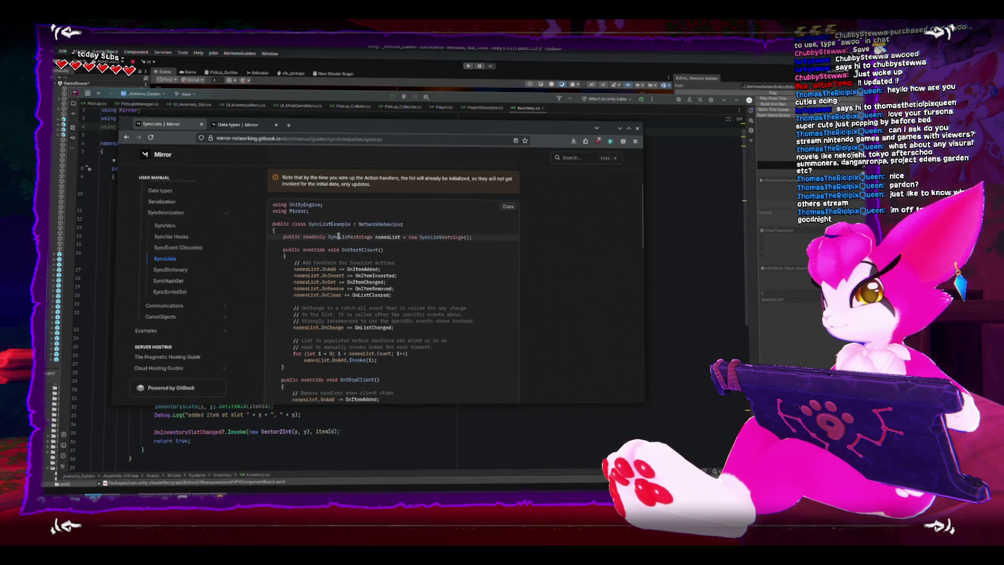
pyautogui.scroll(-3)
pyautogui.scroll(-3)
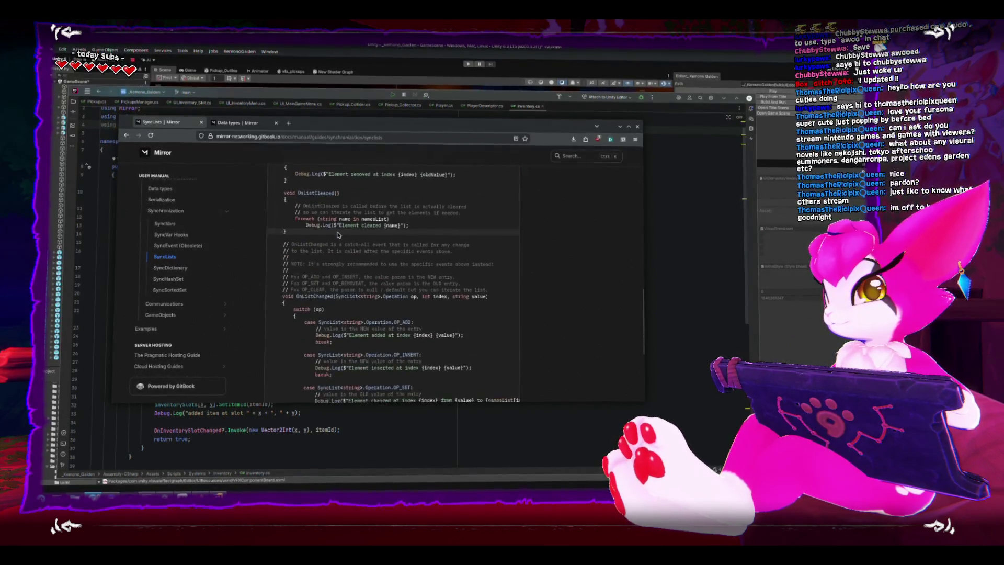
pyautogui.scroll(3)
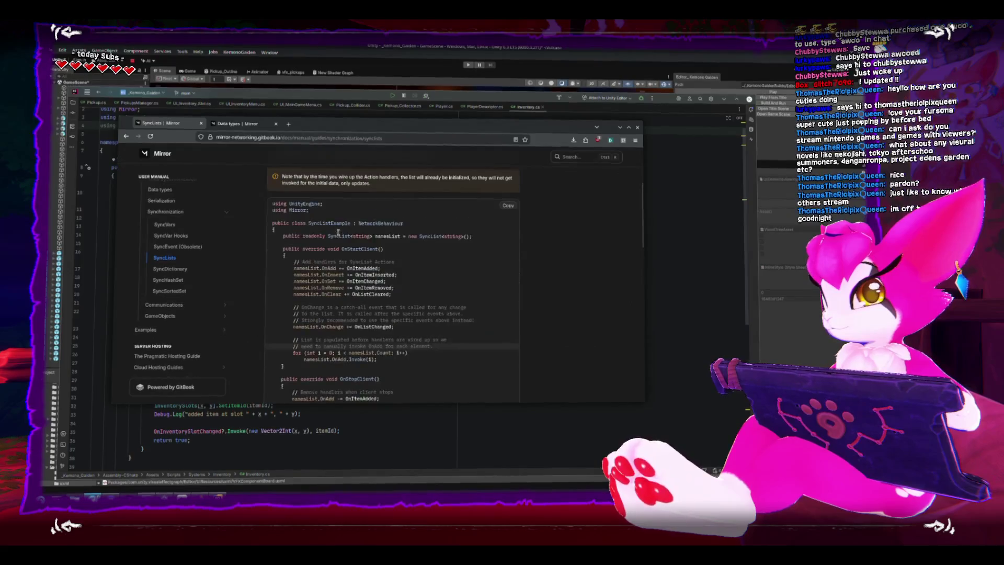
pyautogui.click(352, 424)
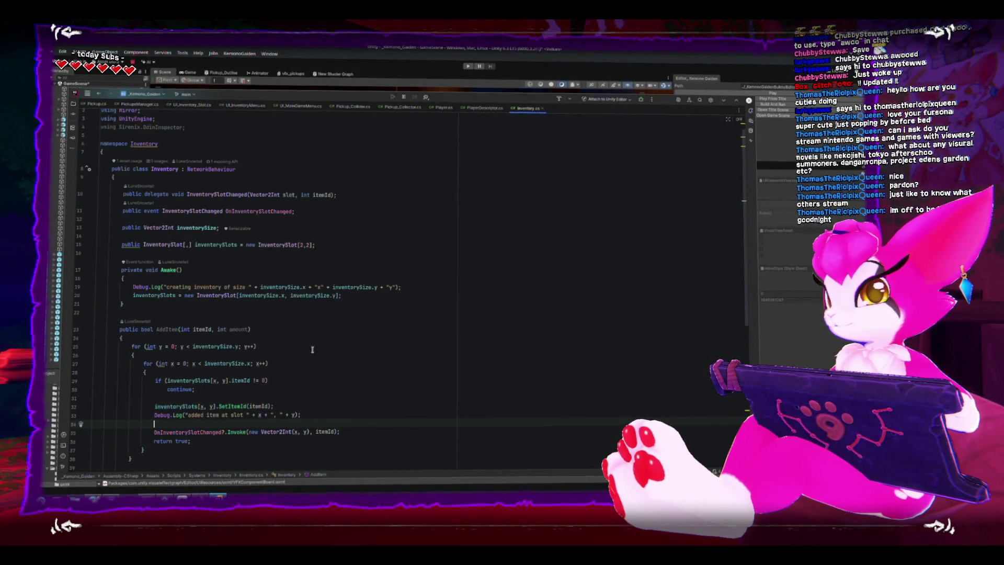
# Insert a blank line between the Inventory class and InventorySlot struct, then return to the SyncLists docs
pyautogui.scroll(-3)
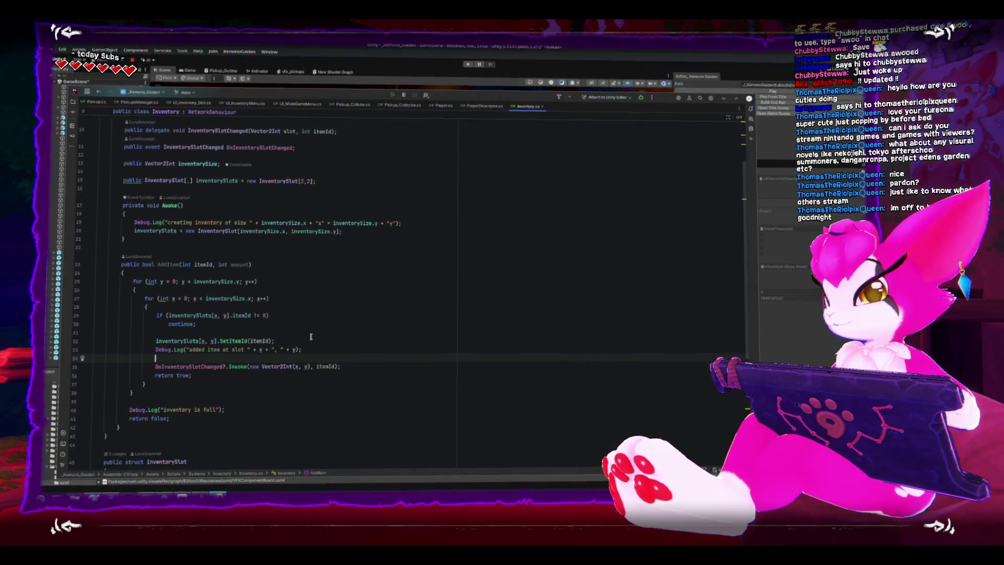
pyautogui.scroll(-3)
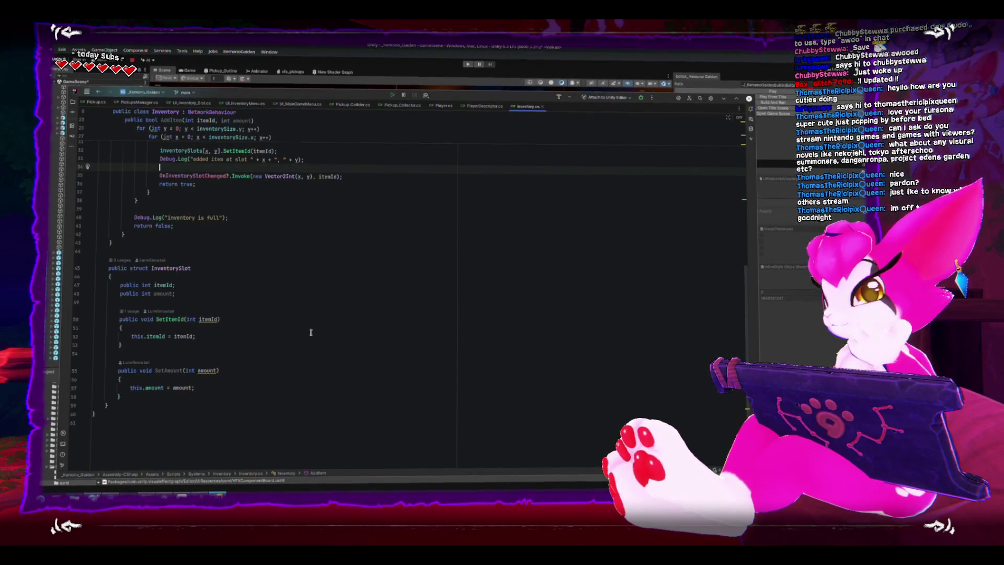
pyautogui.scroll(3)
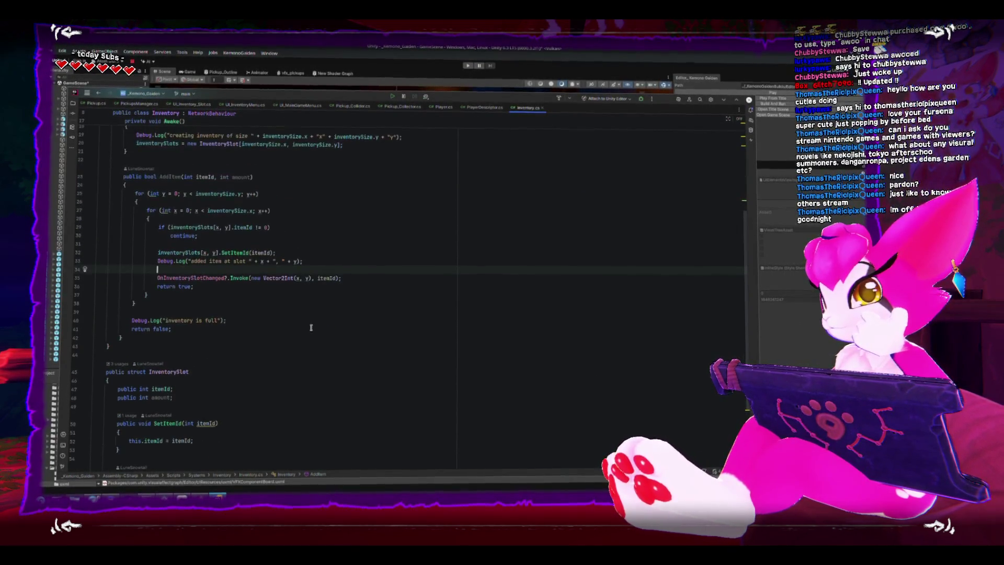
pyautogui.scroll(-3)
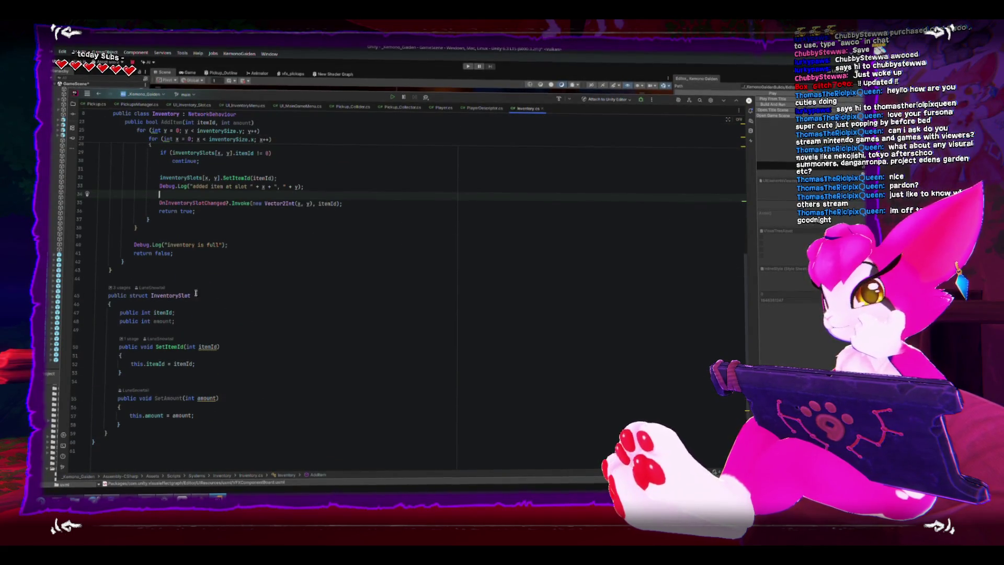
pyautogui.click(196, 293)
pyautogui.click(201, 277)
pyautogui.press('Return')
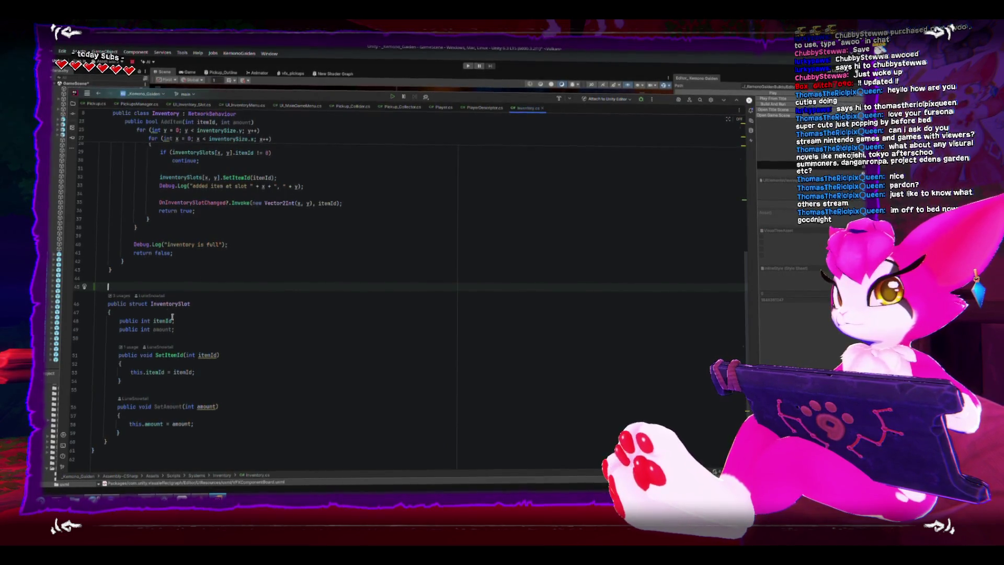
pyautogui.scroll(3)
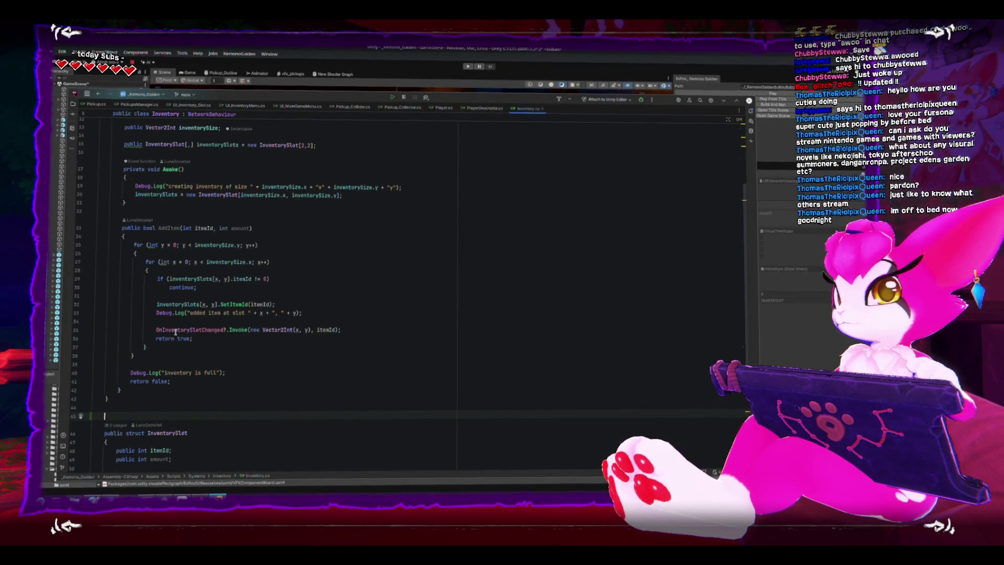
pyautogui.scroll(-3)
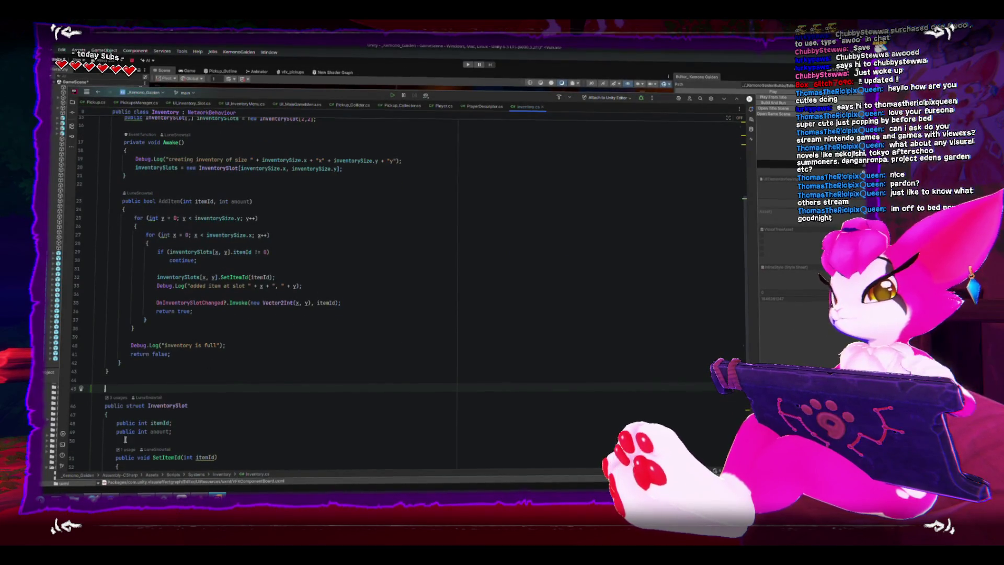
pyautogui.hotkey('alt', 'Tab')
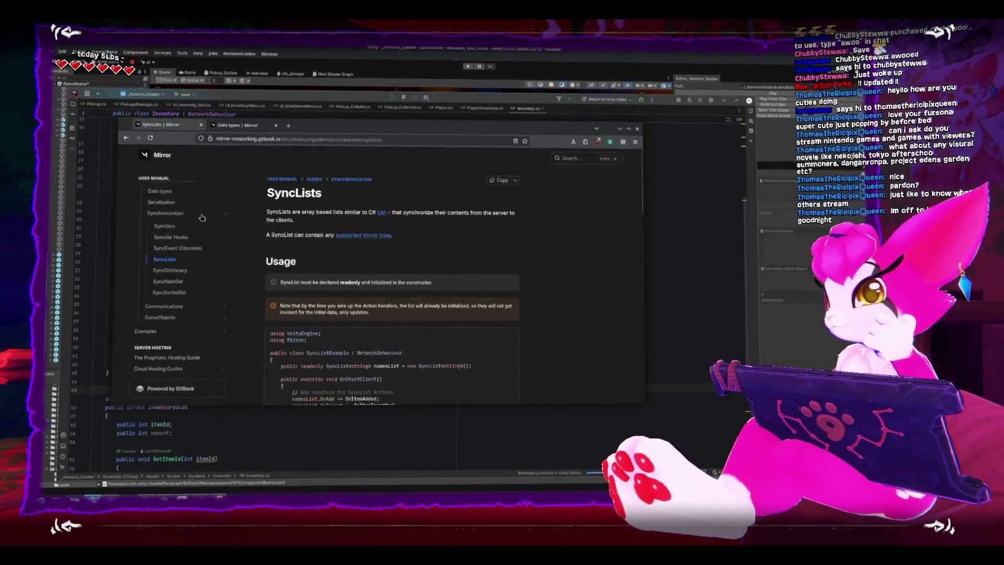
# Bring the Mirror docs back in front and open the Serialization guide's Rules and tips
pyautogui.hotkey('alt', 'Tab')
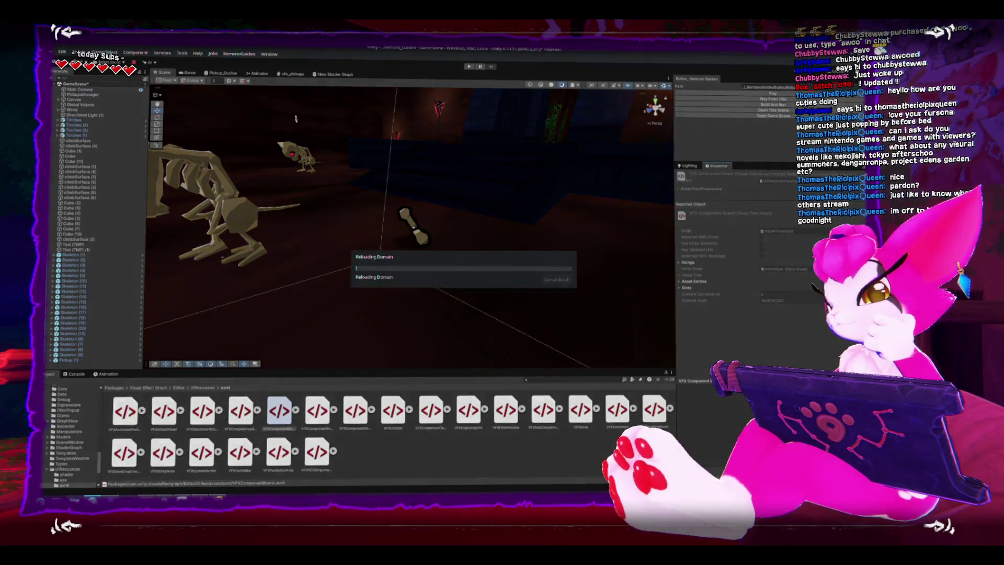
pyautogui.moveTo(335, 499)
pyautogui.click(585, 452)
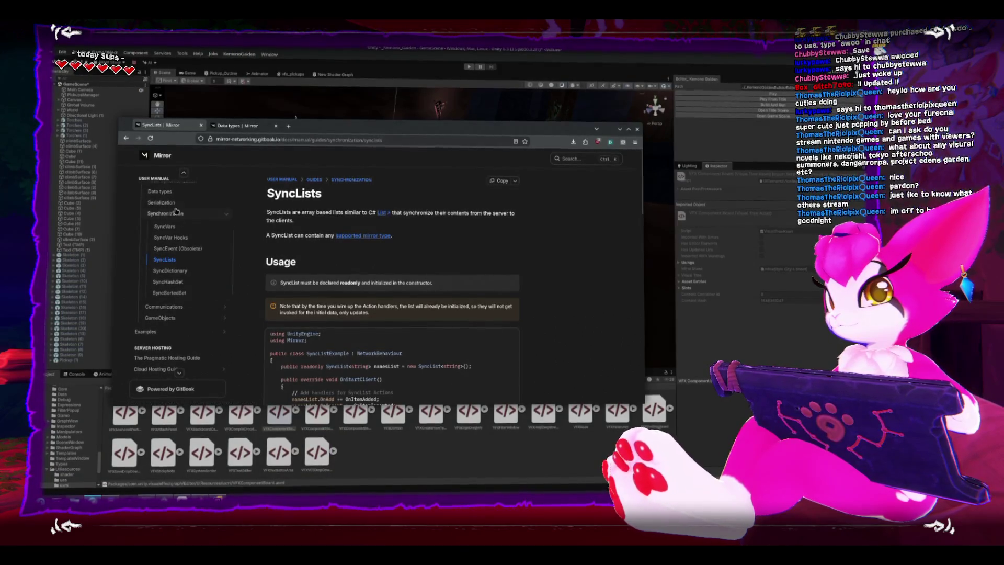
pyautogui.click(161, 202)
pyautogui.scroll(-3)
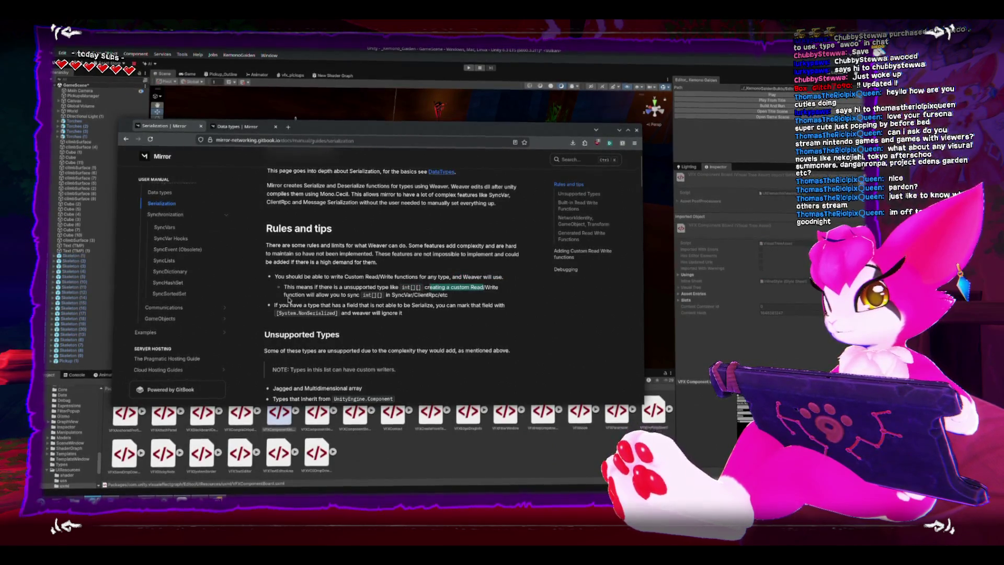
# Scroll the Serialization guide past Enums and Collections to 'Adding Custom Read Write functions'
pyautogui.click(358, 295)
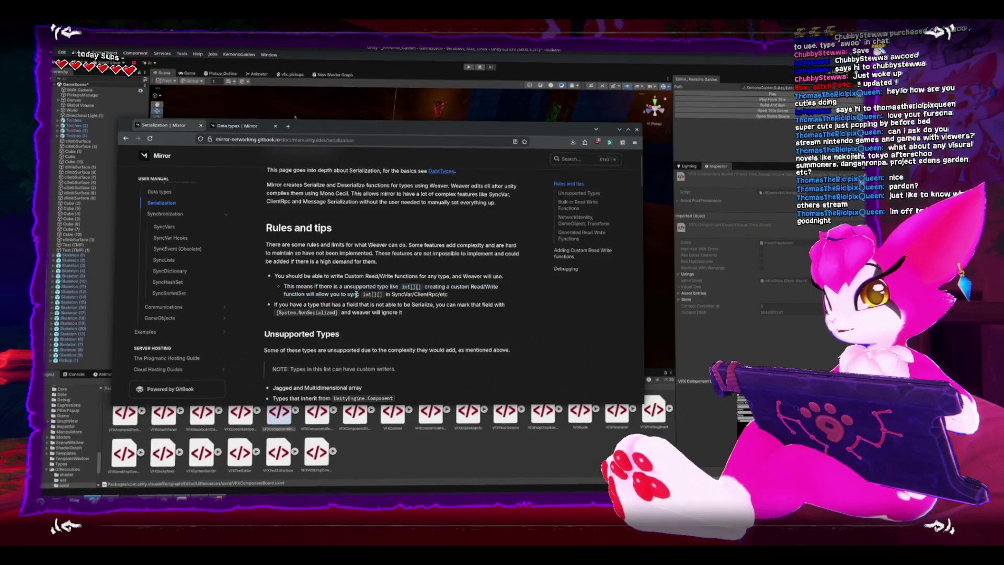
pyautogui.scroll(-3)
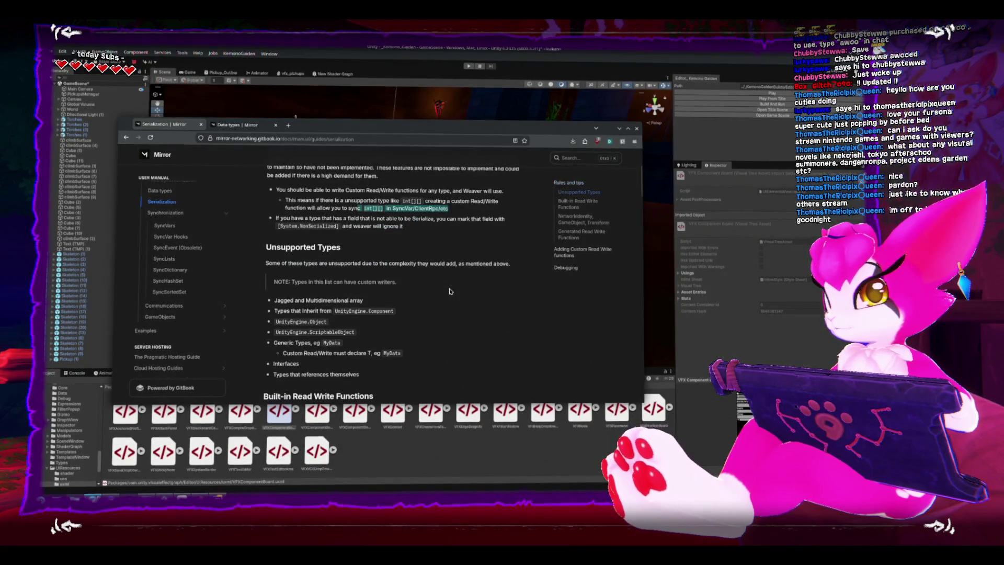
pyautogui.scroll(-3)
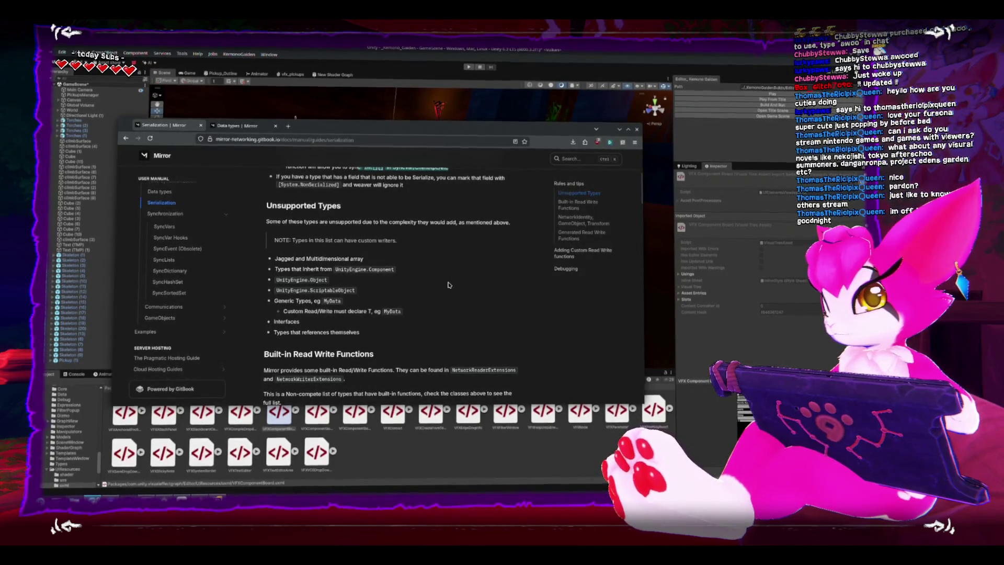
pyautogui.scroll(-3)
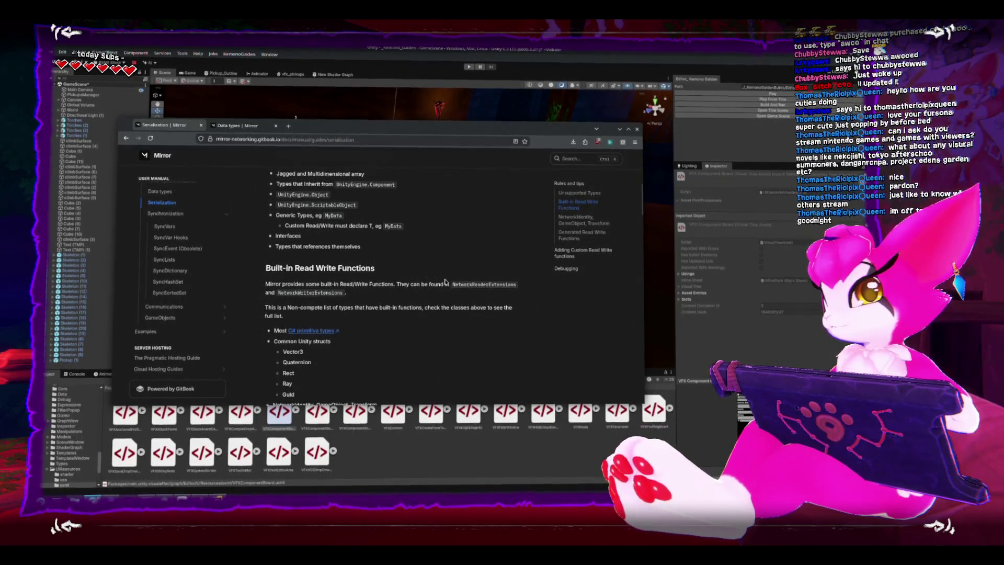
pyautogui.scroll(-3)
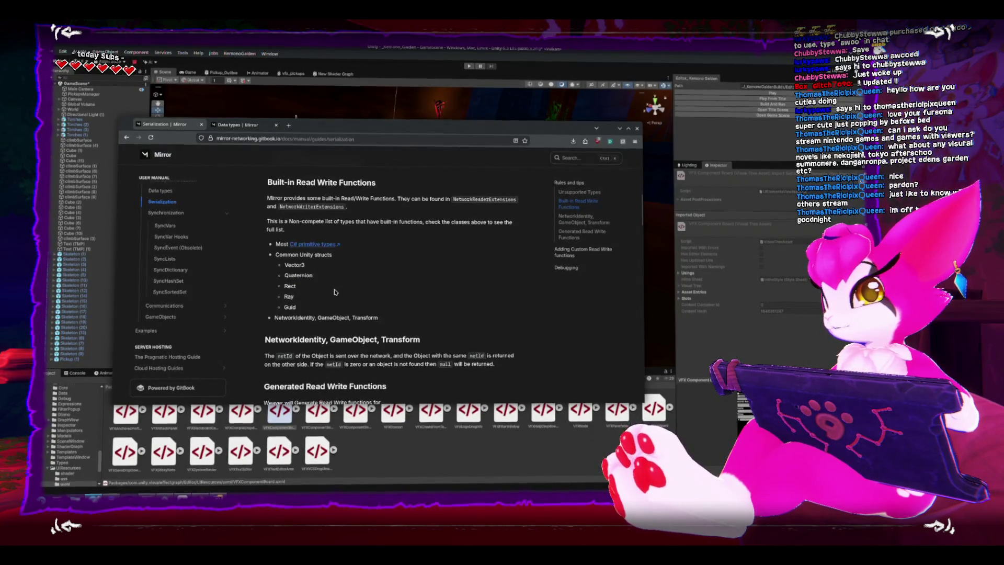
pyautogui.scroll(-3)
pyautogui.scroll(-3)
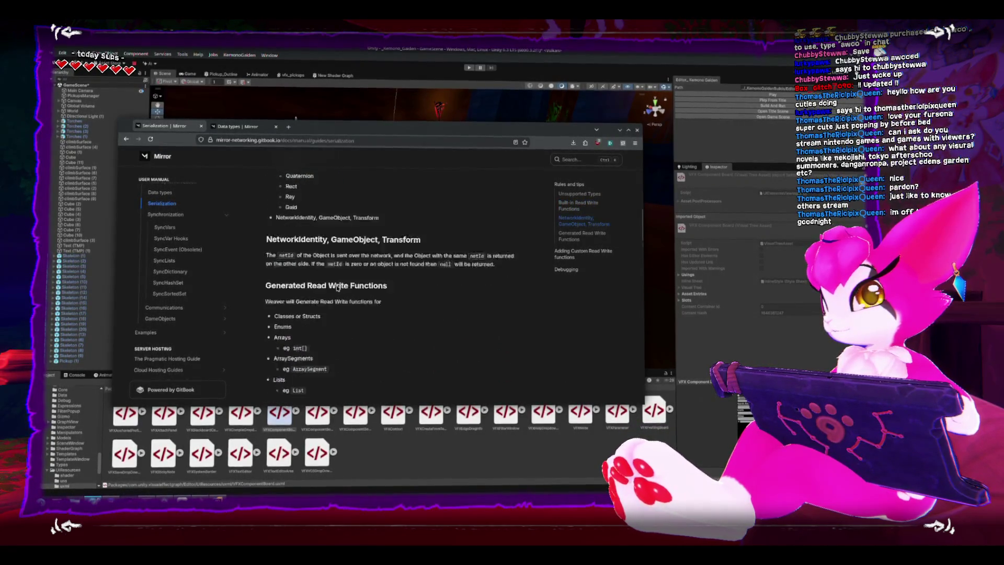
pyautogui.scroll(3)
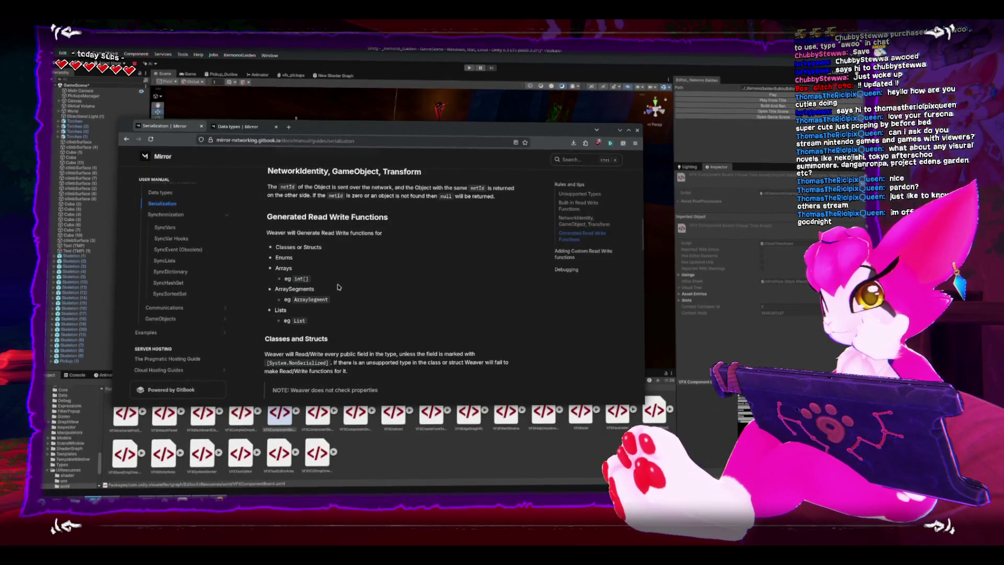
pyautogui.scroll(-3)
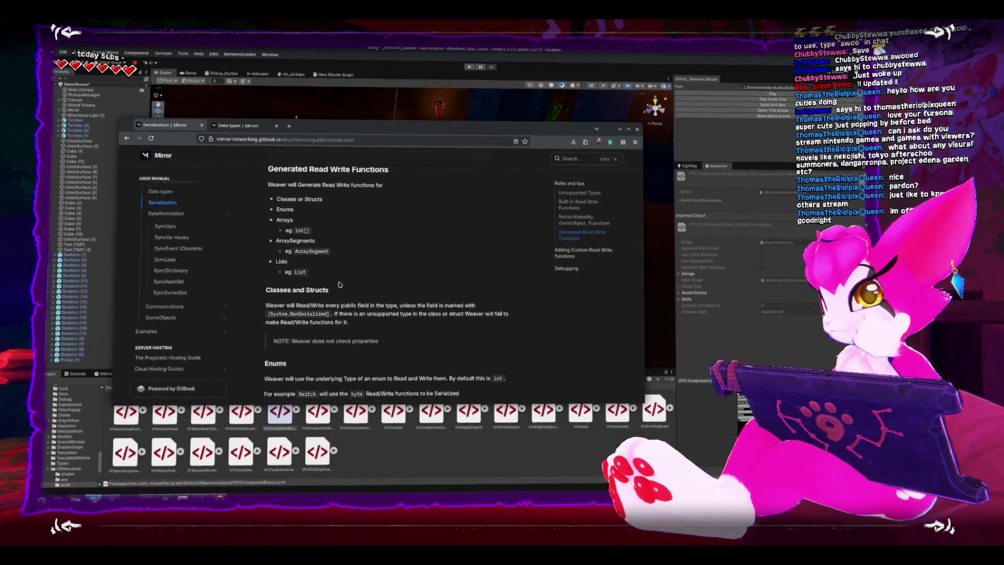
pyautogui.scroll(-3)
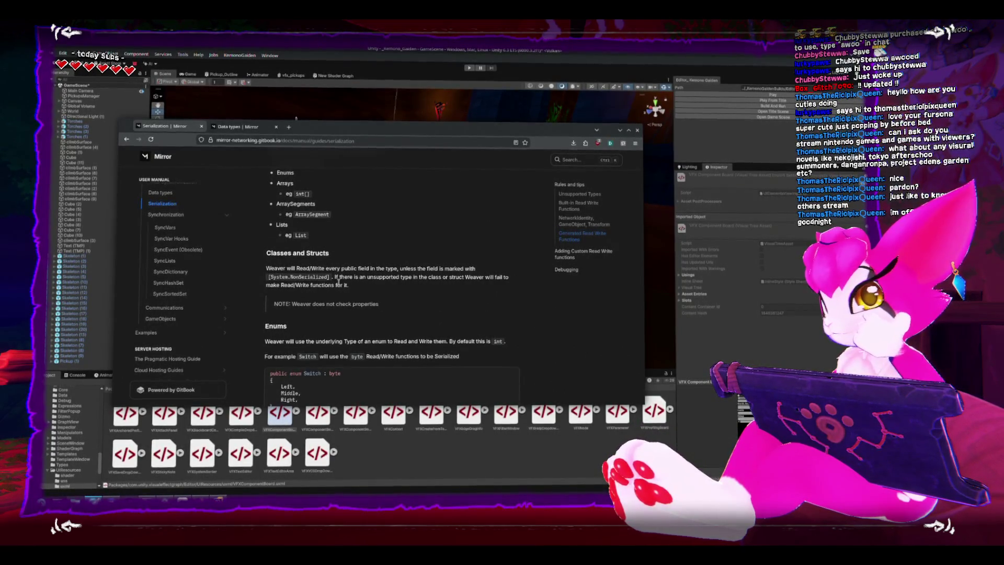
pyautogui.scroll(-3)
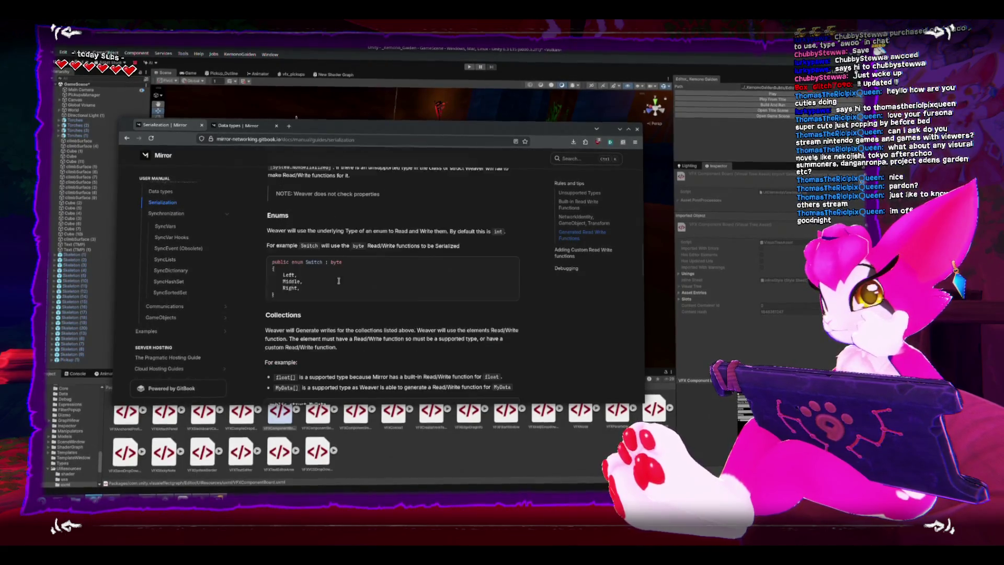
pyautogui.scroll(-3)
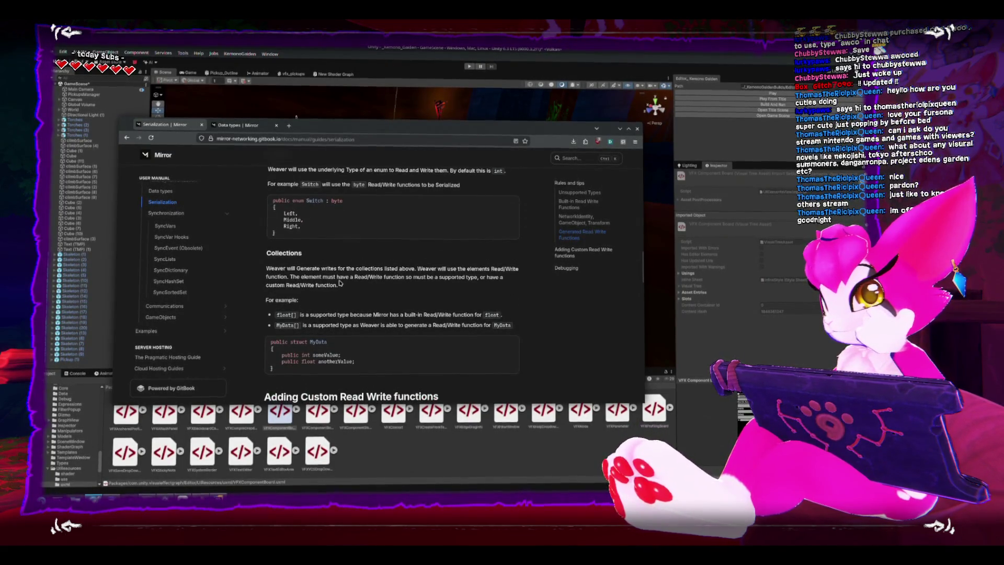
pyautogui.scroll(-3)
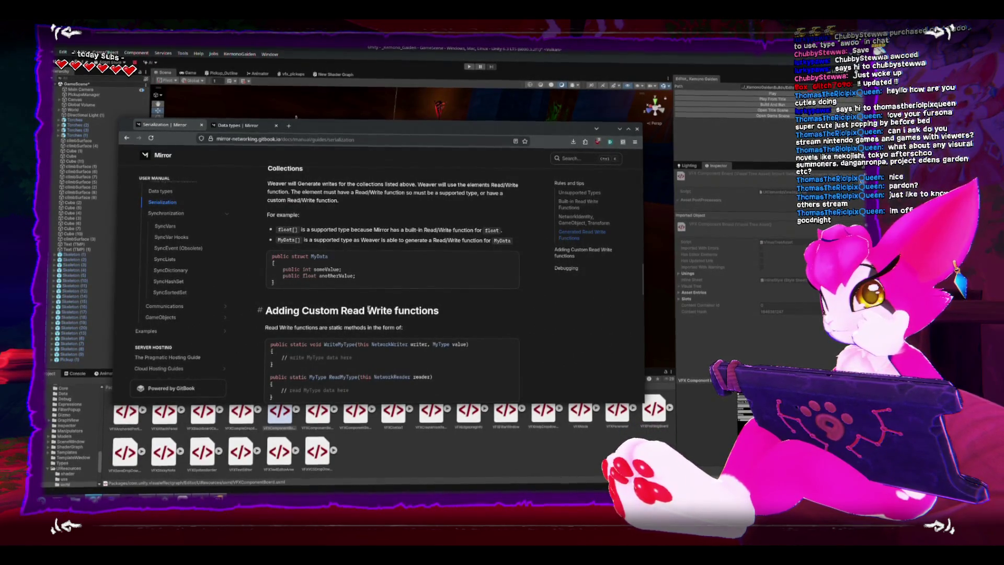
pyautogui.scroll(-3)
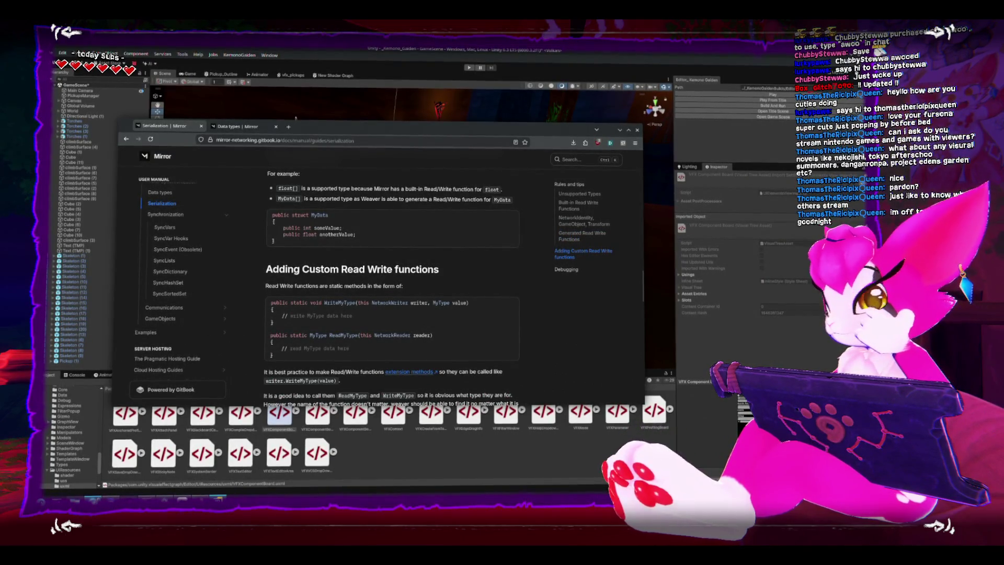
# Select and review the InventorySlot struct in Inventory.cs, then return to Unity to recompile
pyautogui.hotkey('alt', 'Tab')
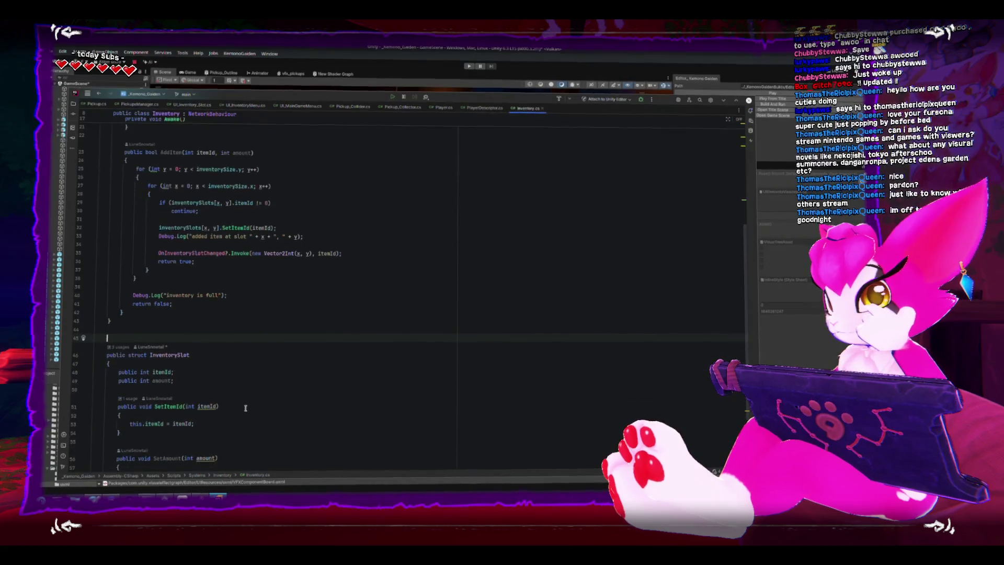
pyautogui.scroll(-3)
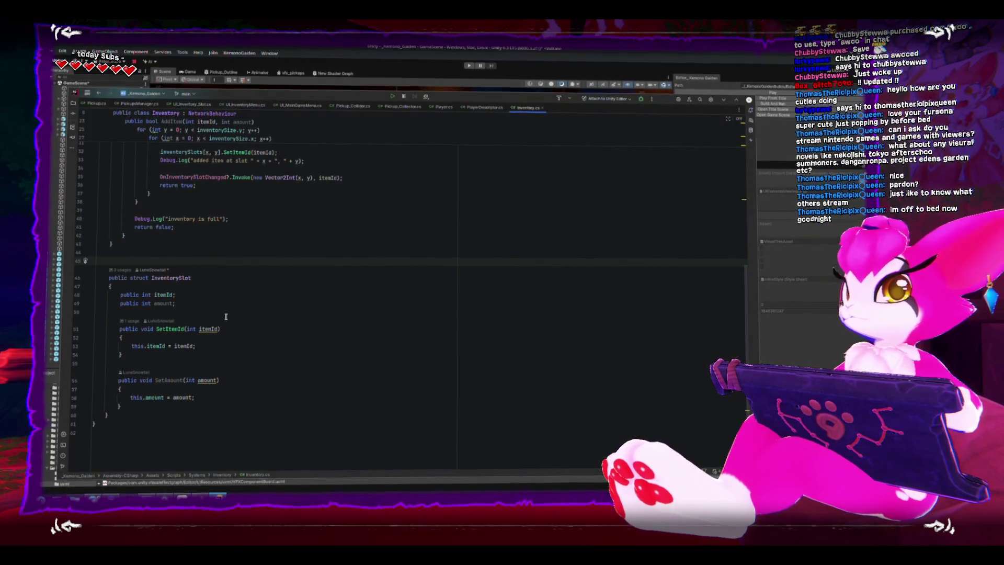
pyautogui.scroll(3)
pyautogui.scroll(-3)
pyautogui.scroll(-3)
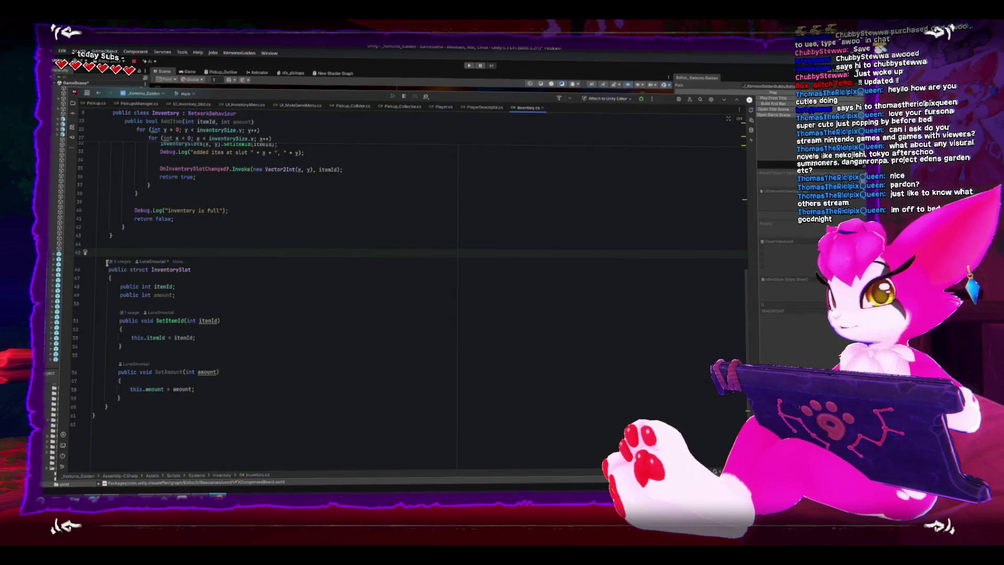
pyautogui.moveTo(121, 406); pyautogui.dragTo(109, 270)
pyautogui.scroll(3)
pyautogui.scroll(3)
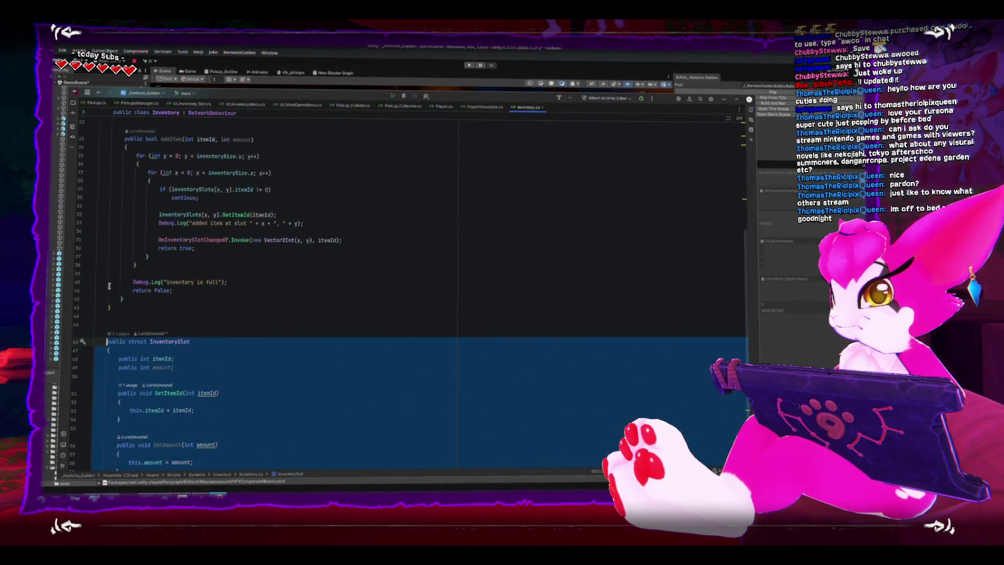
pyautogui.scroll(3)
pyautogui.scroll(-3)
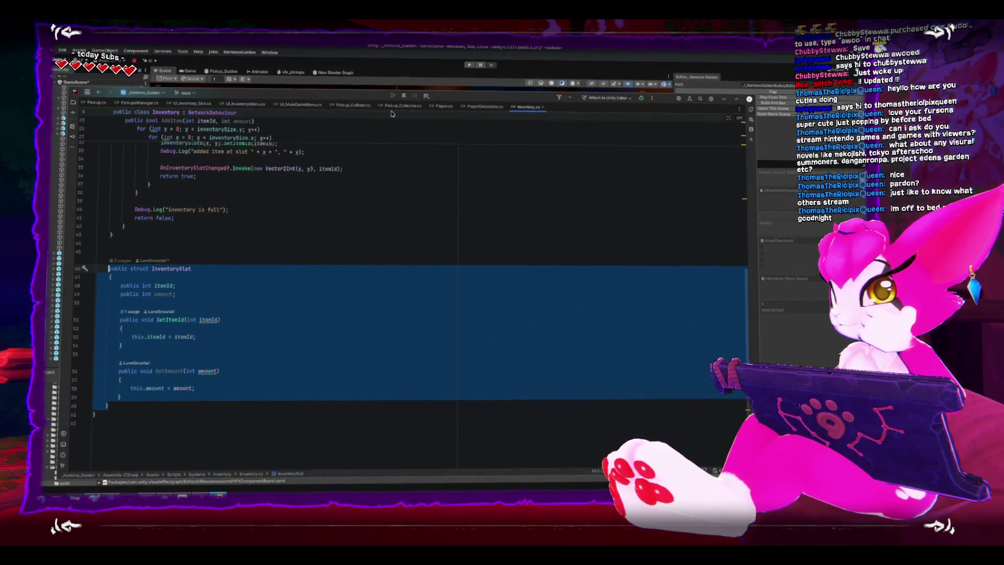
pyautogui.hotkey('alt', 'Tab')
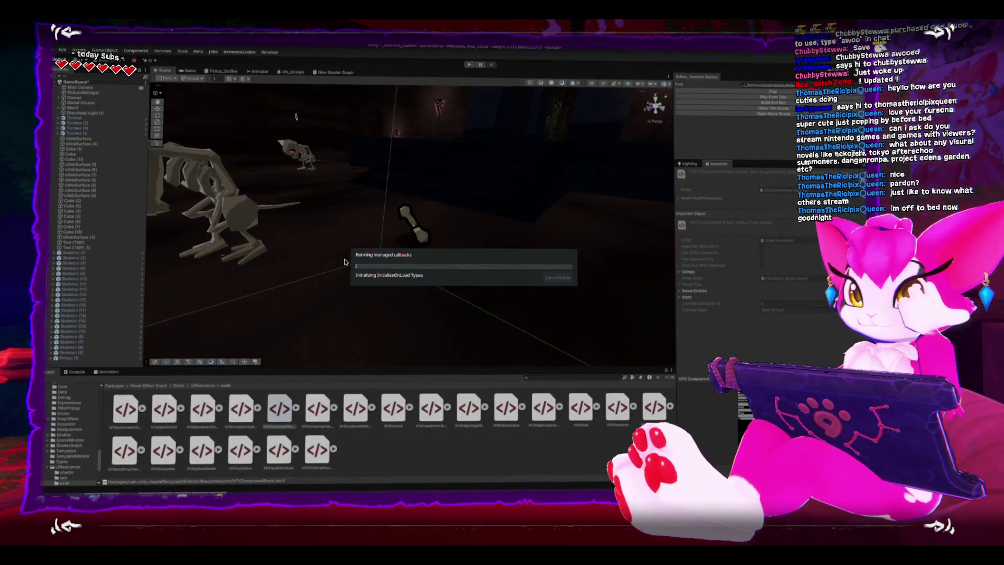
# Play the game, check the Console for errors, and pause it with Escape
pyautogui.hotkey('ctrl', 'p')
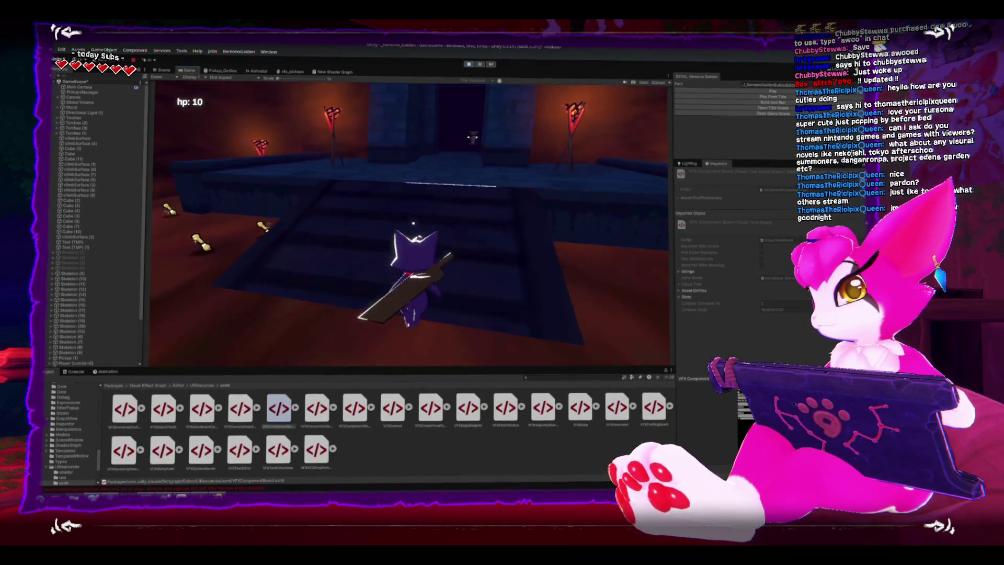
pyautogui.press('Escape')
pyautogui.click(79, 373)
pyautogui.press('Escape')
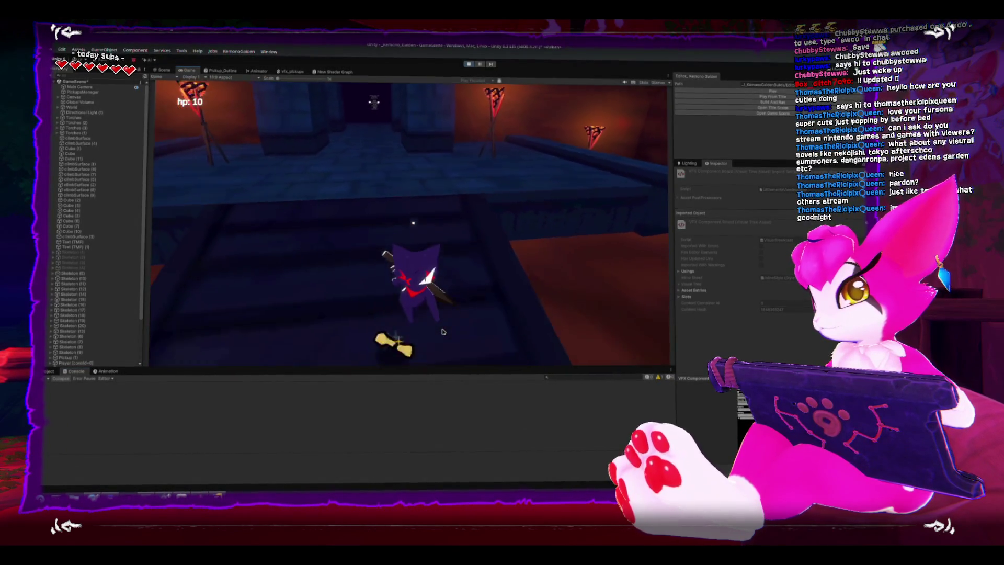
pyautogui.press('Escape')
# Back in Rider, check the Pickup lookup in Pickup_Collector's OnTriggerEnter
pyautogui.hotkey('alt', 'Tab')
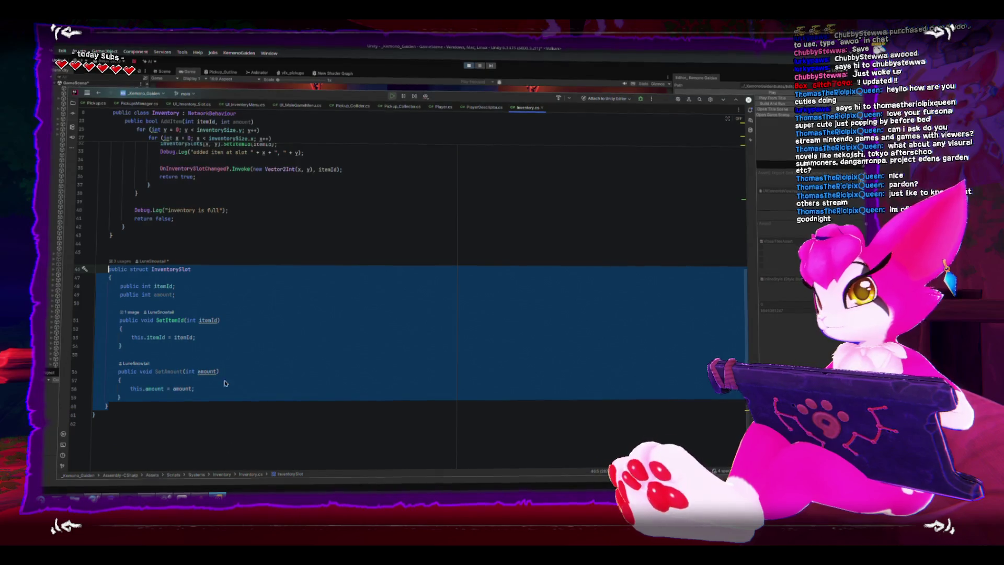
pyautogui.scroll(3)
pyautogui.click(402, 107)
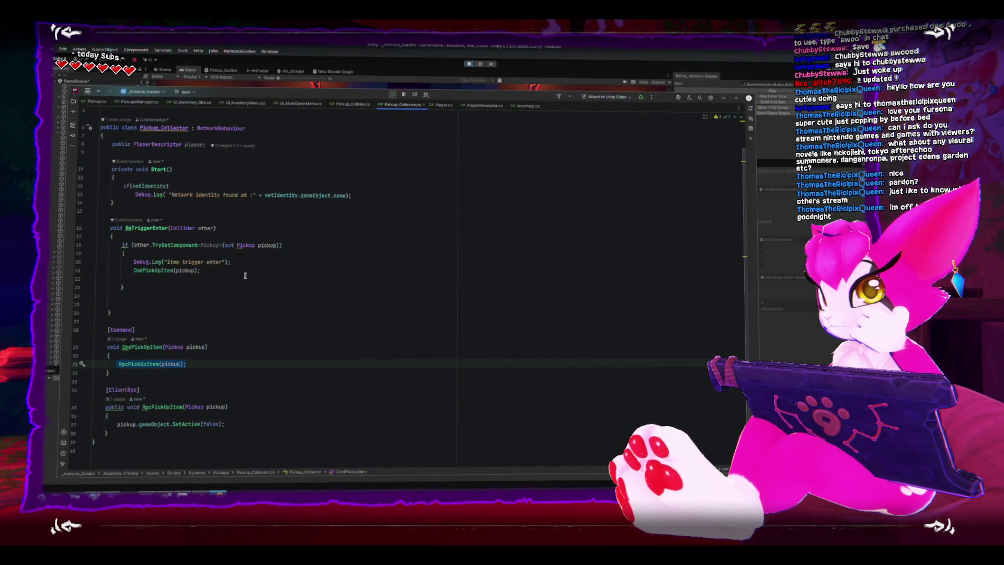
pyautogui.click(219, 245)
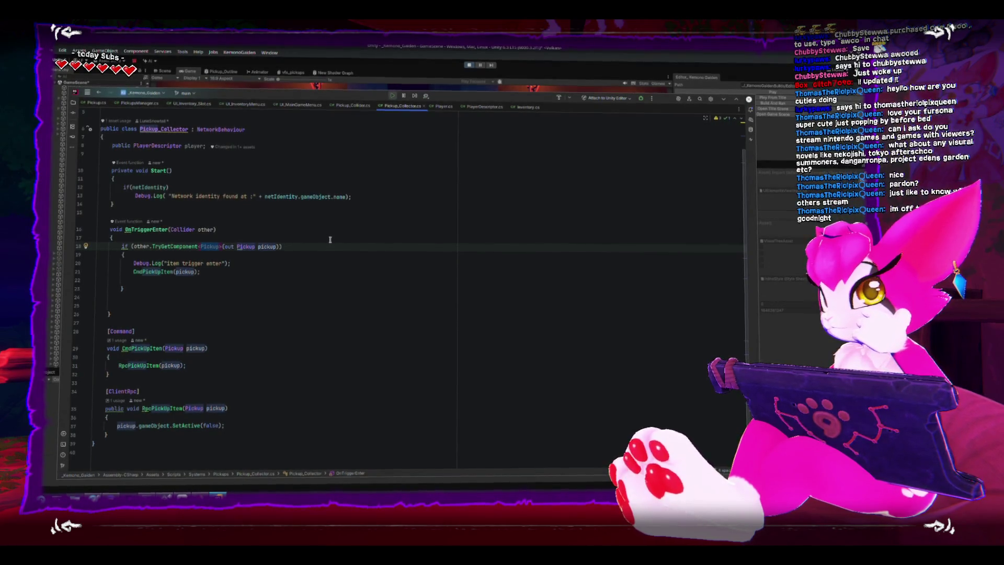
# In Pickup_Collider.cs, replace the commented OnTriggerEnter block with 'public Pickup GetPickup() { return pickup; }'
pyautogui.click(354, 105)
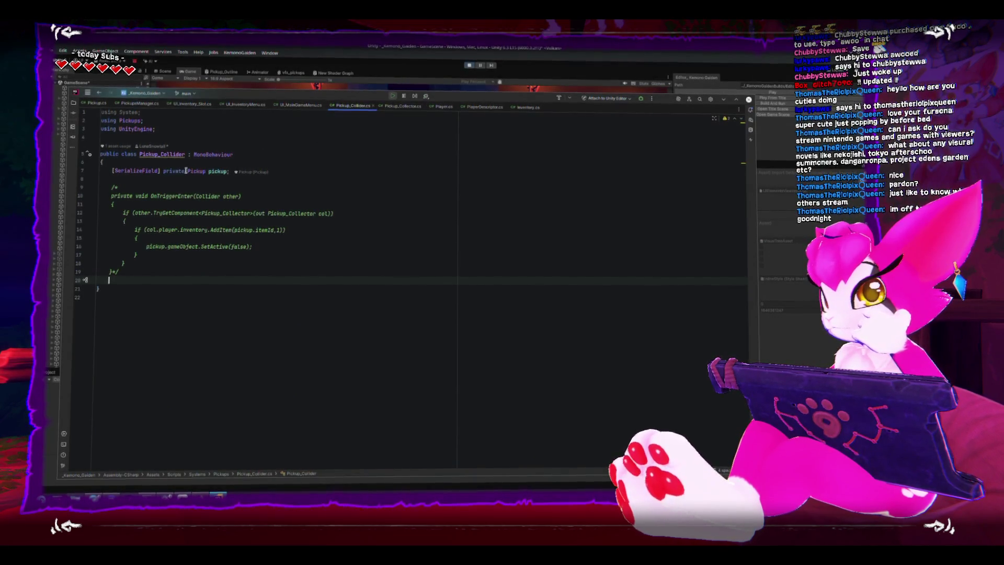
pyautogui.moveTo(185, 171); pyautogui.dragTo(111, 171)
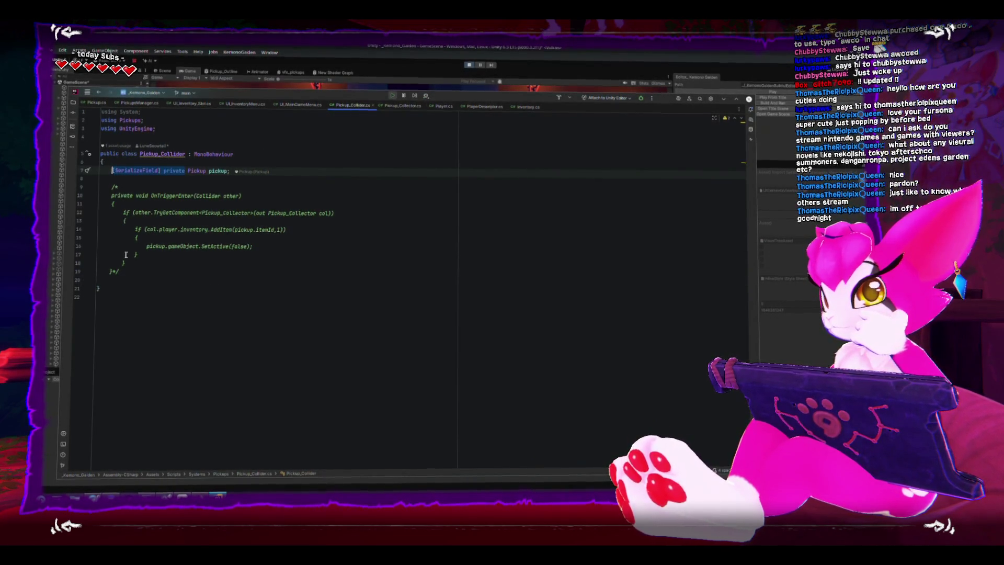
pyautogui.moveTo(128, 280); pyautogui.dragTo(116, 191)
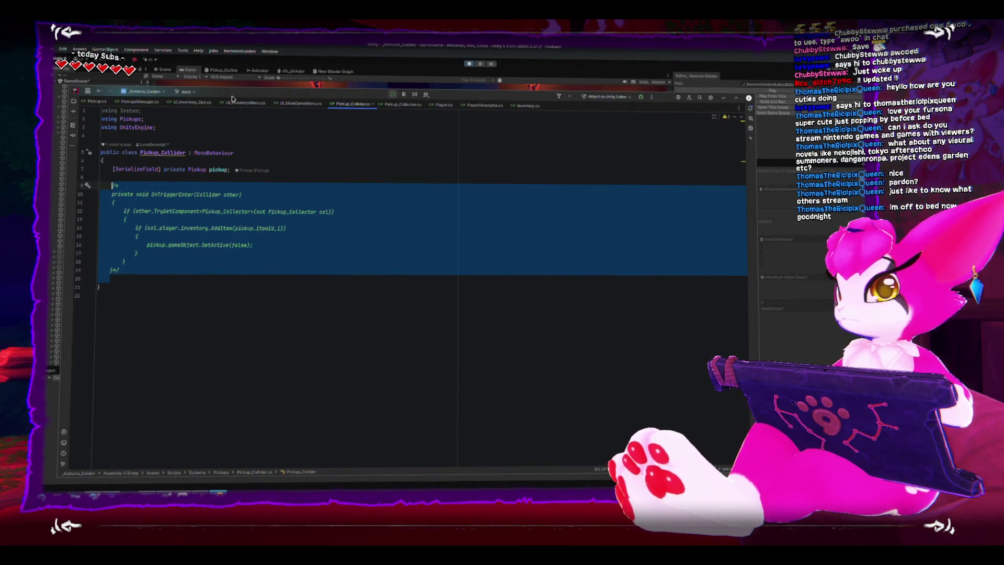
pyautogui.press('Delete')
pyautogui.write('public ')
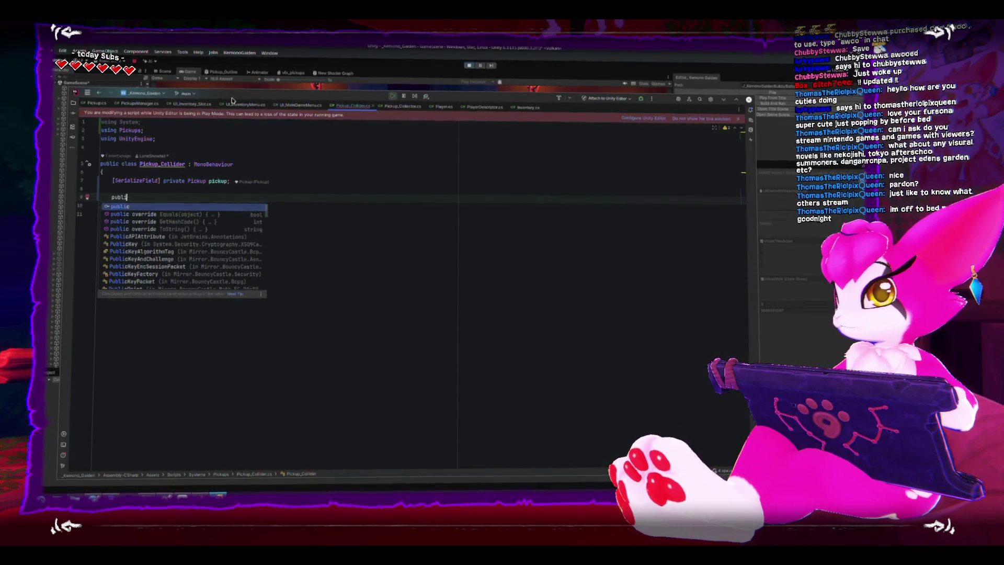
pyautogui.write('Pickup')
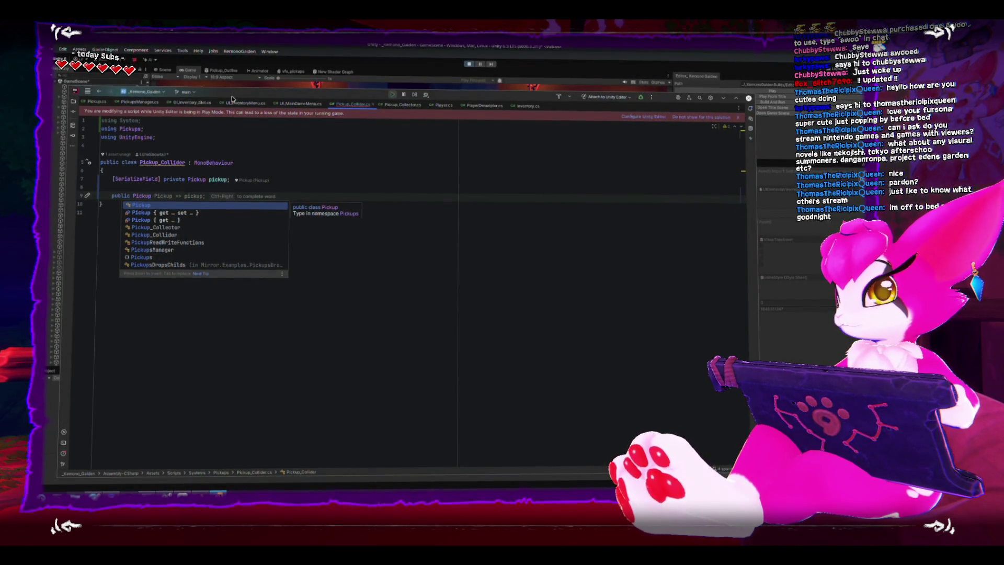
pyautogui.write(' GetPickup()')
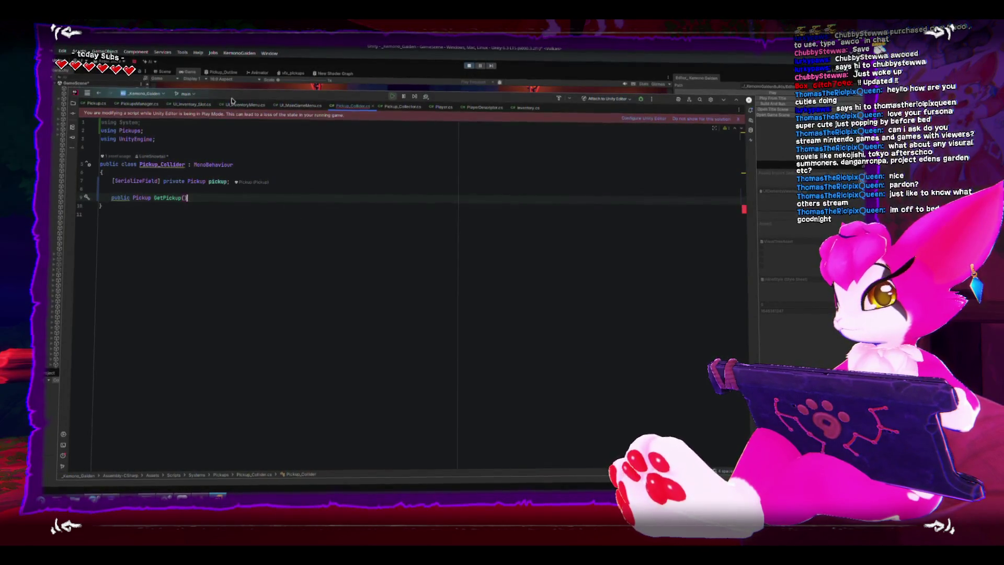
pyautogui.press('Return')
pyautogui.write('{')
pyautogui.press('Return')
pyautogui.write('retu')
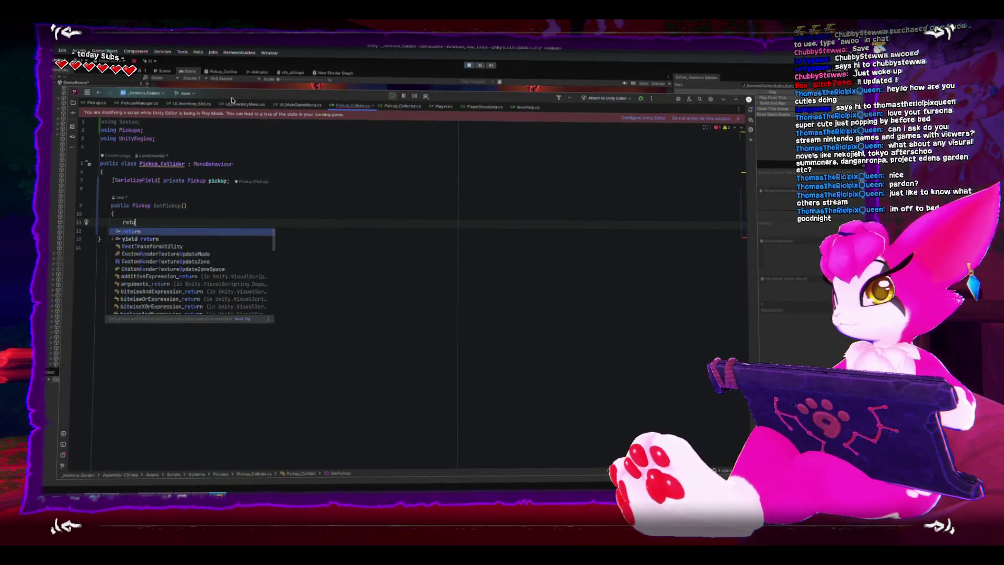
pyautogui.write('rn pickup;')
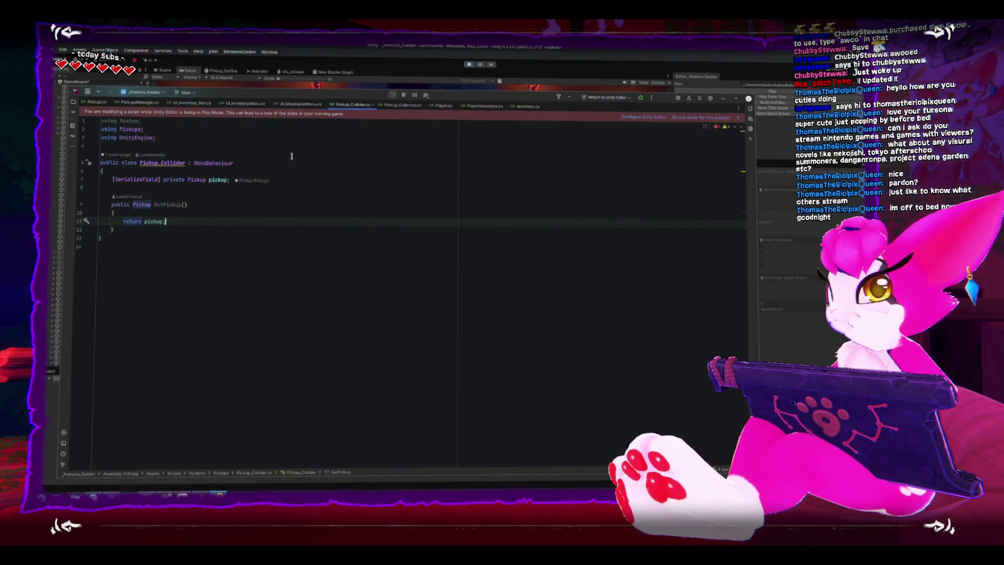
# Return to the Pickup lookup in Pickup_Collector.cs's OnTriggerEnter
pyautogui.click(394, 108)
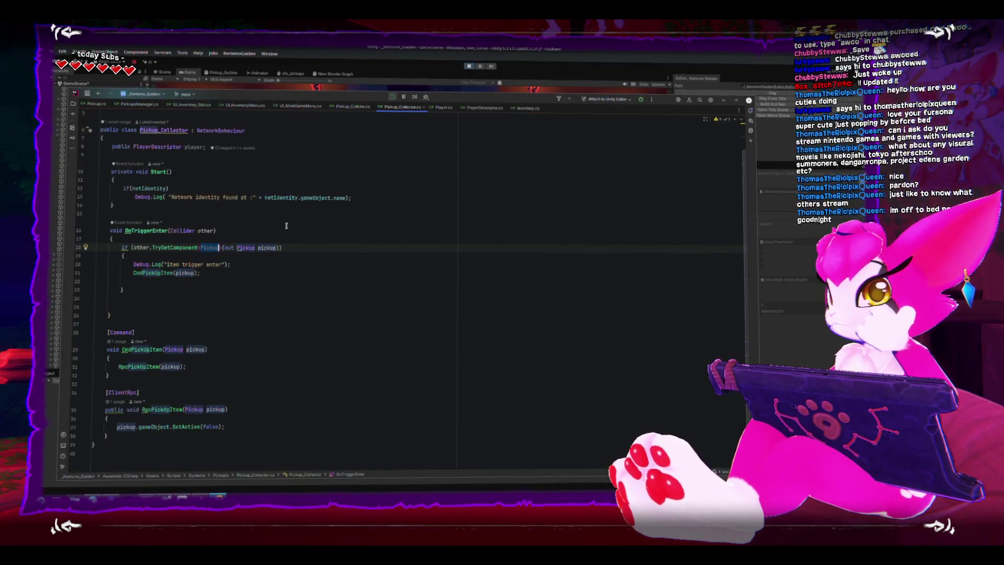
pyautogui.click(258, 280)
pyautogui.click(218, 247)
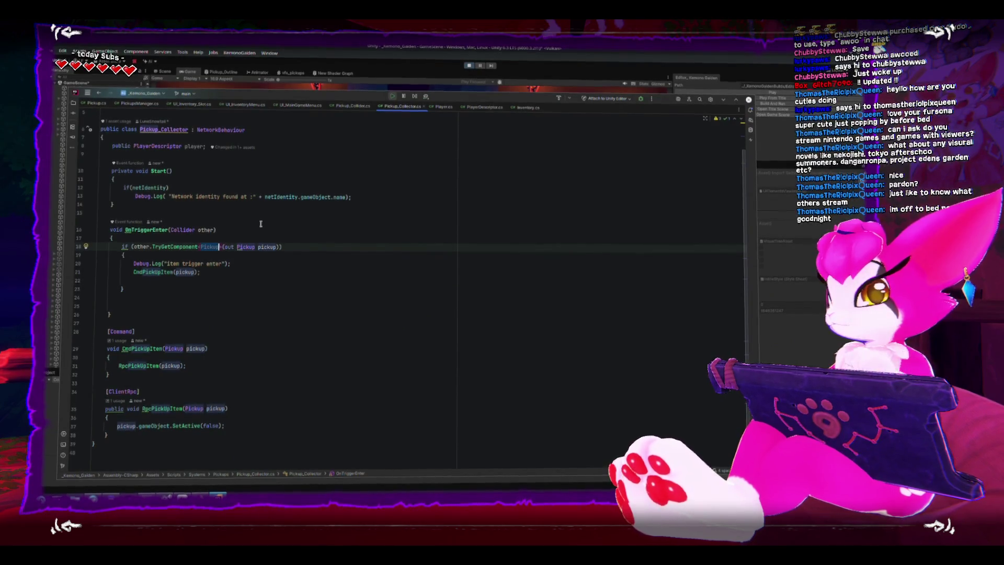